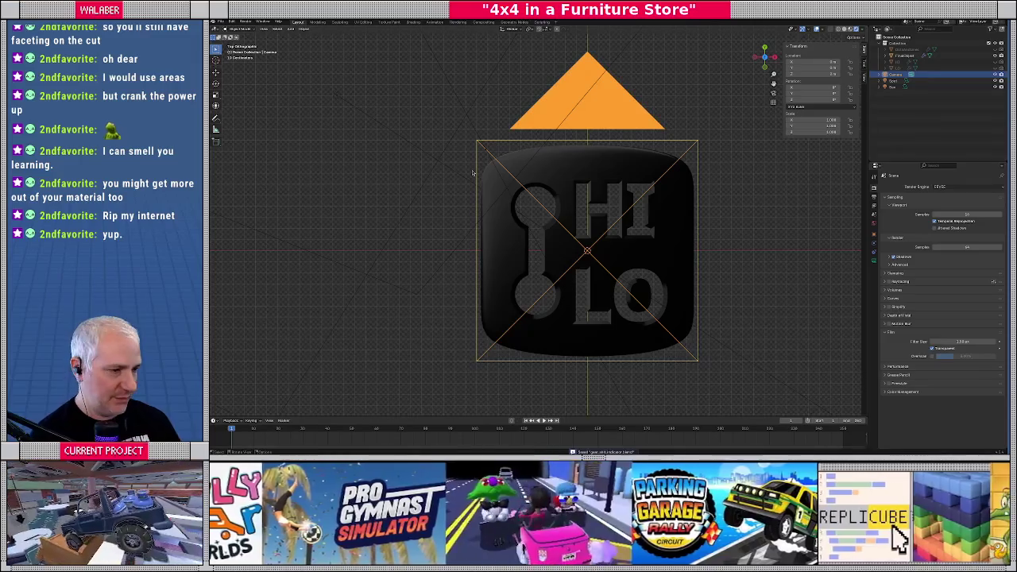
Preview the icon through the scene camera, then return to a zoomed top-down view.
key("F12")
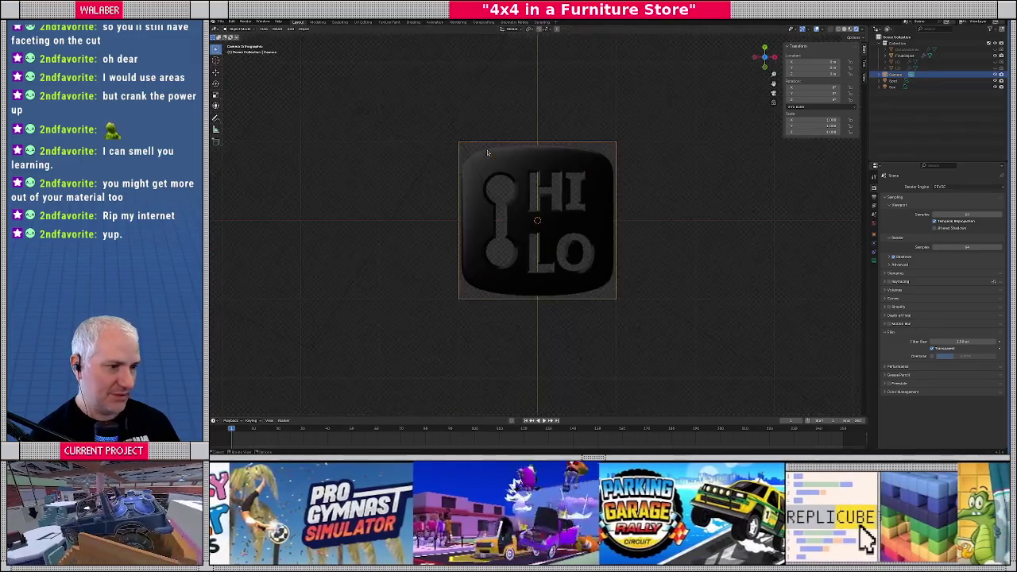
key("Escape")
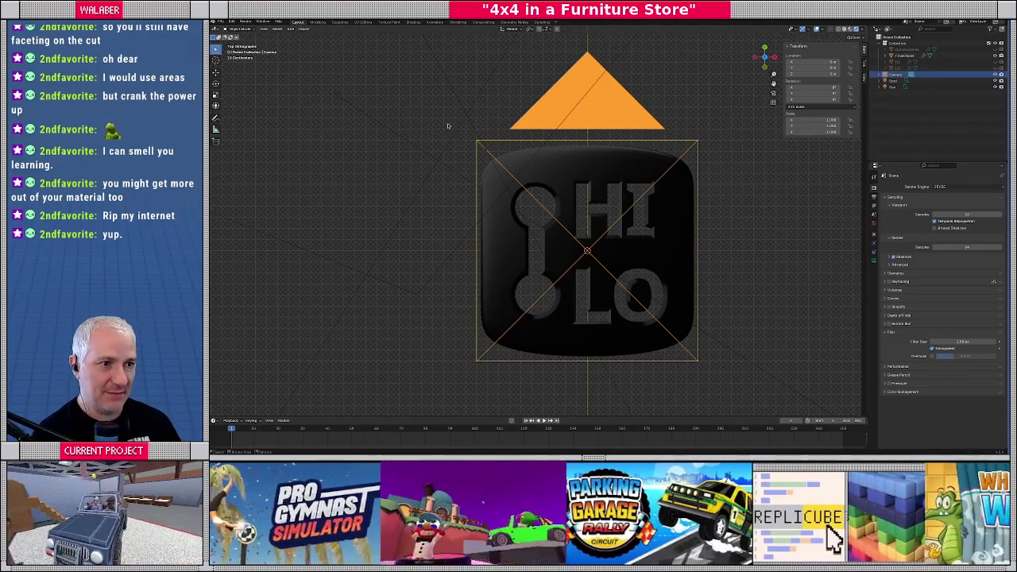
scroll(466, 191, "down", 10)
scroll(466, 191, "up", 10)
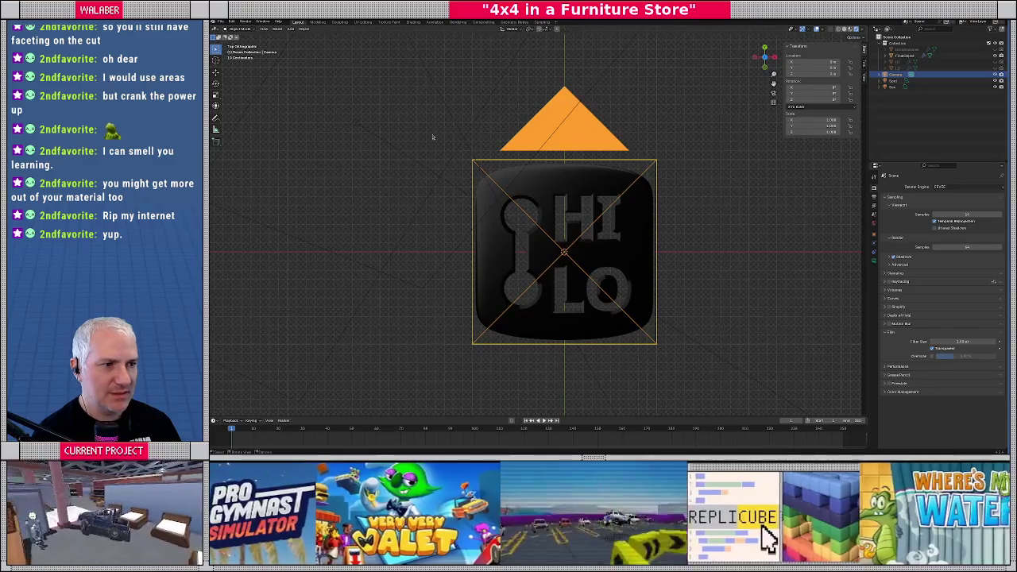
mouse_move(691, 215)
left_mouse_down()
mouse_move(656, 192)
mouse_move(632, 215)
left_mouse_up()
key("KP_7")
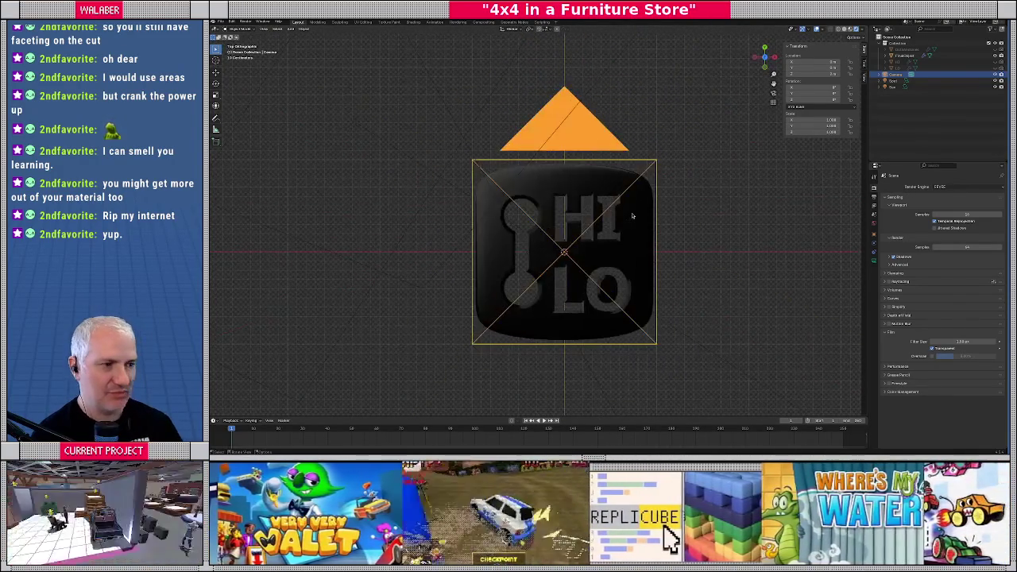
scroll(296, 45, "up", 4)
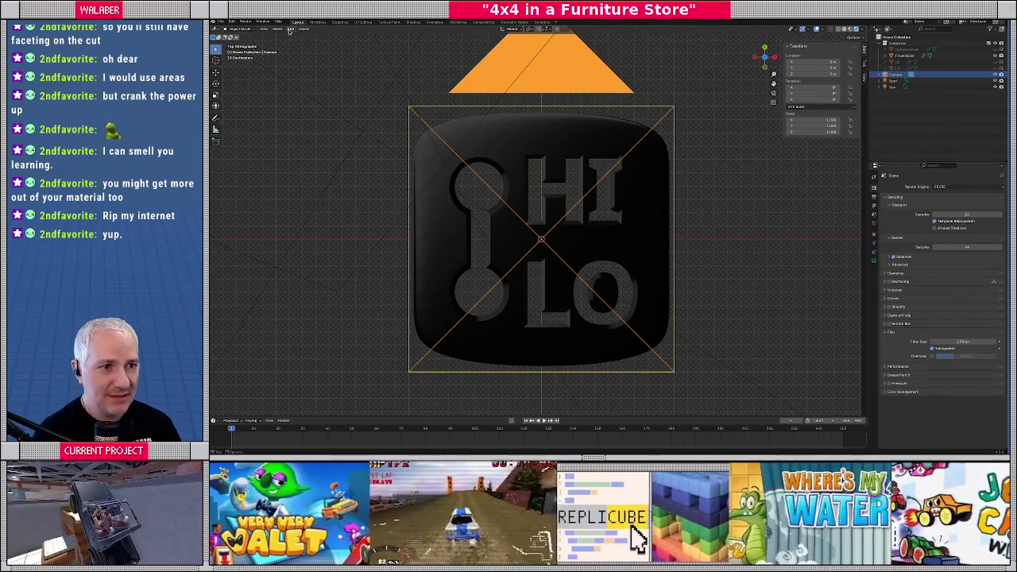
Add a circle mesh to the scene from Add > Mesh > Circle.
left_click(290, 29)
mouse_move(302, 38)
left_click(363, 50)
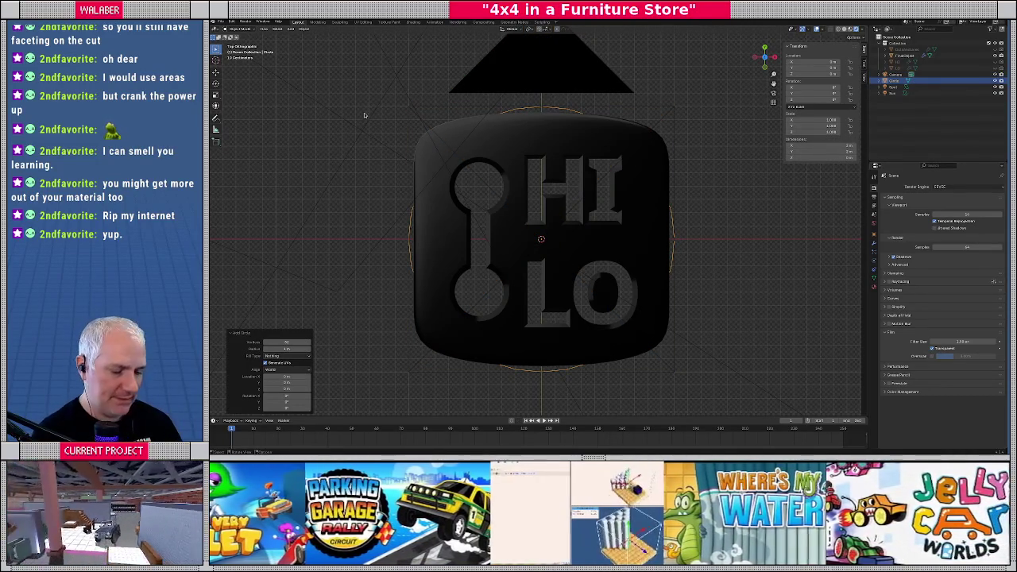
Switch to wireframe, move the circle up-left, and shrink it in Edit Mode.
key("shift+z")
key("g")
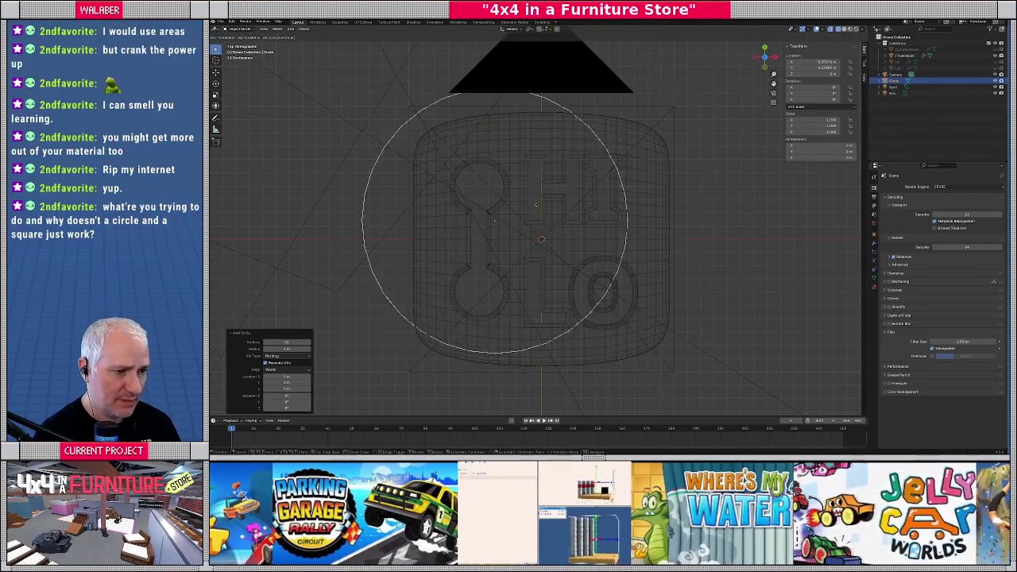
left_click(531, 174)
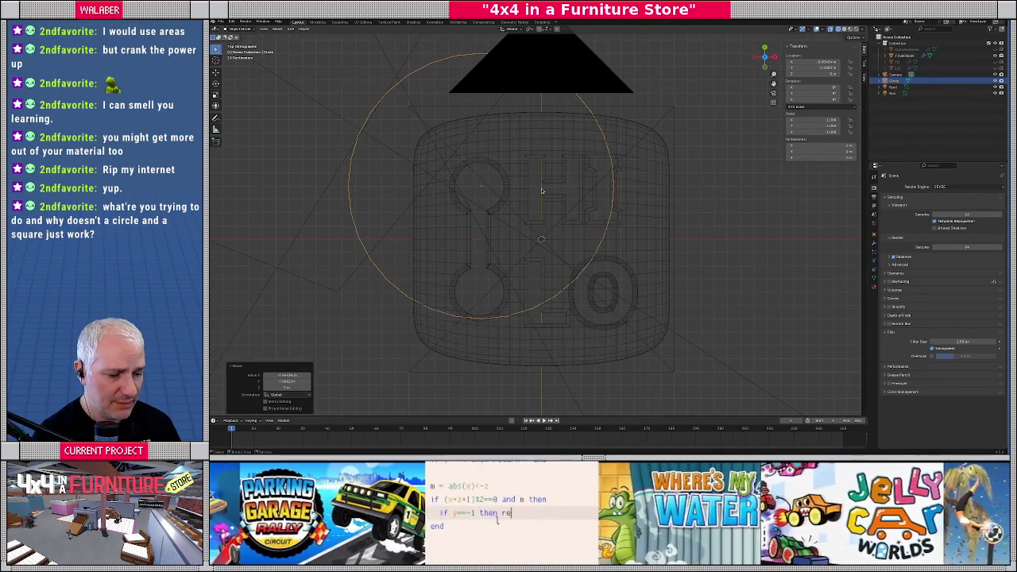
key("Tab")
key("s")
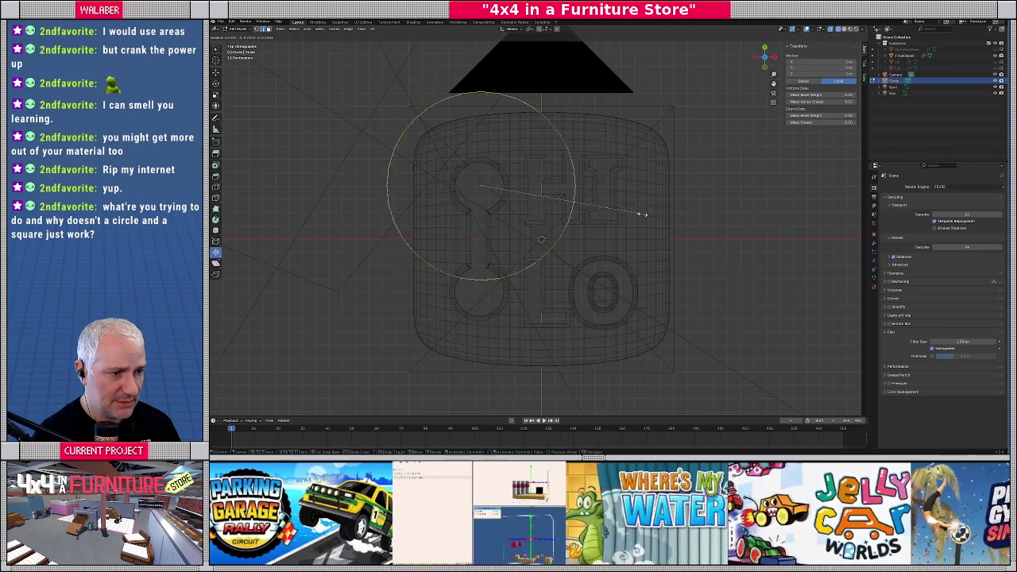
left_click(530, 196)
scroll(530, 197, "up", 3)
scroll(530, 197, "up", 3)
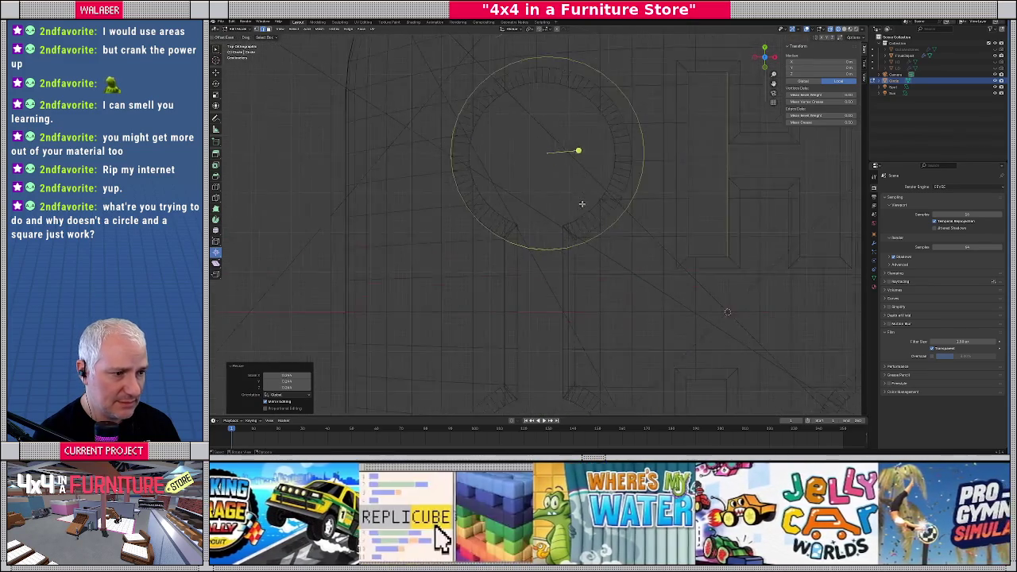
Refine the circle's position and size with further moves and scales.
key("g")
left_click(725, 221)
key("s")
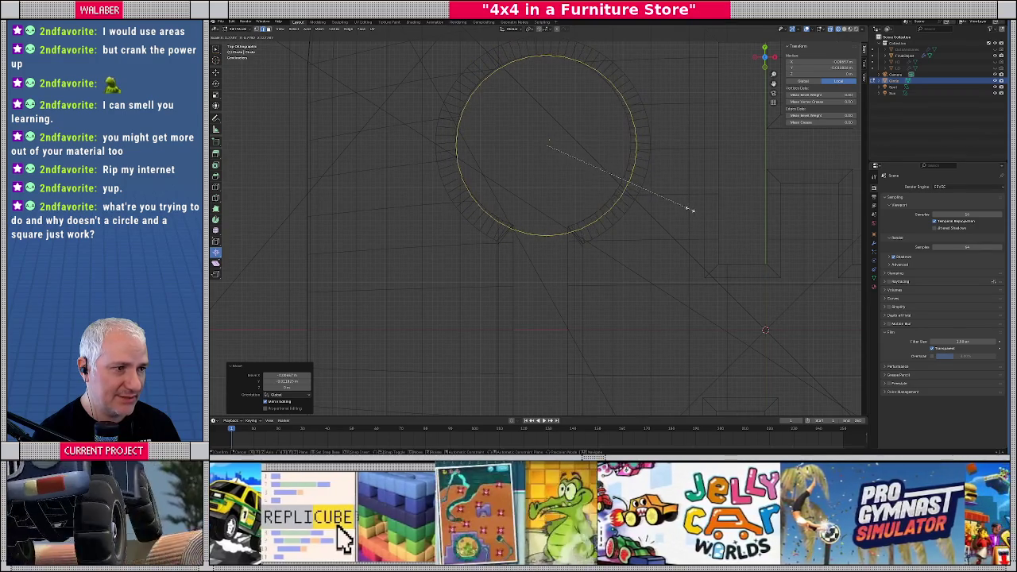
left_click(689, 209)
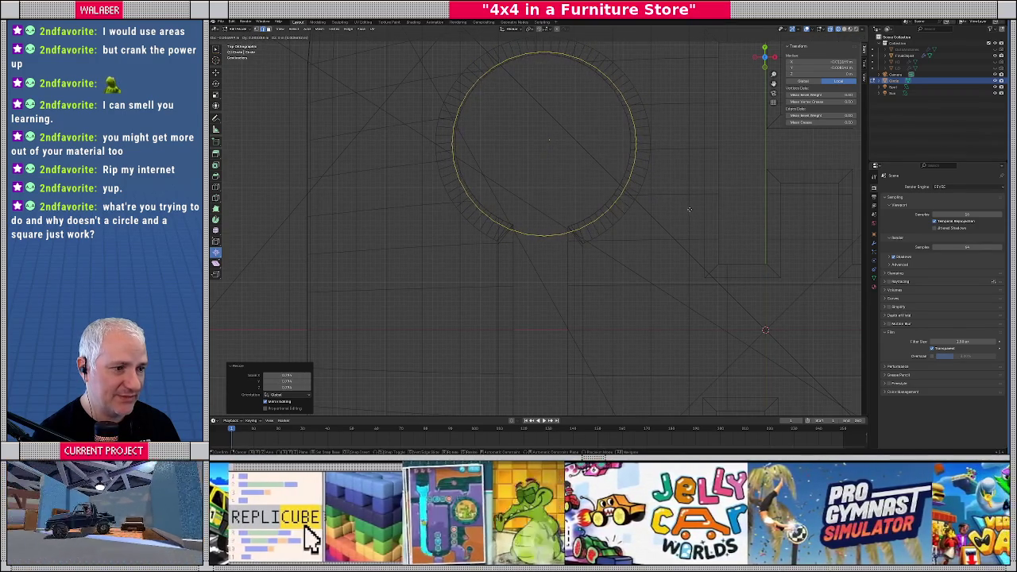
key("g")
left_click(720, 212)
key("s")
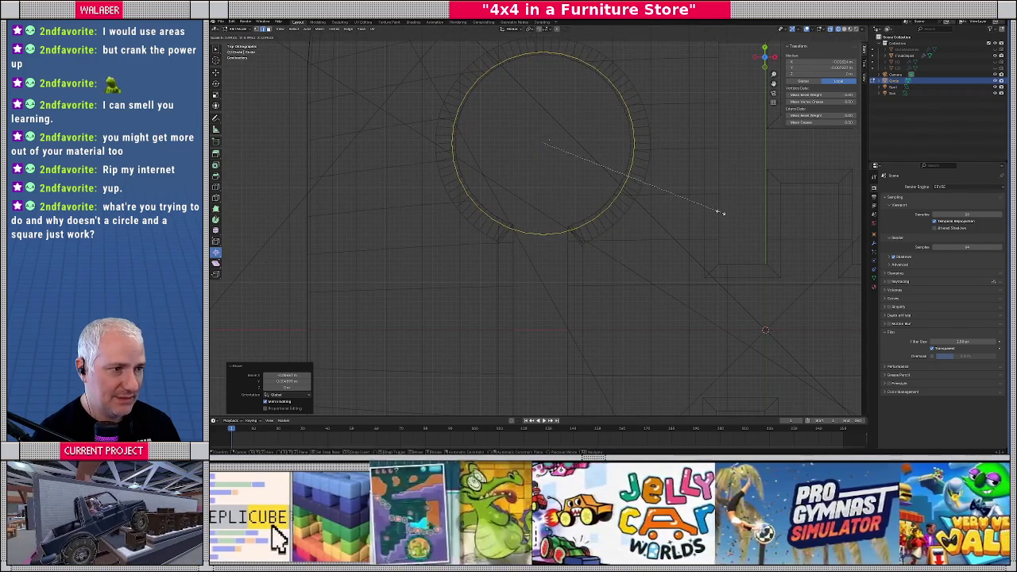
left_click(719, 213)
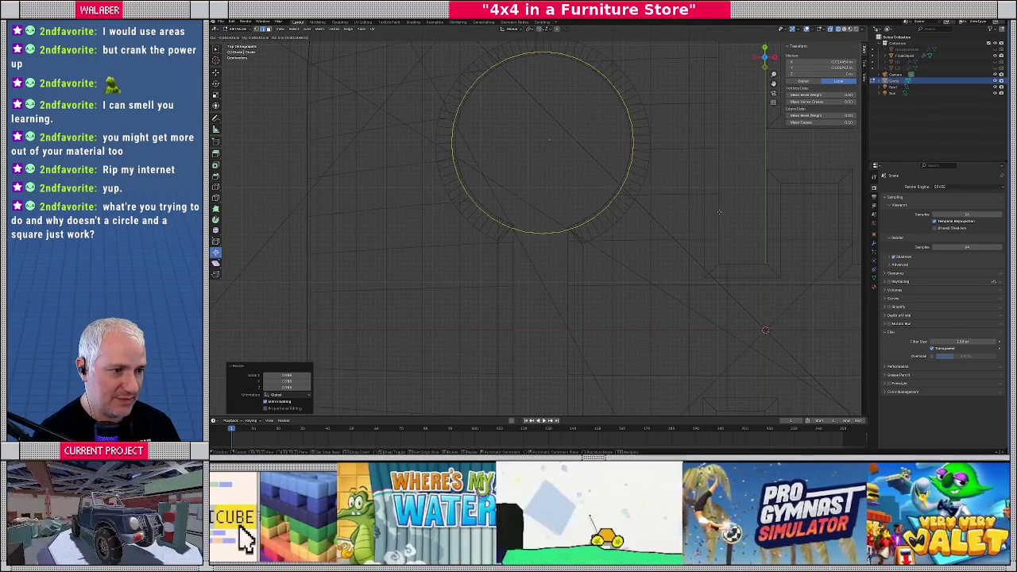
Place the circle over the shifter's upper knob and leave Edit Mode.
key("g")
scroll(717, 212, "down", 5)
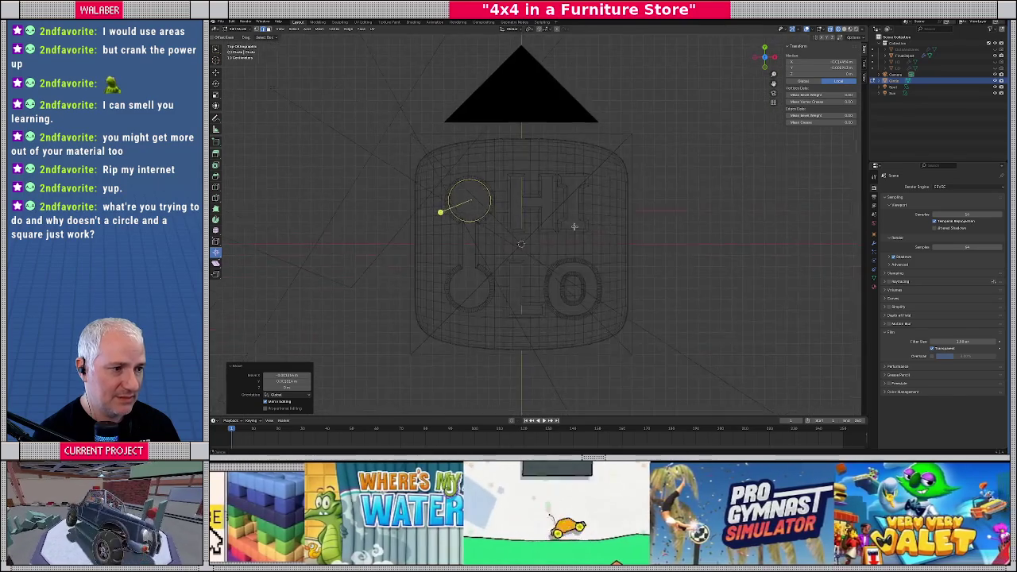
left_click(546, 226)
key("Tab")
key("Tab")
left_click(307, 29)
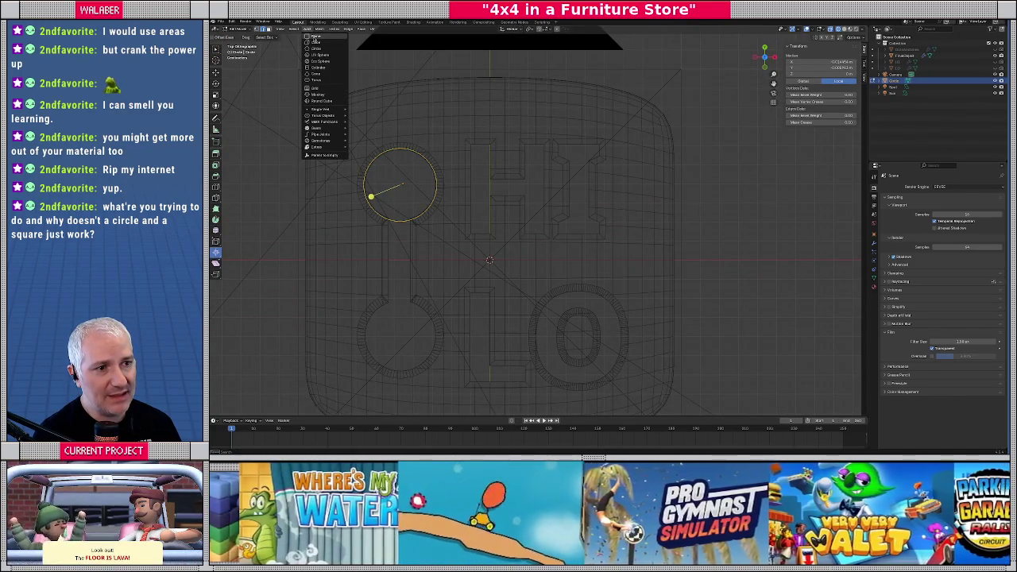
Add a plane to the circle's mesh and enter Edit Mode.
left_click(312, 36)
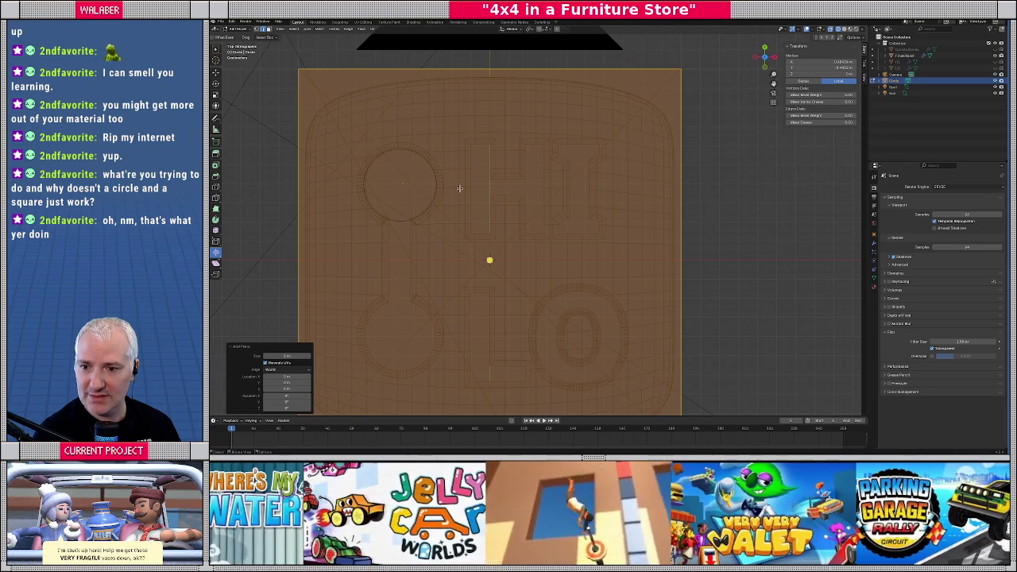
scroll(459, 189, "down", 2)
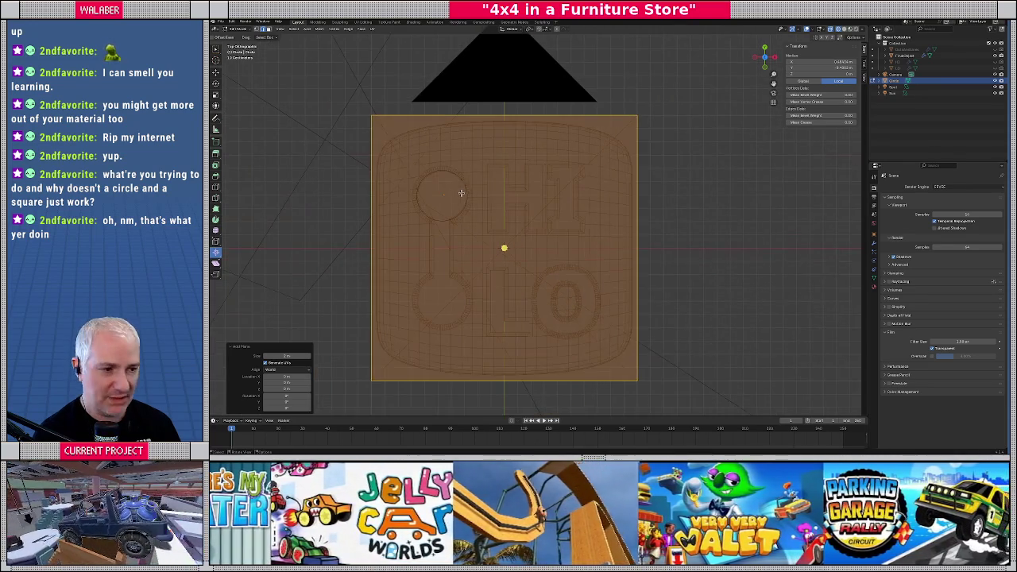
key("Tab")
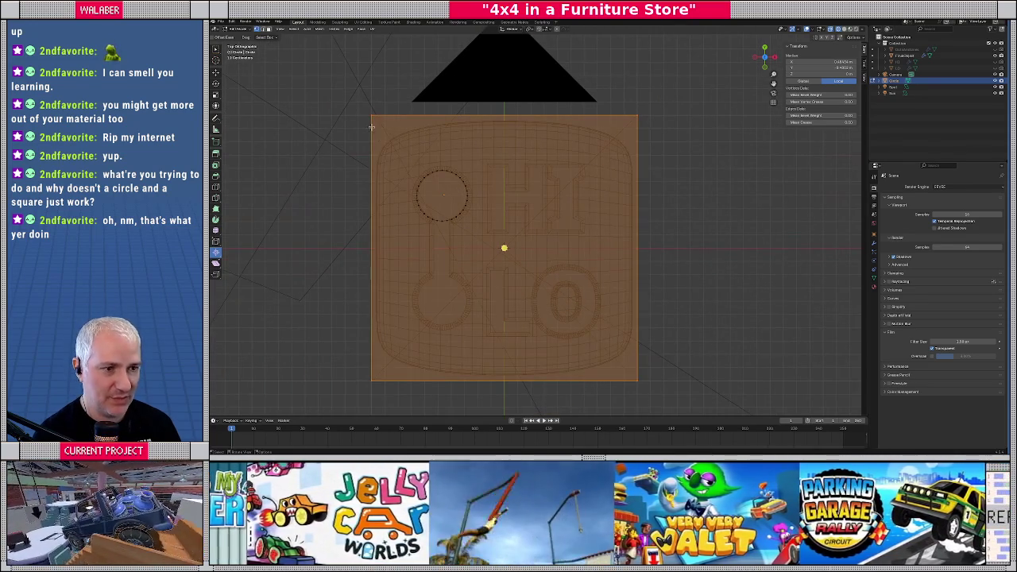
Move the plane's left and right edges inward along X to frame the HI lettering.
left_click_drag(357, 102, 404, 399)
key("alt+z")
key("g")
key("x")
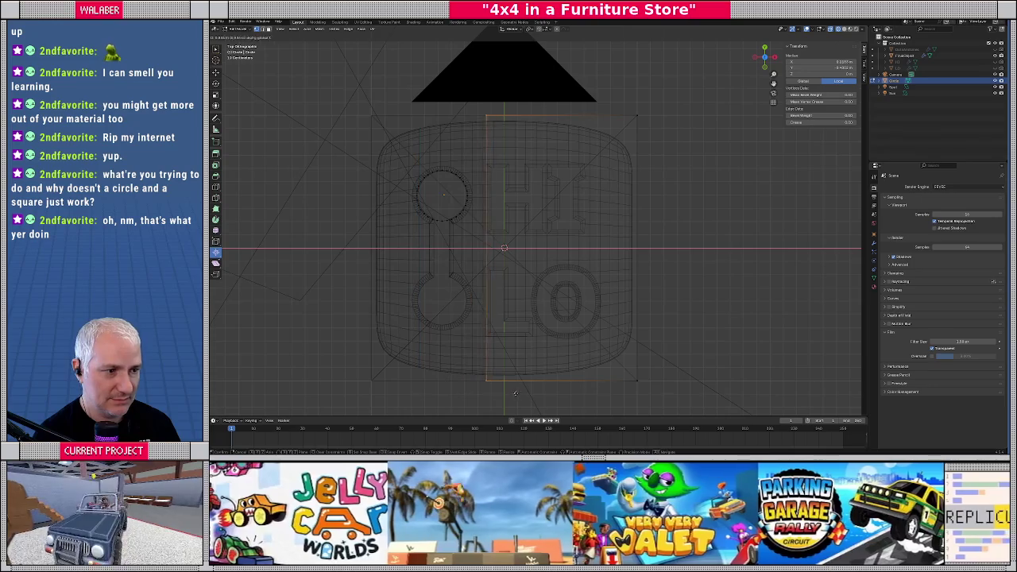
left_click(513, 394)
left_click_drag(653, 401, 633, 98)
key("g")
key("x")
left_click(599, 113)
Move the top edge down and the bottom edge up to the icon's middle along Y.
left_click_drag(442, 100, 636, 130)
key("g")
key("y")
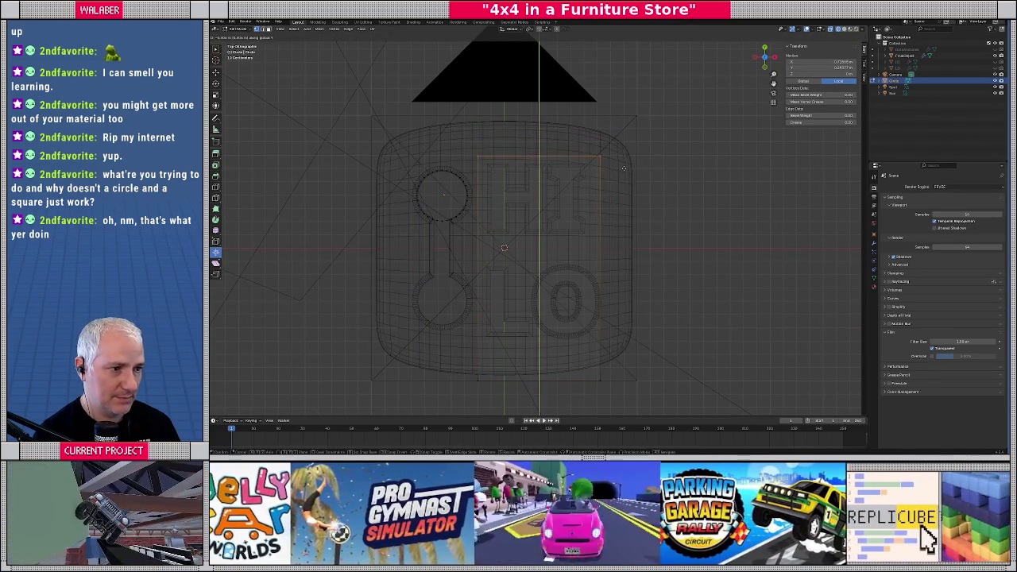
left_click(625, 170)
left_click_drag(454, 355, 649, 402)
key("g")
key("y")
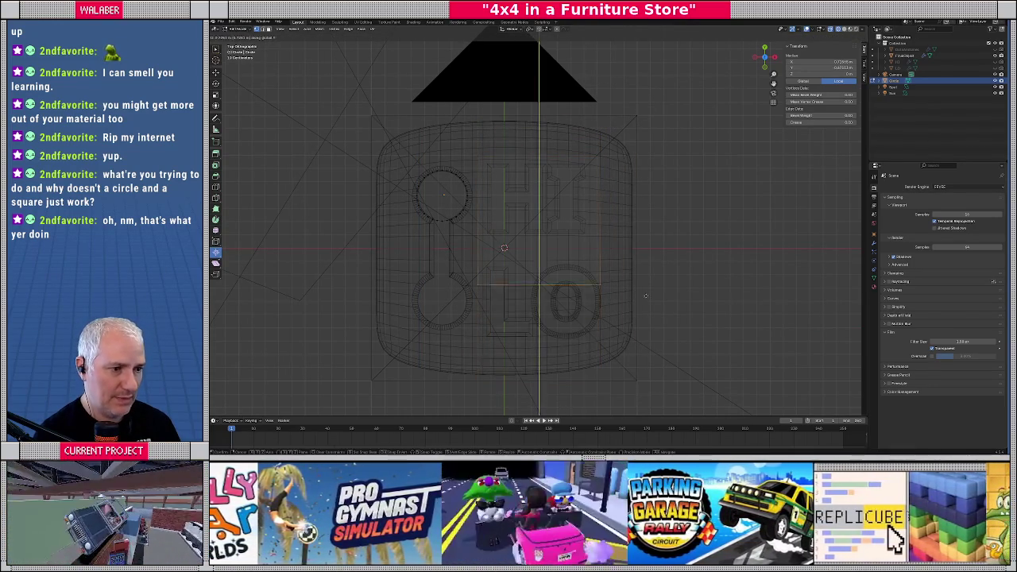
left_click(486, 219)
Leave Edit Mode, return to solid shading, and view the plate from a tilted side angle.
key("Tab")
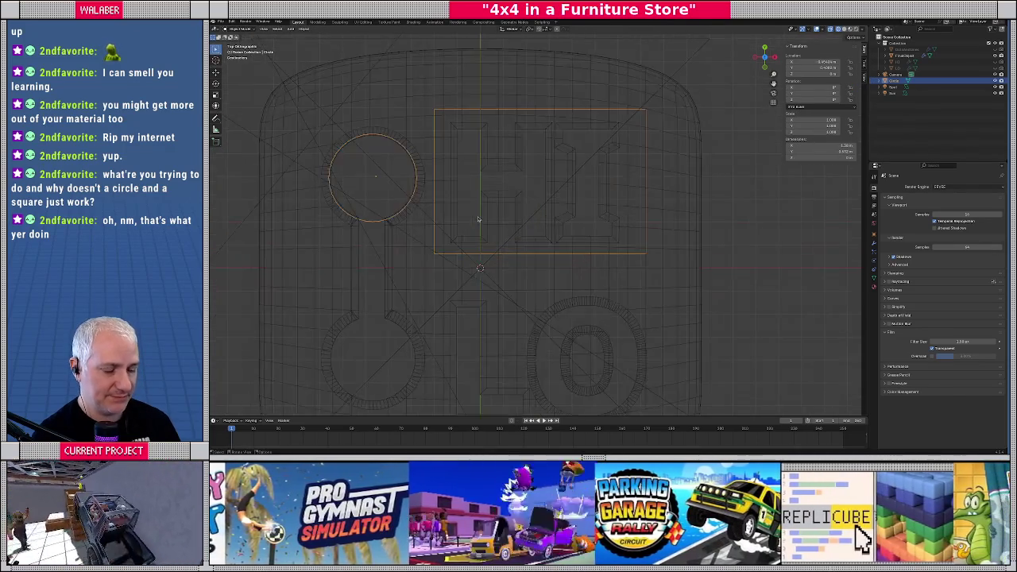
key("shift+z")
key("KP_3")
left_click_drag(478, 219, 519, 225)
key("Tab")
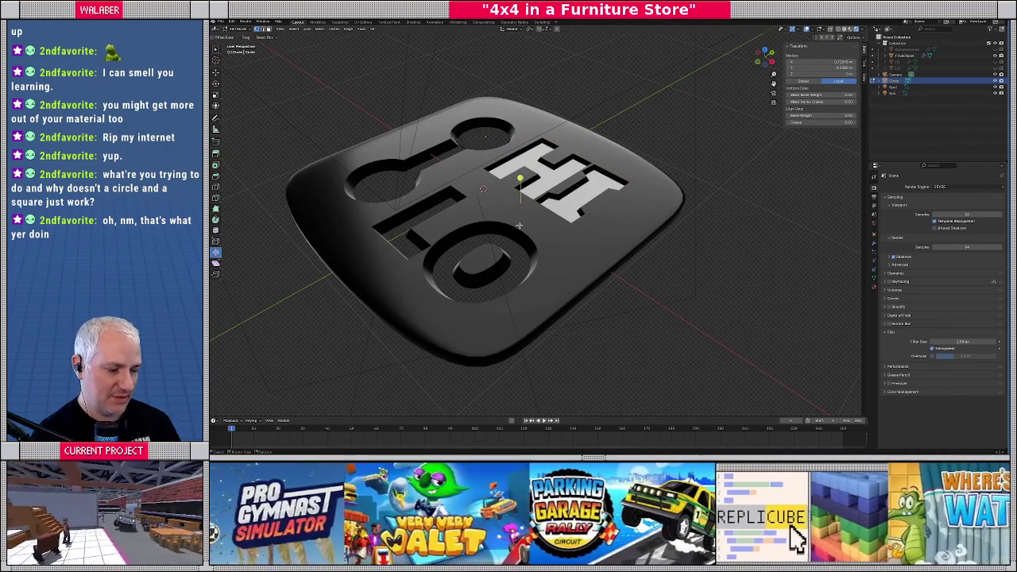
key("KP_Divide")
left_click(437, 174)
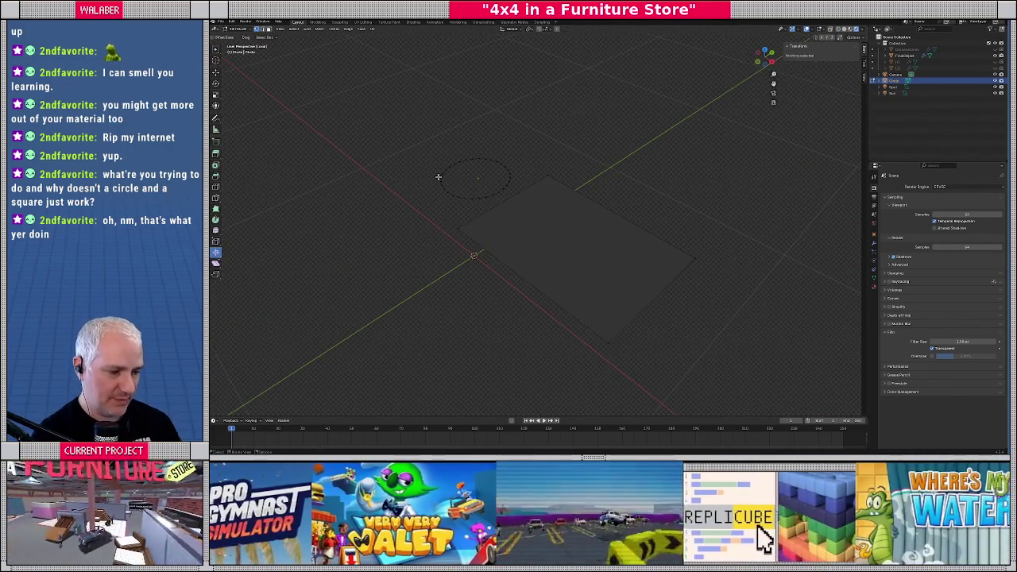
left_click(442, 187)
key("a")
key("f")
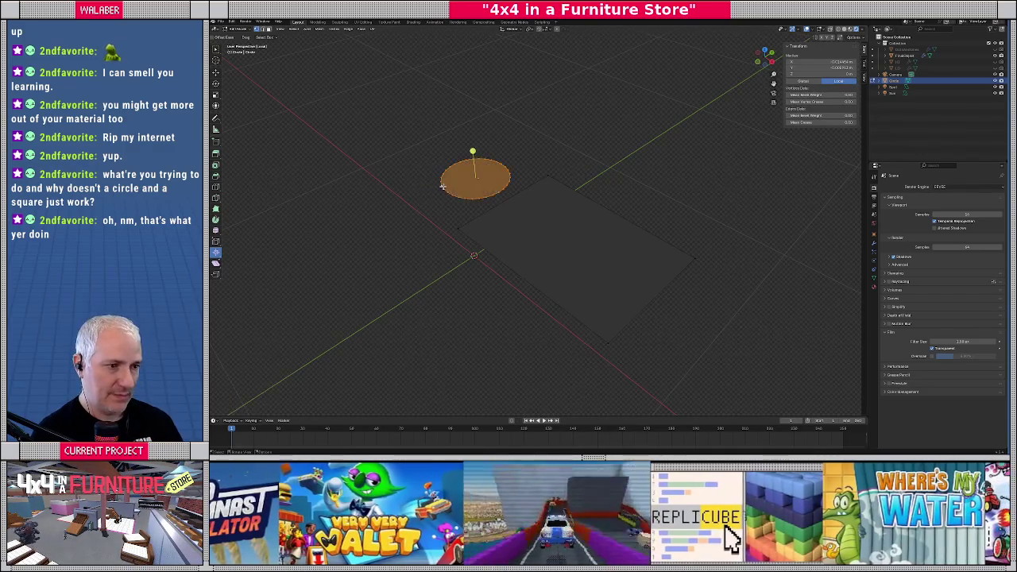
key("Tab")
key("period")
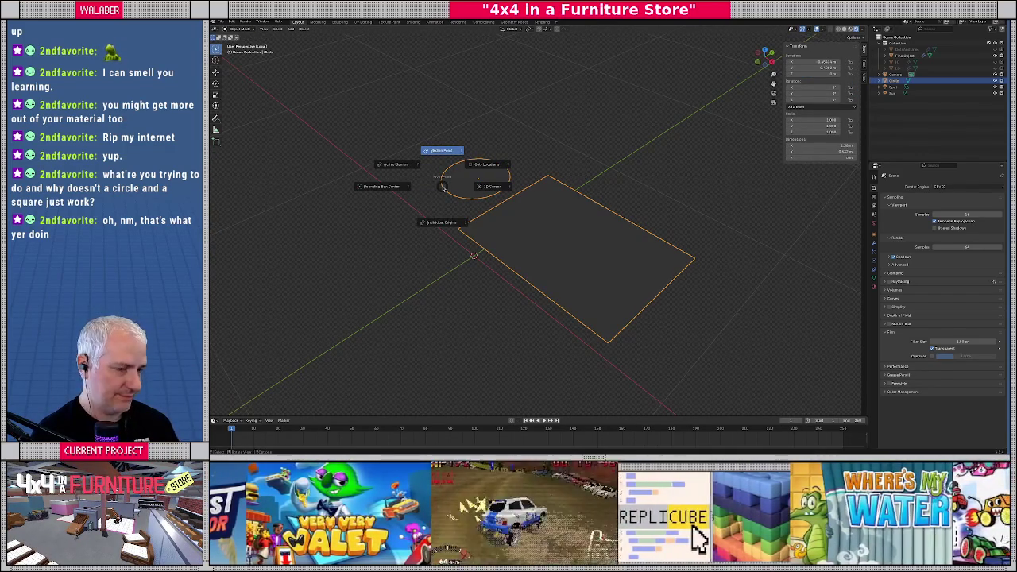
key("KP_3")
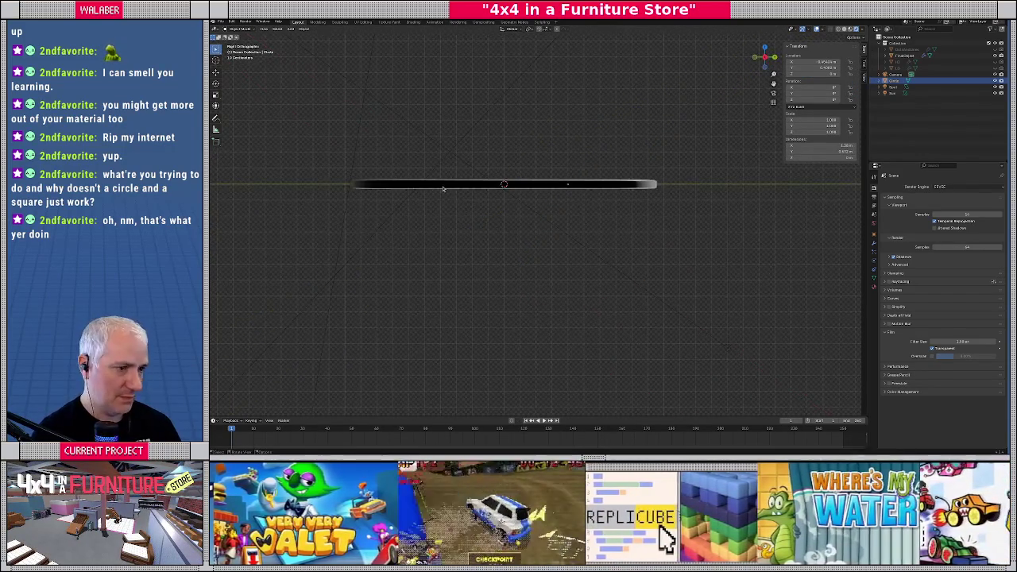
scroll(443, 188, "up", 5)
key("g")
key("z")
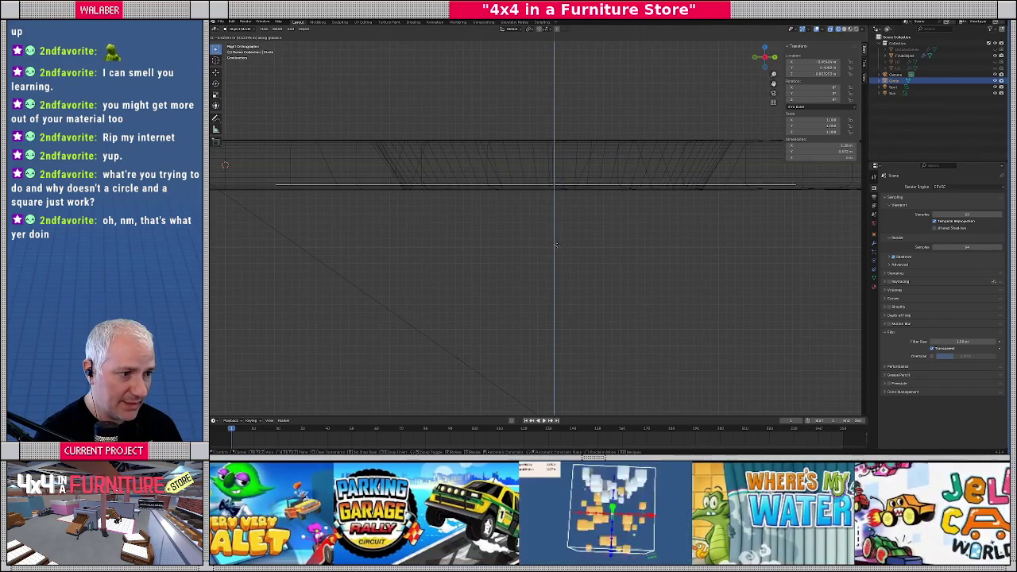
left_click(554, 245)
key("KP_7")
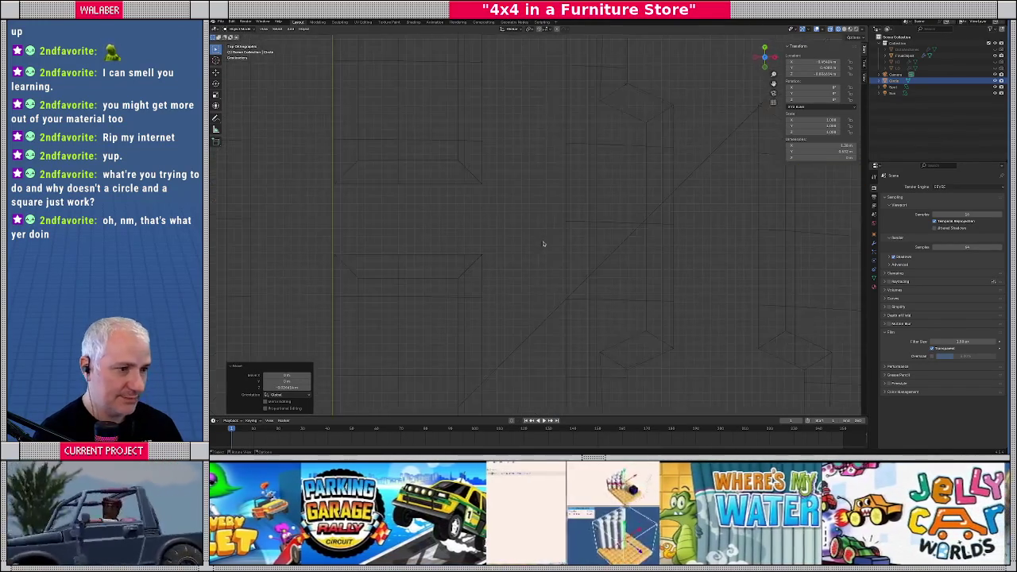
scroll(543, 244, "down", 8)
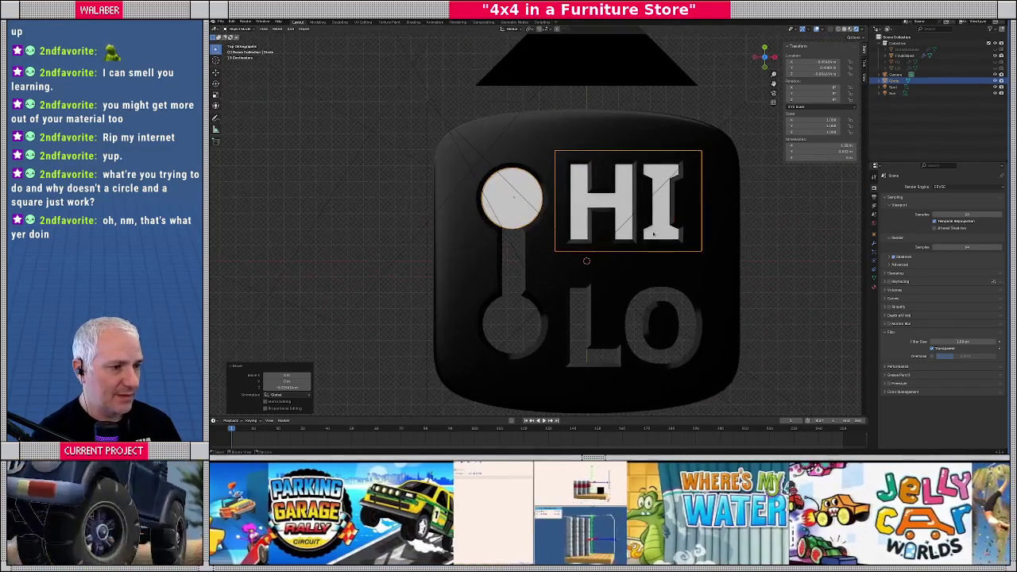
left_click_drag(653, 234, 642, 213)
left_click(874, 287)
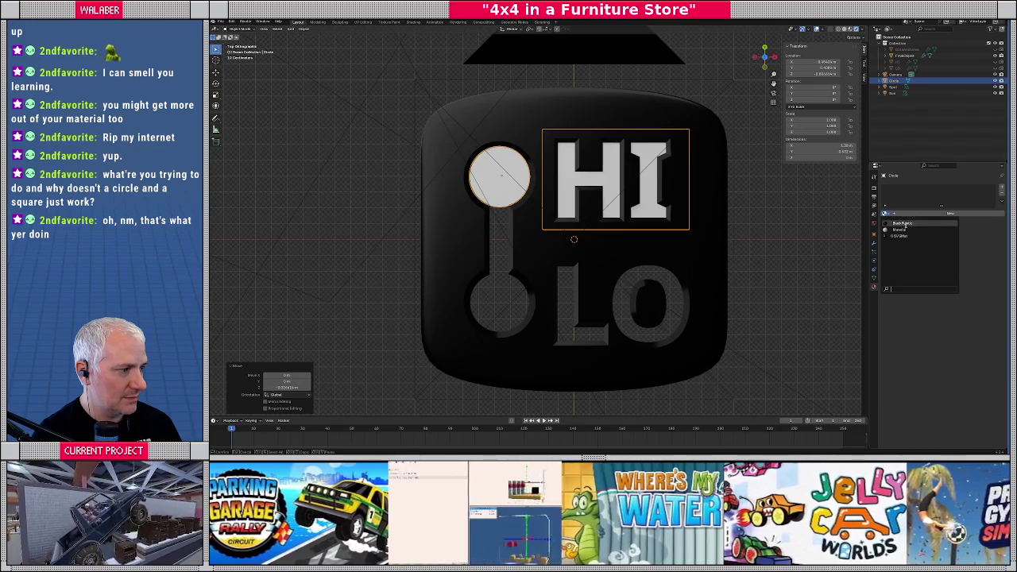
Create a material named GREEN and set its Base Color to bright green.
left_click(900, 230)
type("GREEN")
key("Return")
left_click(957, 254)
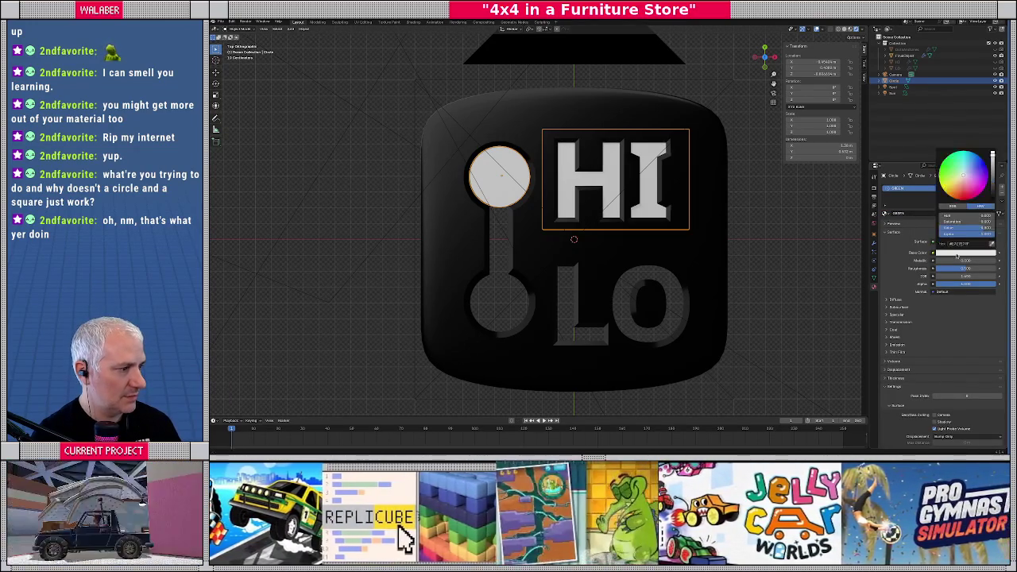
left_click(948, 184)
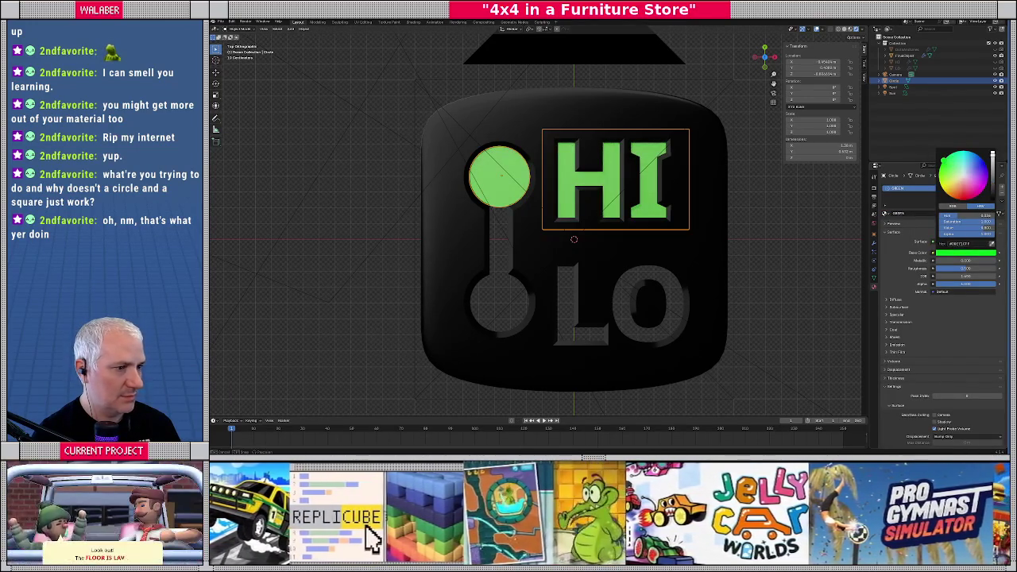
scroll(335, 196, "down", 3)
Try moving the circle and HI text vertically, then cancel the move.
key("g")
key("y")
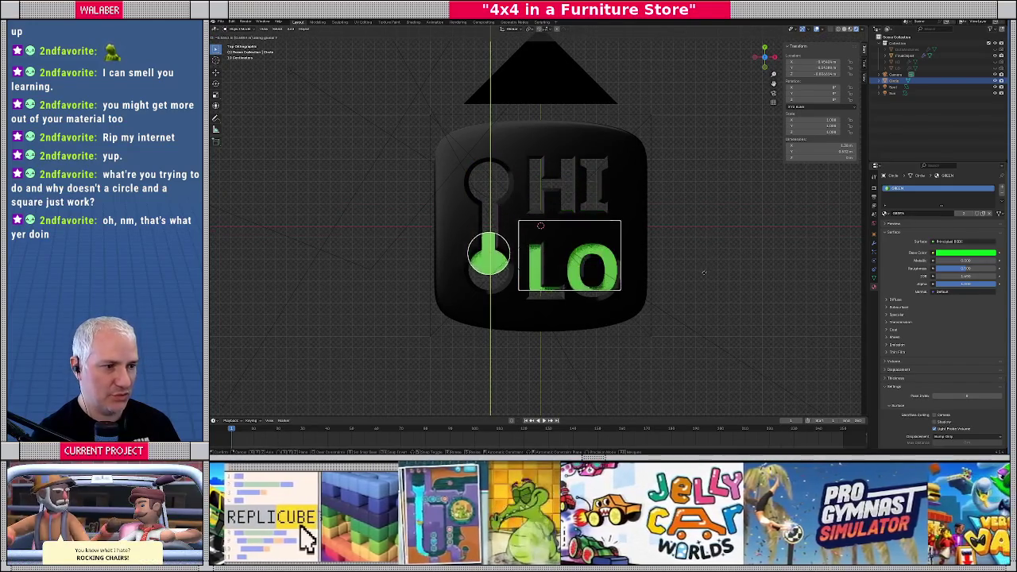
mouse_move(701, 287)
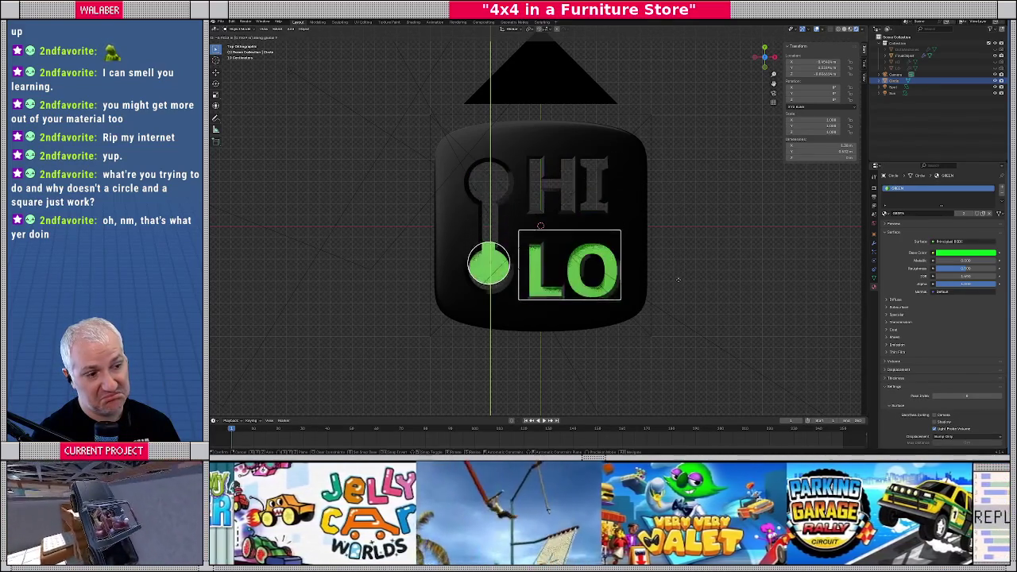
right_click(659, 236)
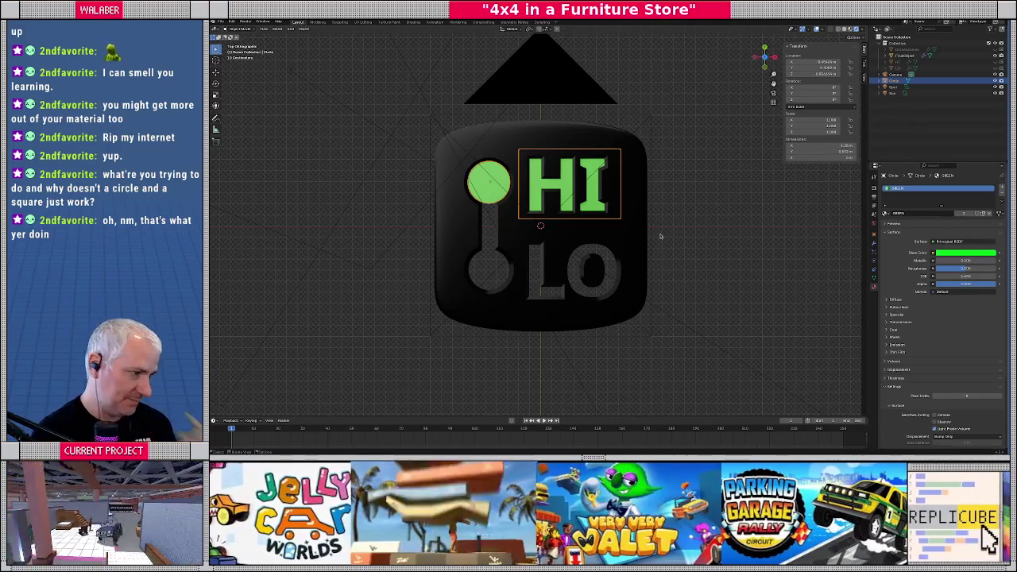
Set the GREEN material's Emission Strength to 1.
left_click(963, 253)
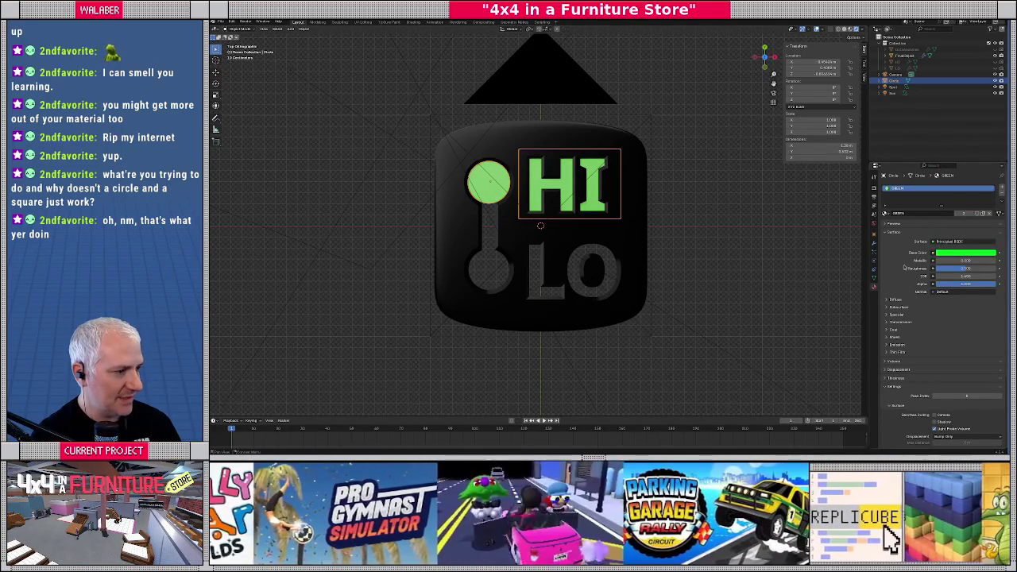
left_click(888, 345)
left_click(941, 361)
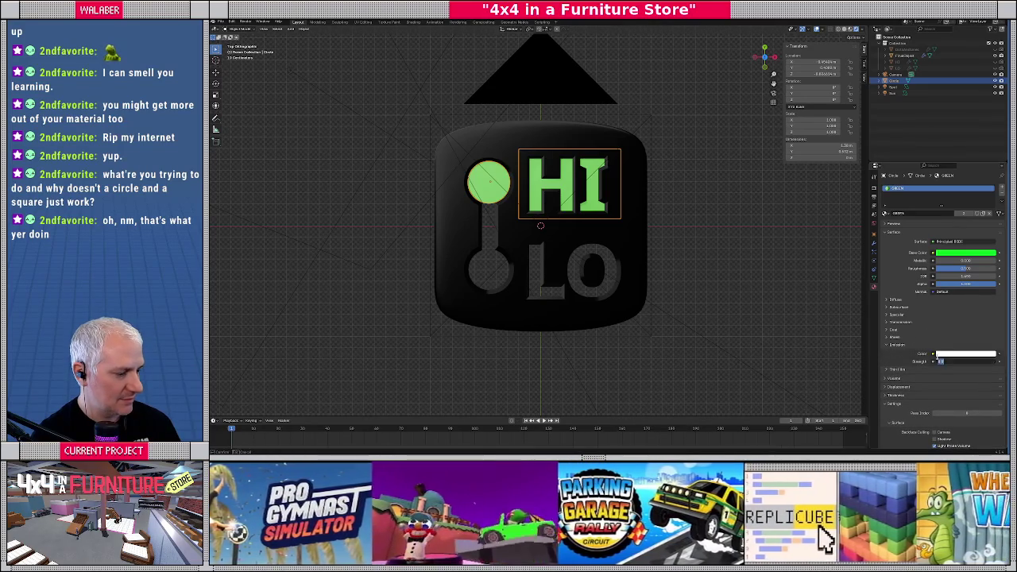
type("1")
key("Return")
scroll(702, 120, "up", 1)
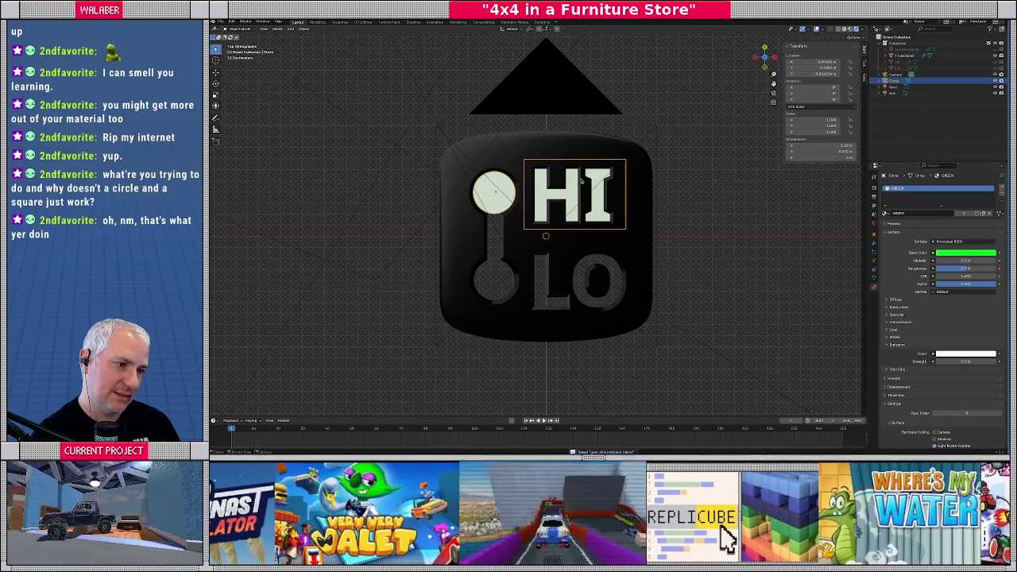
Cancel a grab, then start moving the circle and HI text along the vertical axis.
key("g")
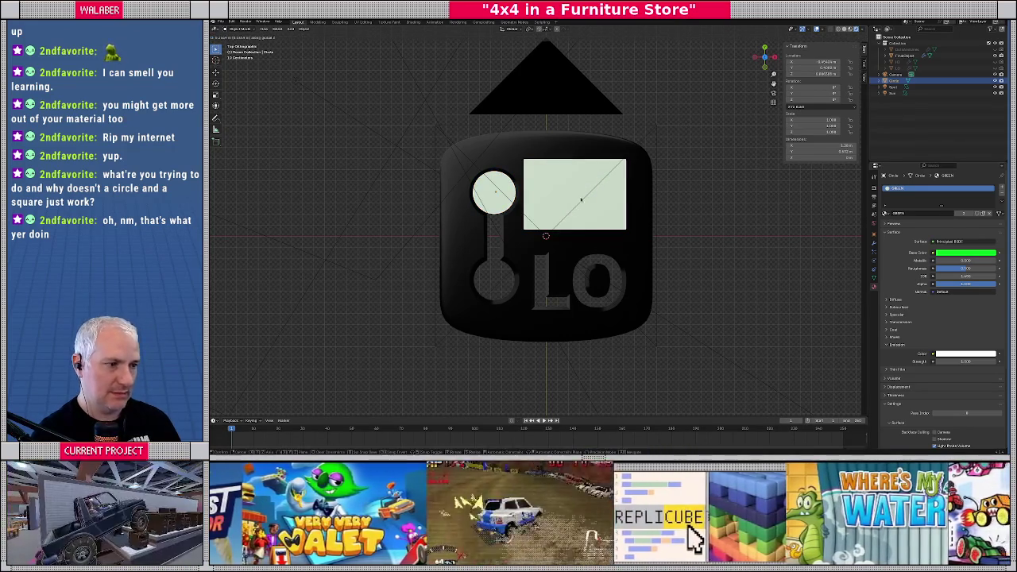
key("Escape")
key("g")
key("y")
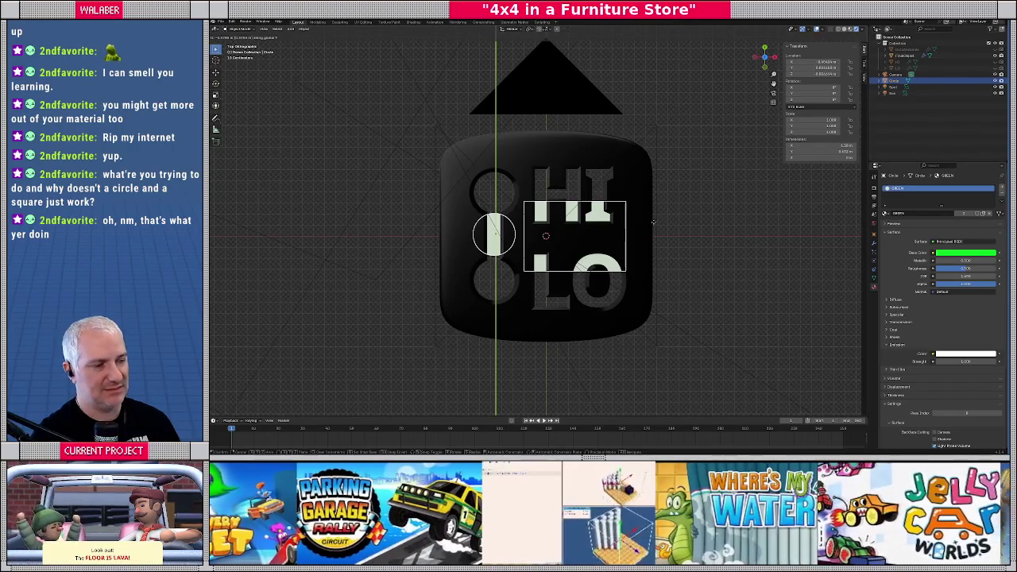
Move the circle and HI text along X to the right of the icon.
key("Escape")
scroll(557, 211, "down", 5)
key("g")
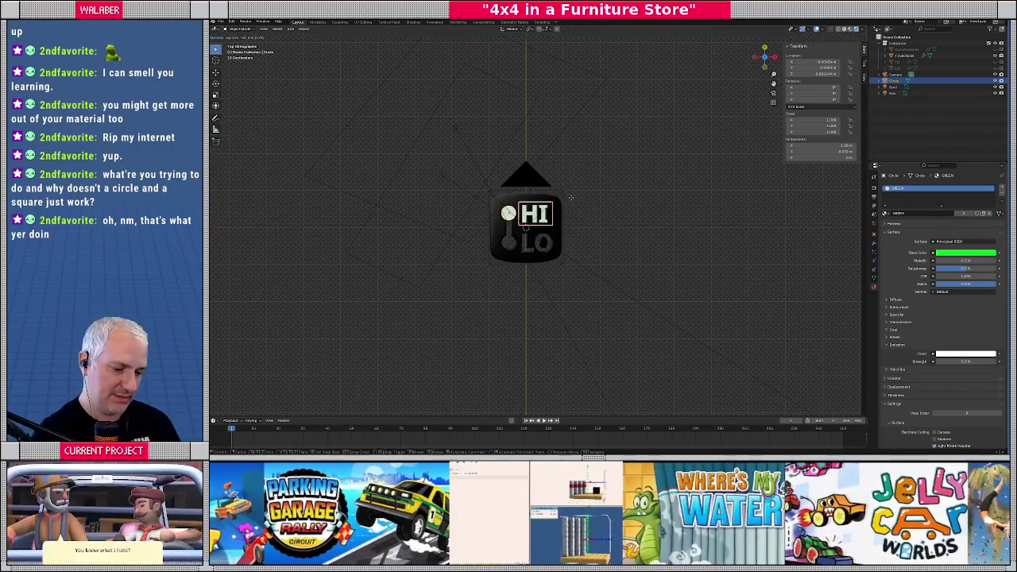
key("x")
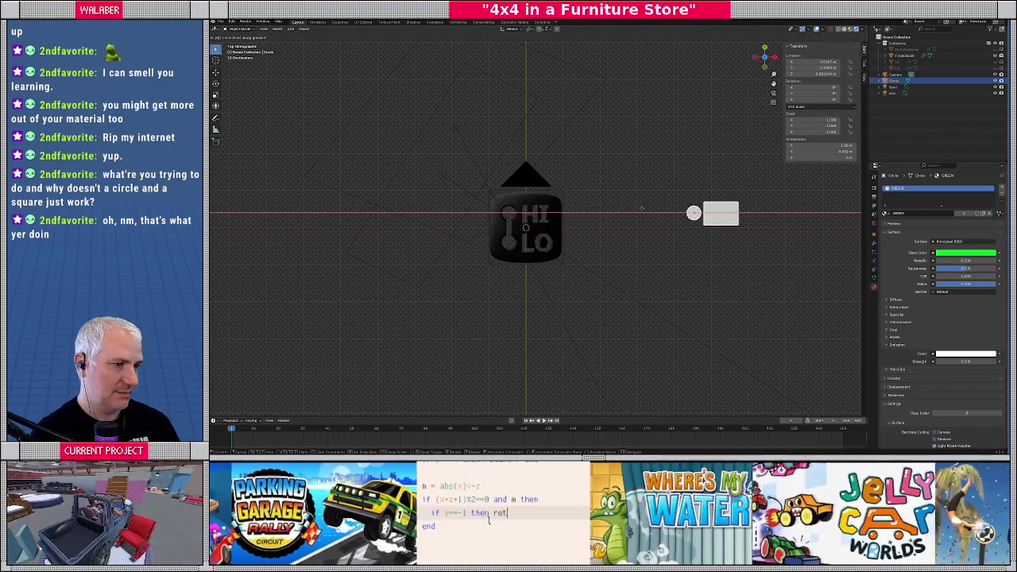
left_click(641, 210)
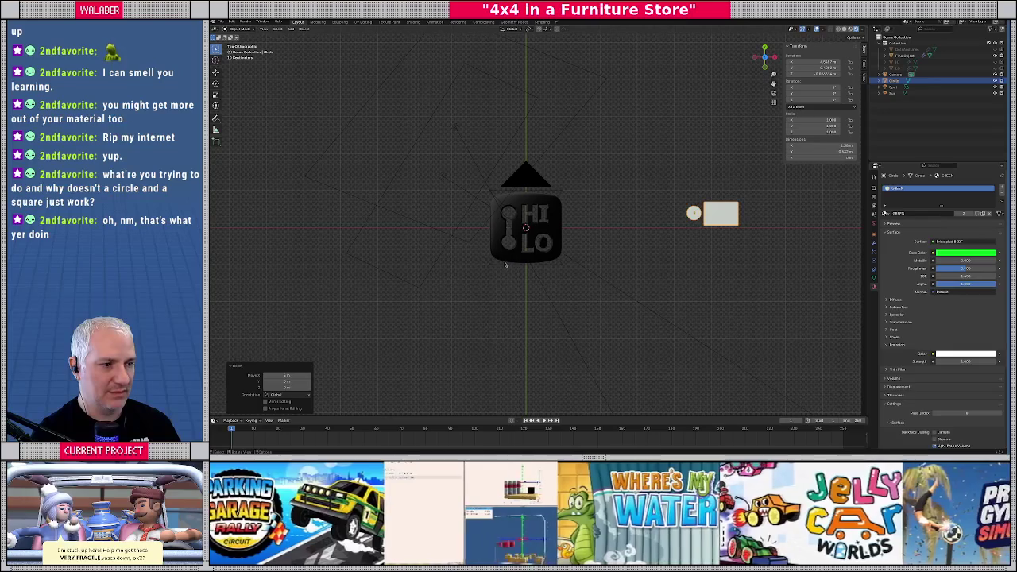
Duplicate the scene camera, slide it along X over the circle and HI text, and centre the view on it.
left_click(525, 228)
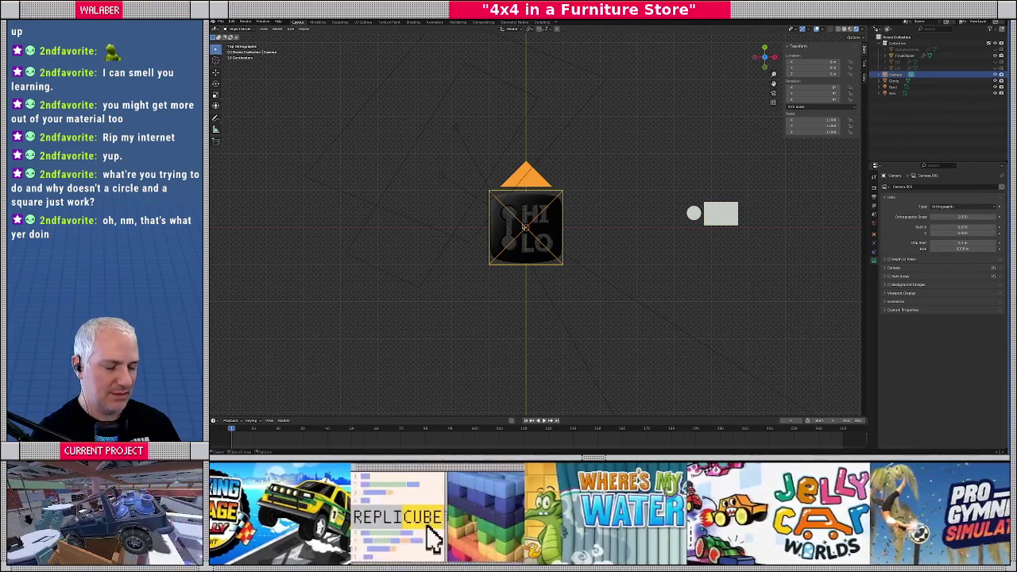
key("shift+d")
key("x")
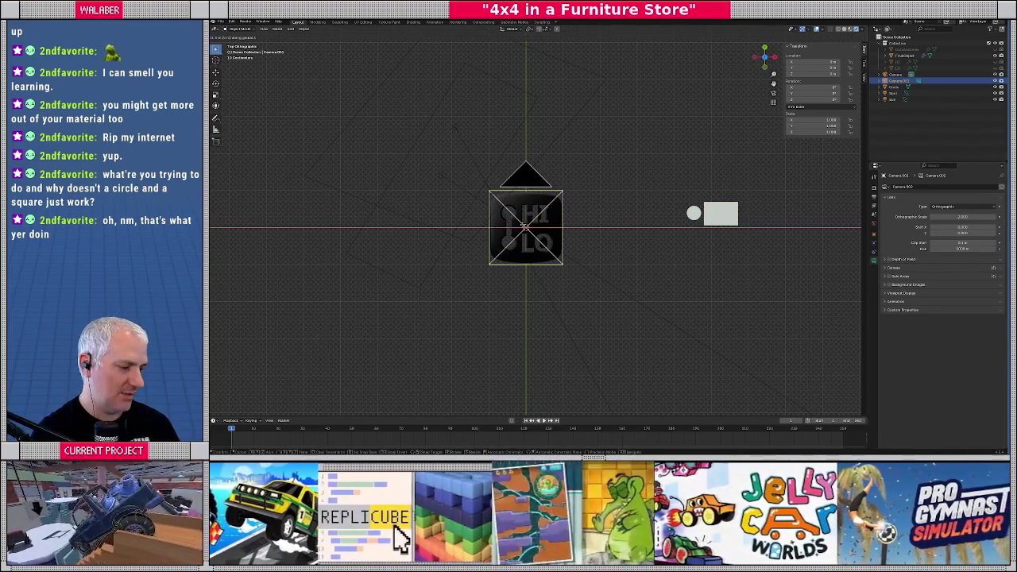
left_click(710, 228)
key("KP_Decimal")
Select the HI block and set its Location Y to 0 in Object Properties.
scroll(528, 218, "up", 4)
key("KP_1")
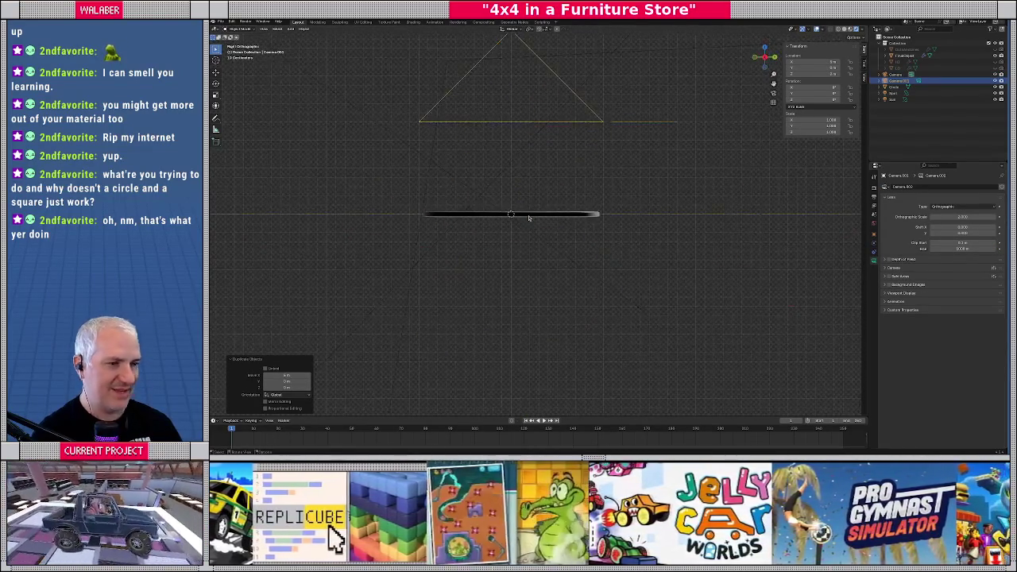
key("KP_7")
scroll(538, 215, "up", 2)
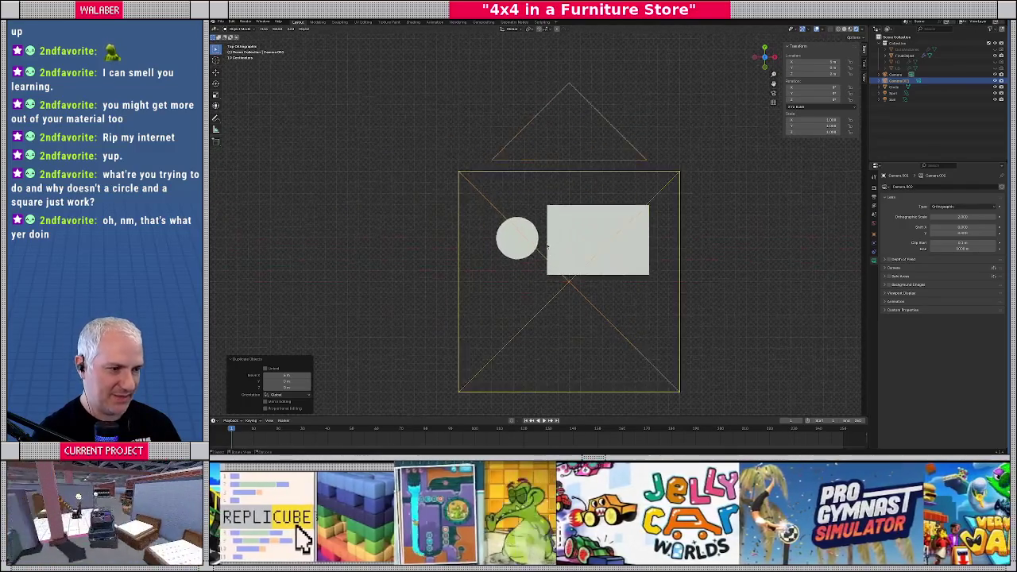
left_click(580, 245)
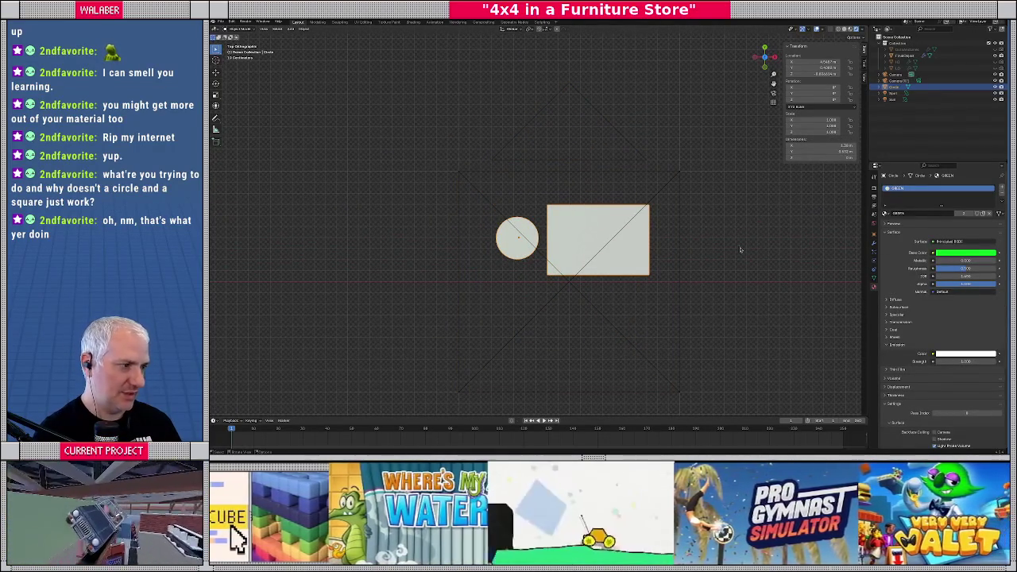
left_click(874, 235)
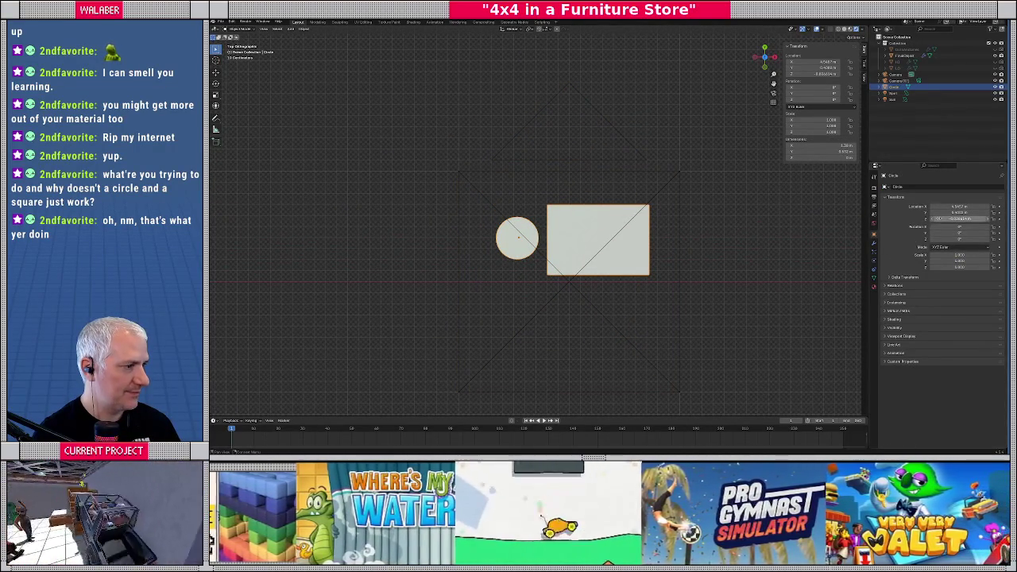
left_click(946, 212)
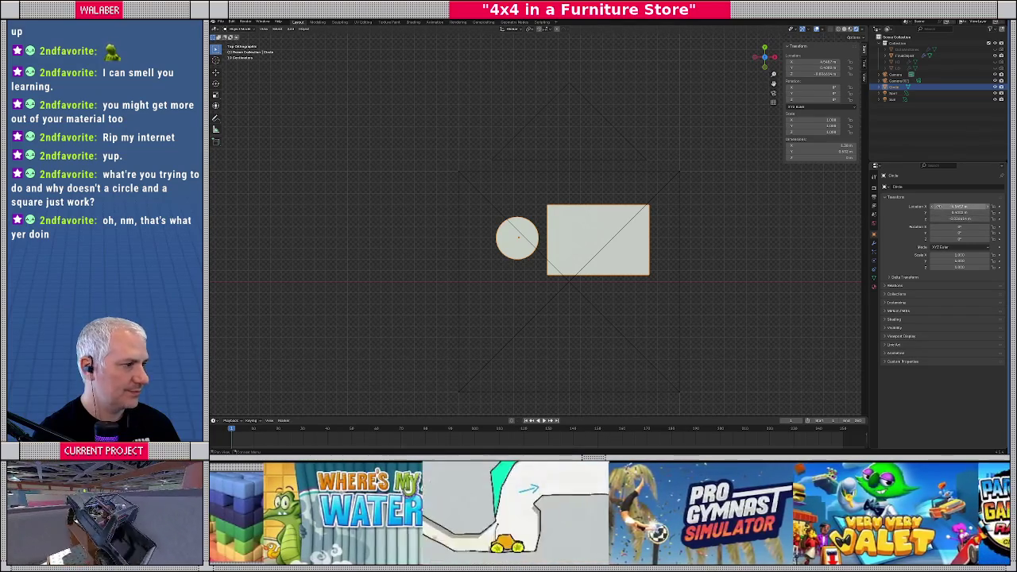
type("0")
key("Return")
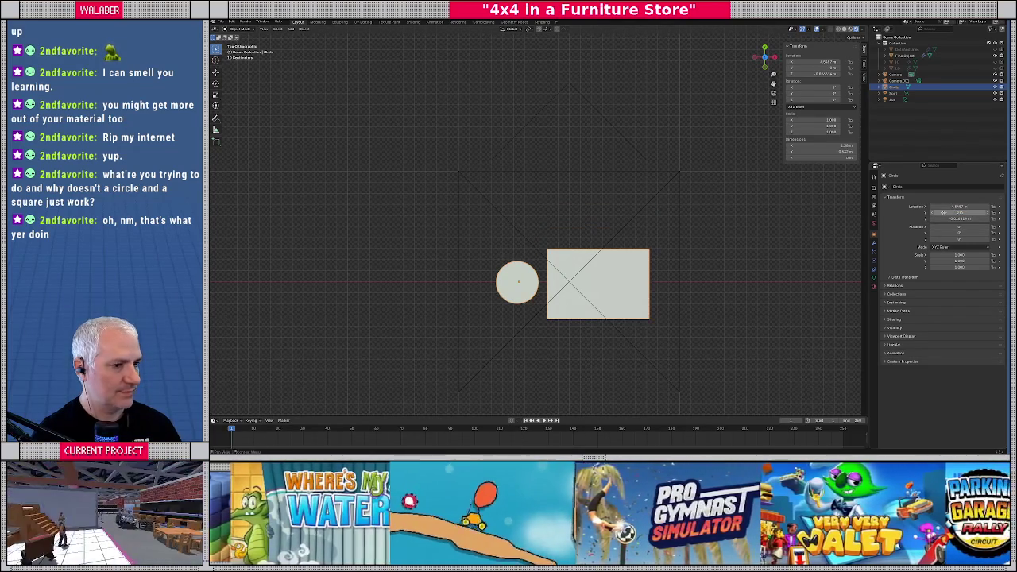
scroll(666, 282, "down", 1)
left_click(626, 210)
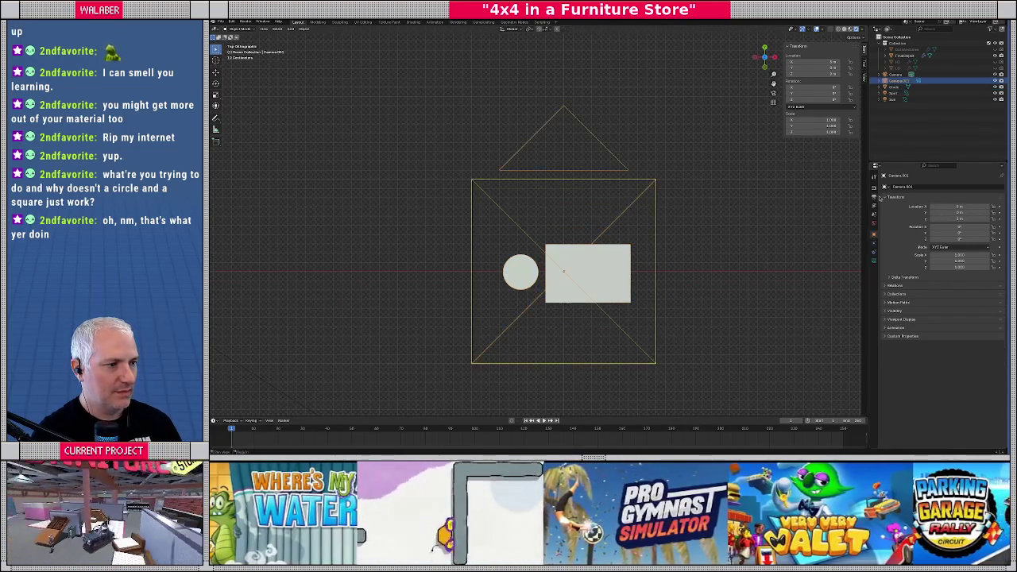
Set the output resolution to X 128 and Y 64 in Output Properties.
left_click(875, 260)
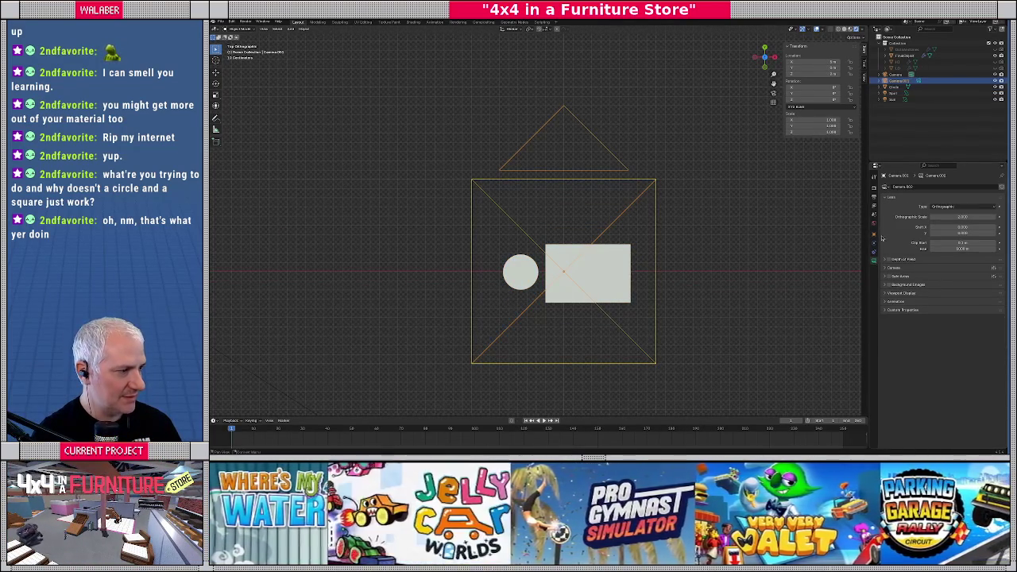
left_click(874, 189)
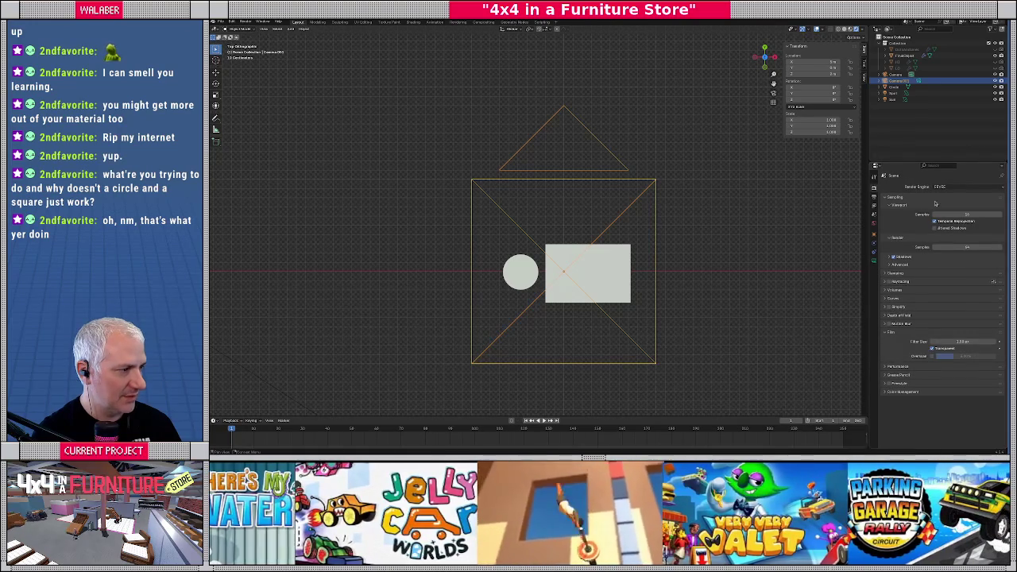
left_click(873, 197)
left_click(948, 202)
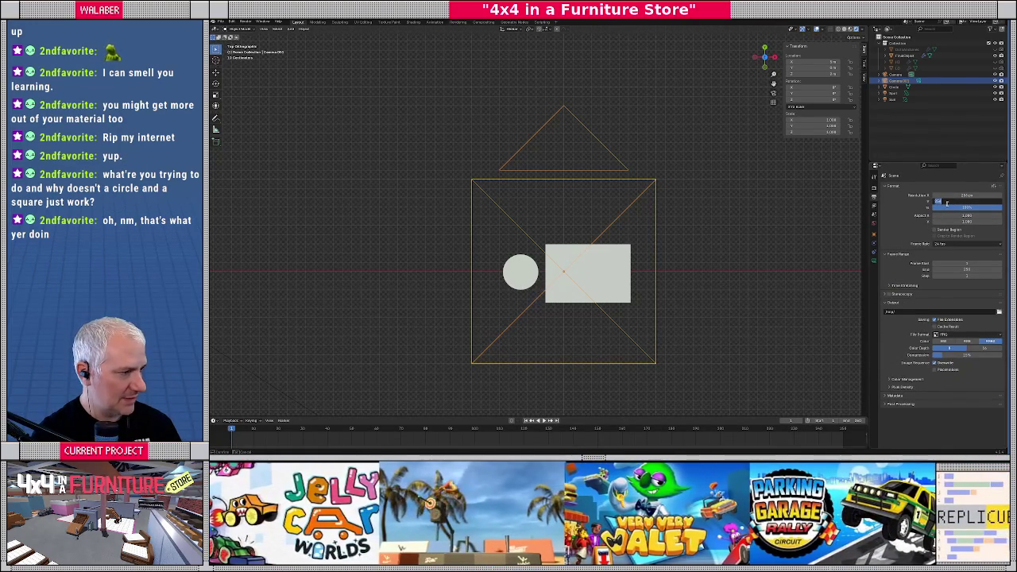
type("256")
key("Return")
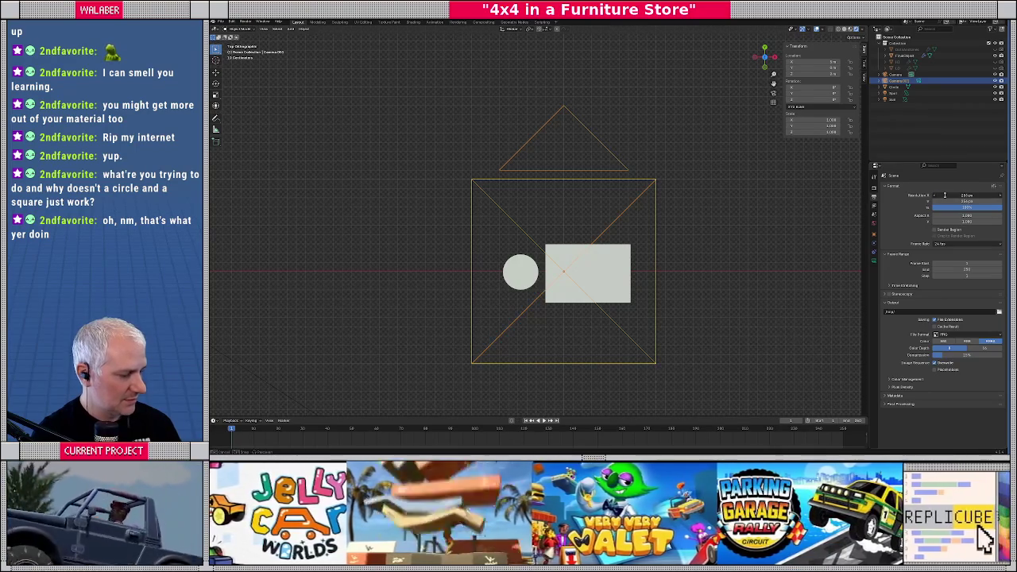
type("128")
key("Tab")
type("64")
key("Return")
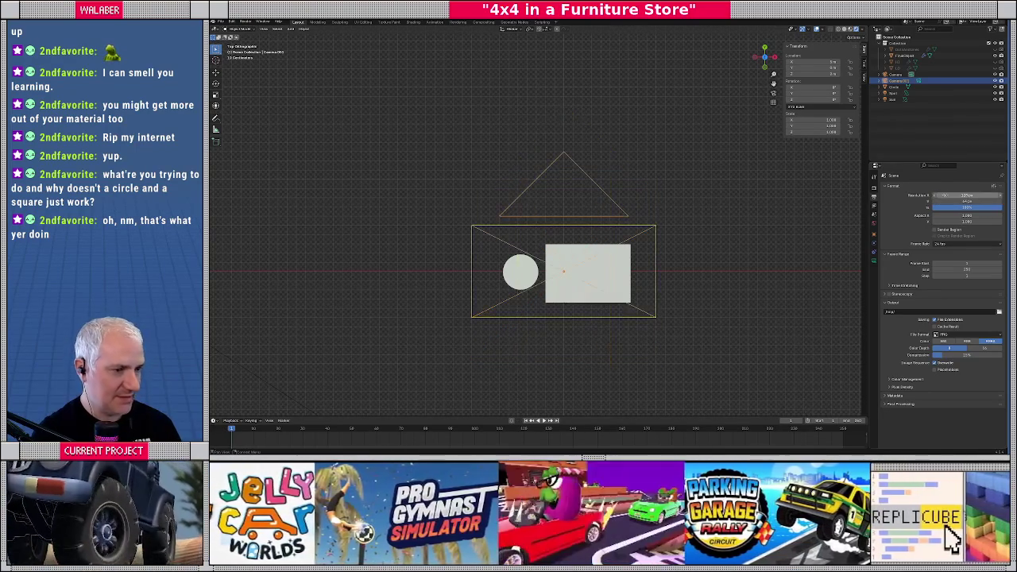
scroll(464, 219, "down", 1)
scroll(464, 218, "down", 3)
scroll(464, 219, "left", 2)
left_click(248, 22)
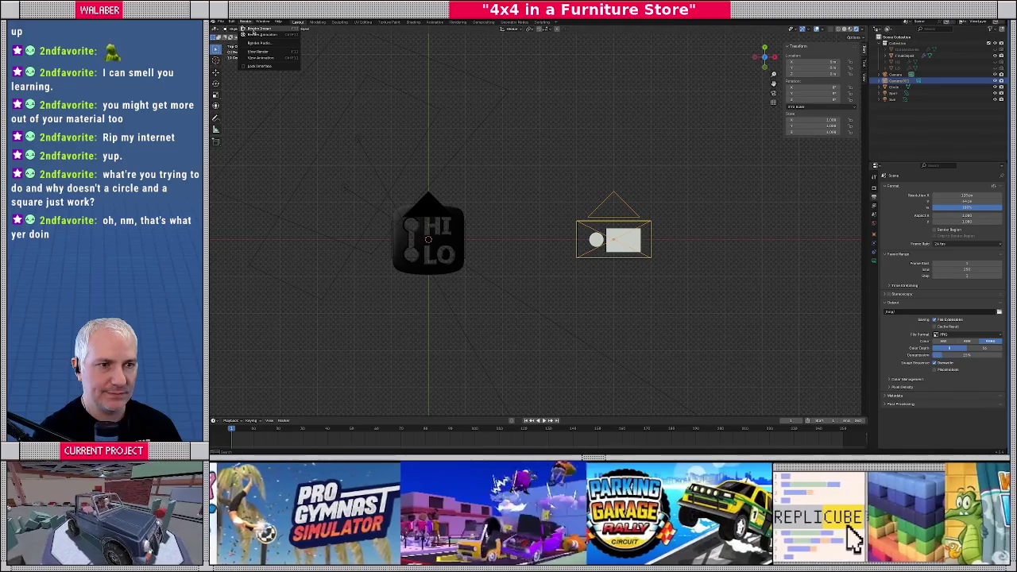
Render a test image, then check the camera lens and output settings.
left_click(254, 29)
key("Escape")
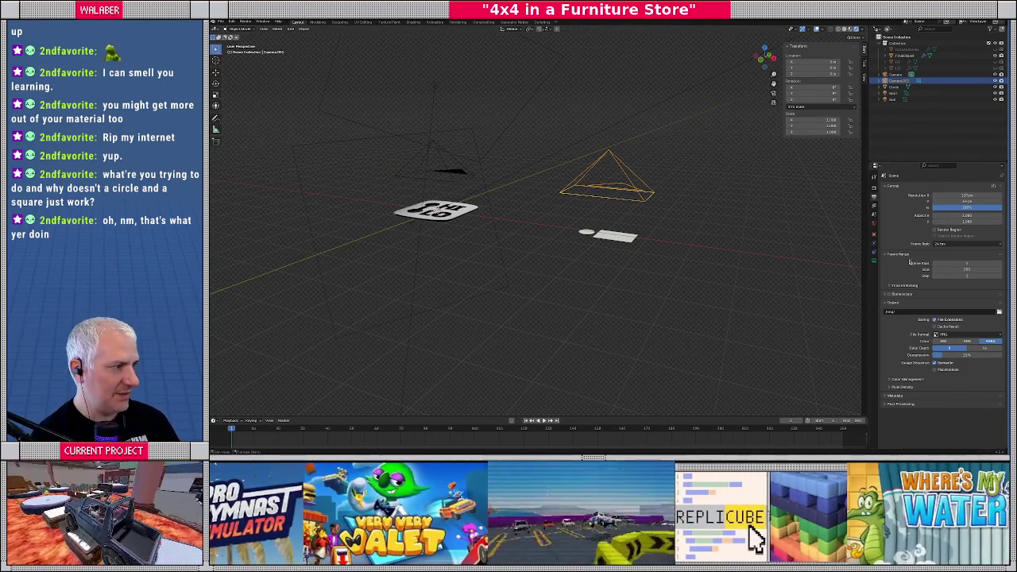
left_click(874, 261)
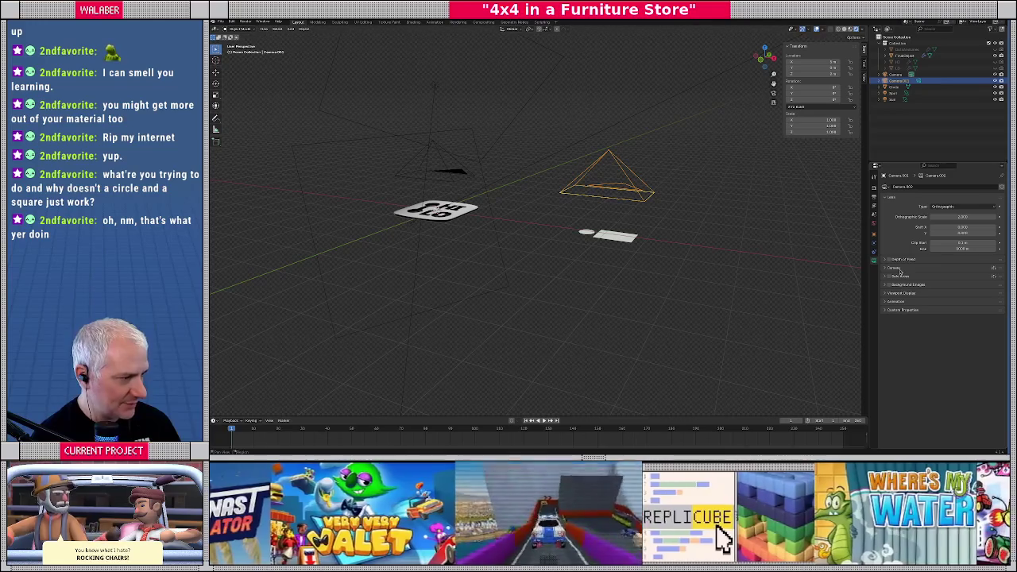
left_click(875, 188)
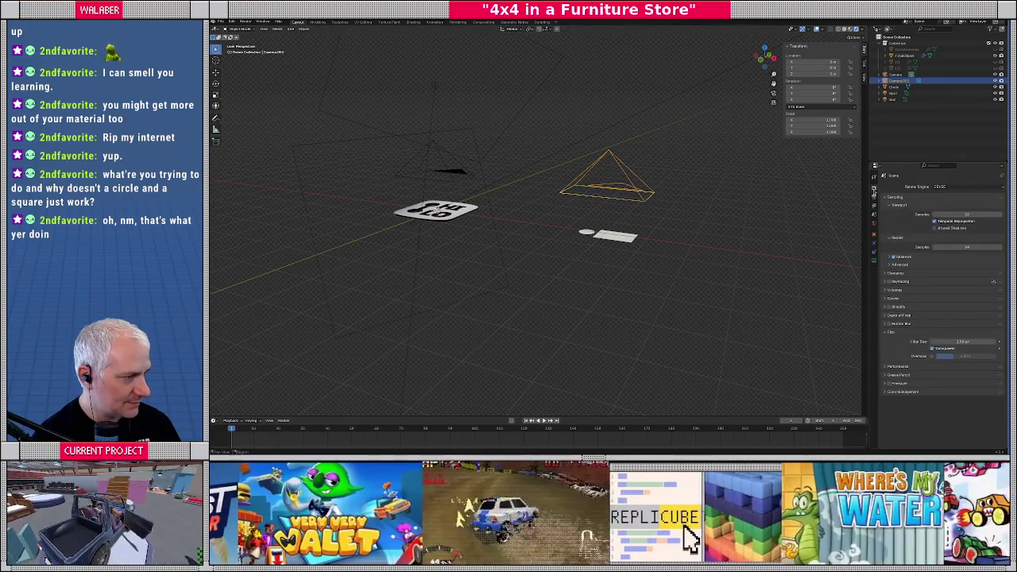
left_click(875, 198)
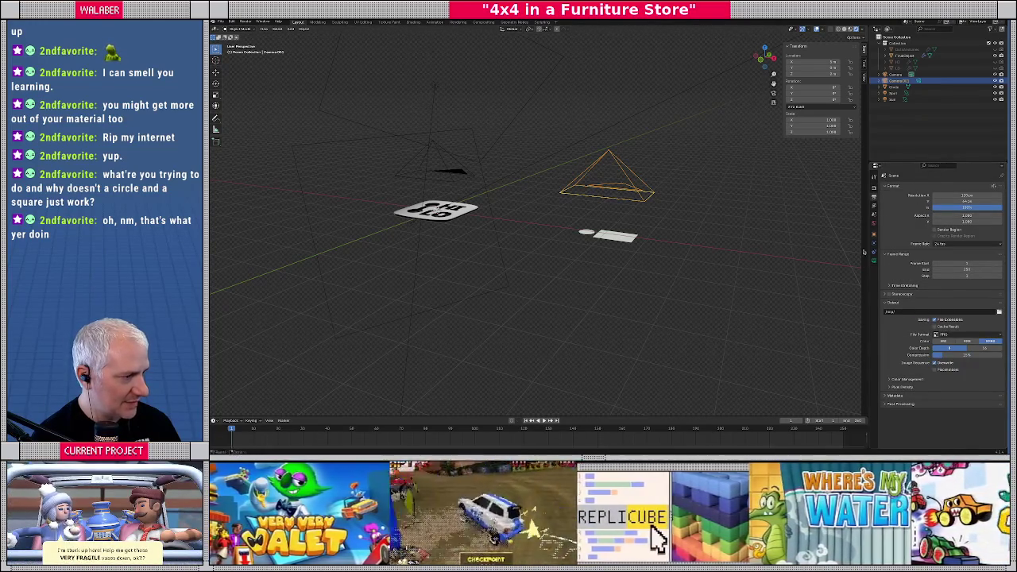
left_click(874, 260)
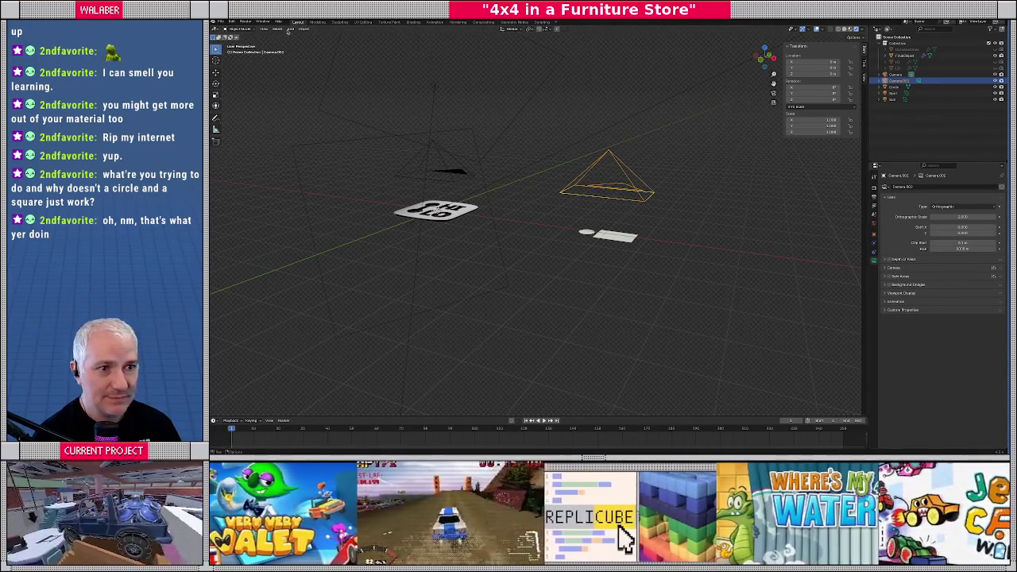
Browse the Object menu and return to the Render properties.
left_click(303, 30)
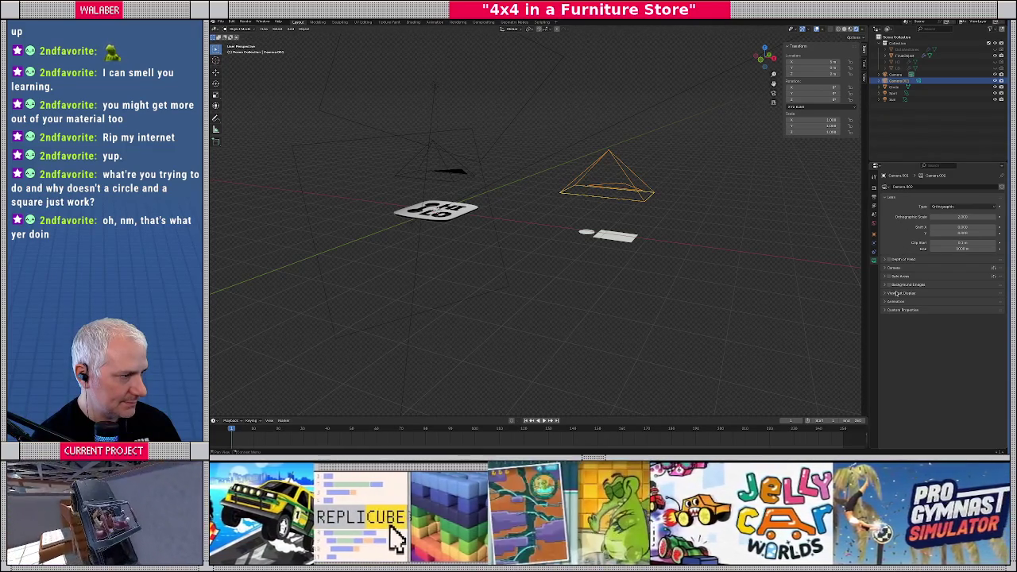
left_click(874, 192)
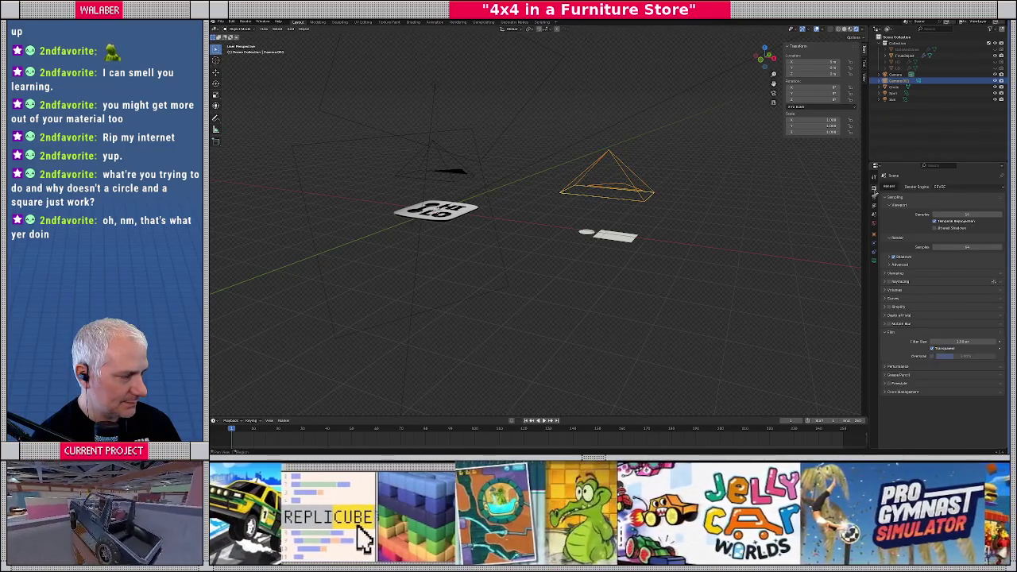
left_click(874, 201)
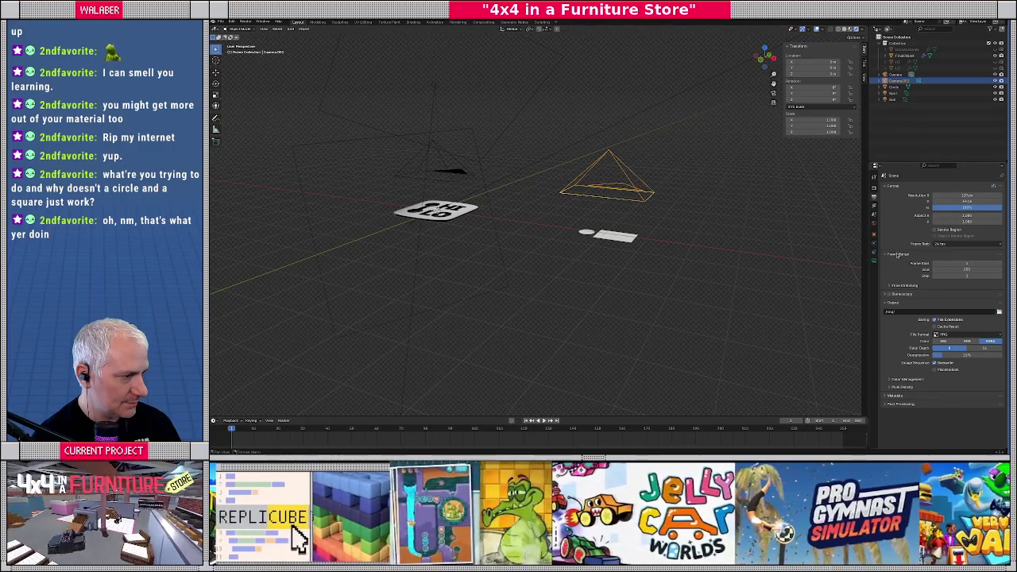
left_click(874, 193)
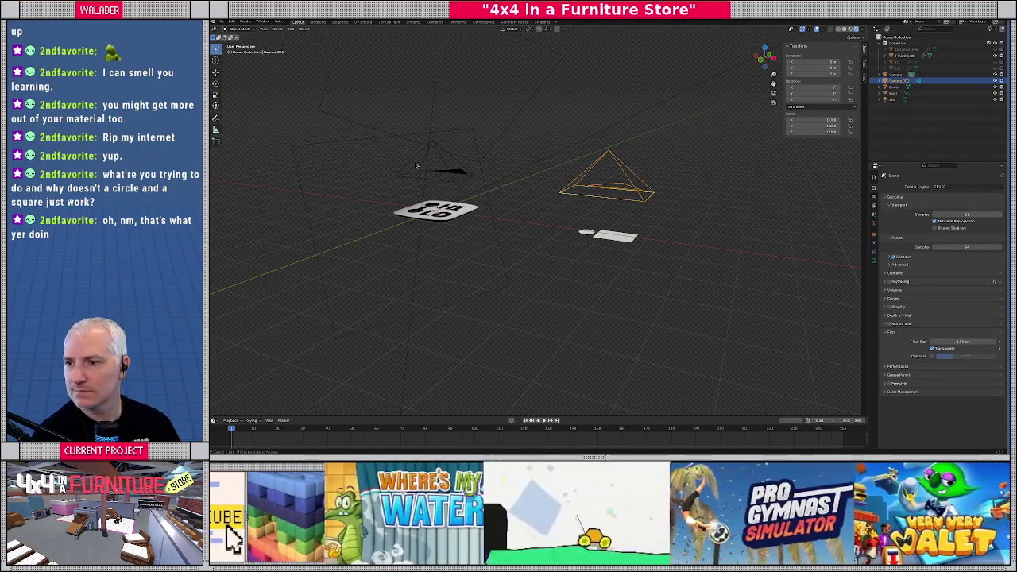
Search Chrome for 'set active camera for render' and return to Blender.
key("alt+Tab")
left_click_drag(381, 53, 503, 53)
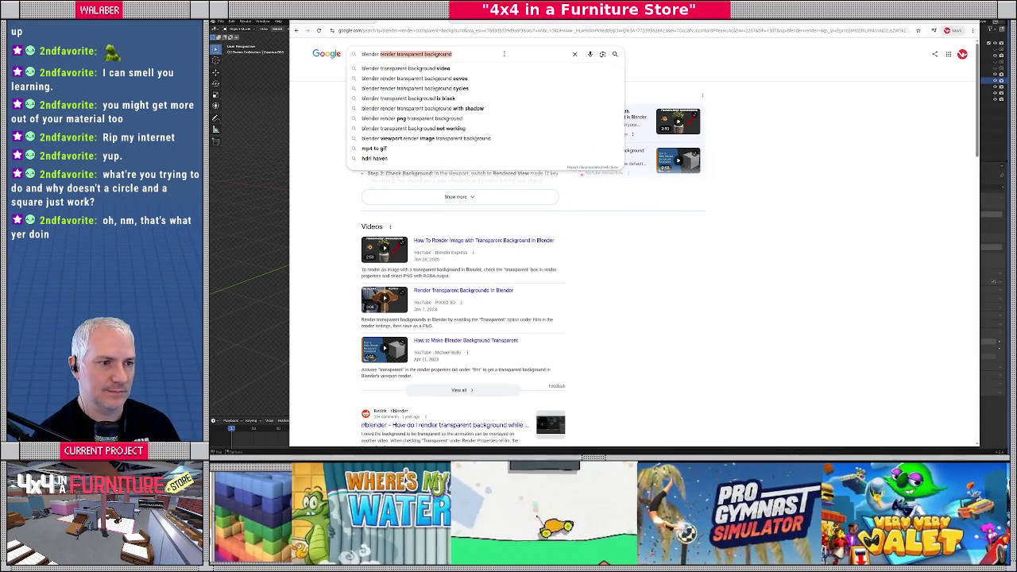
type("set active camera for render")
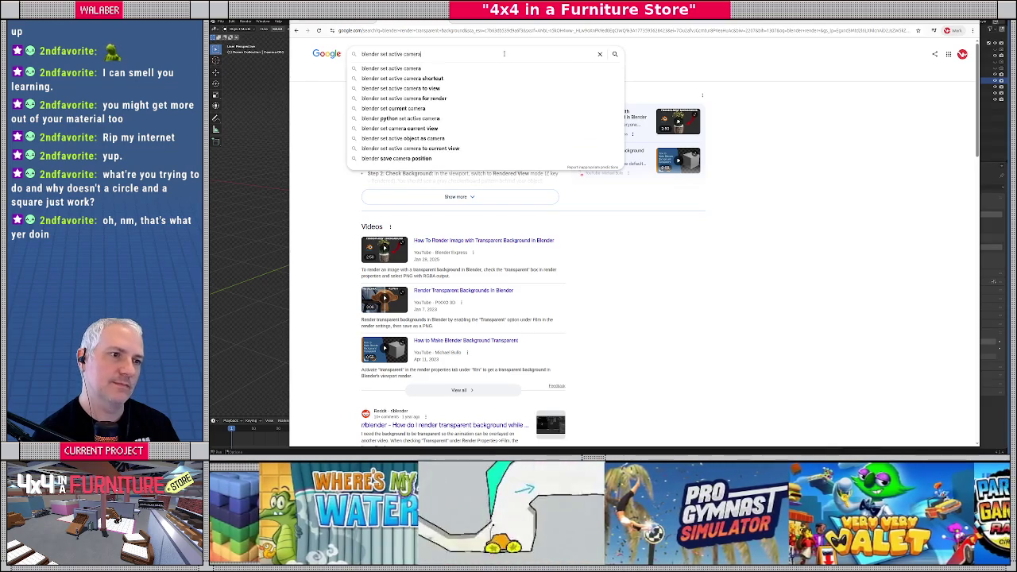
key("Return")
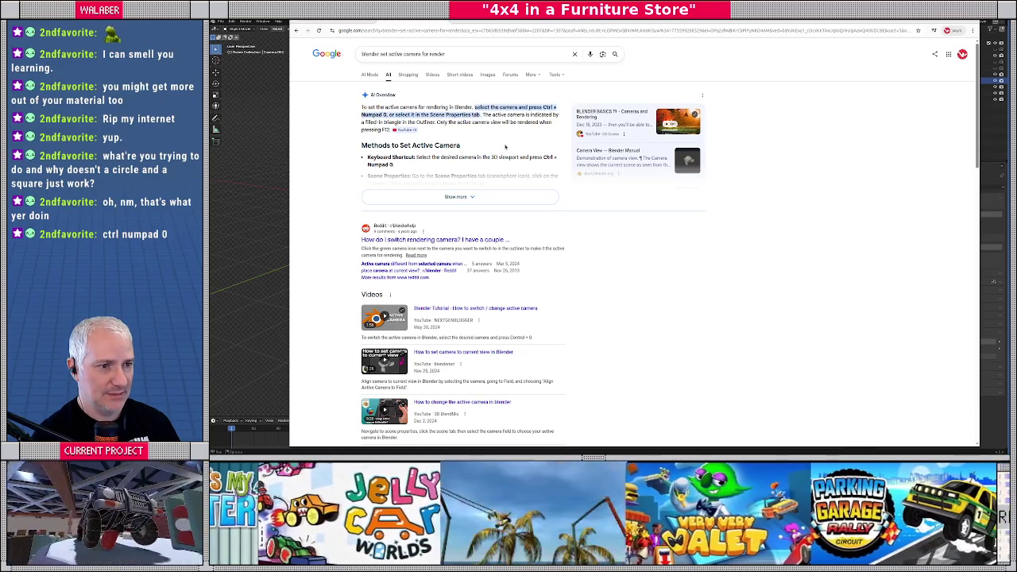
key("alt+Tab")
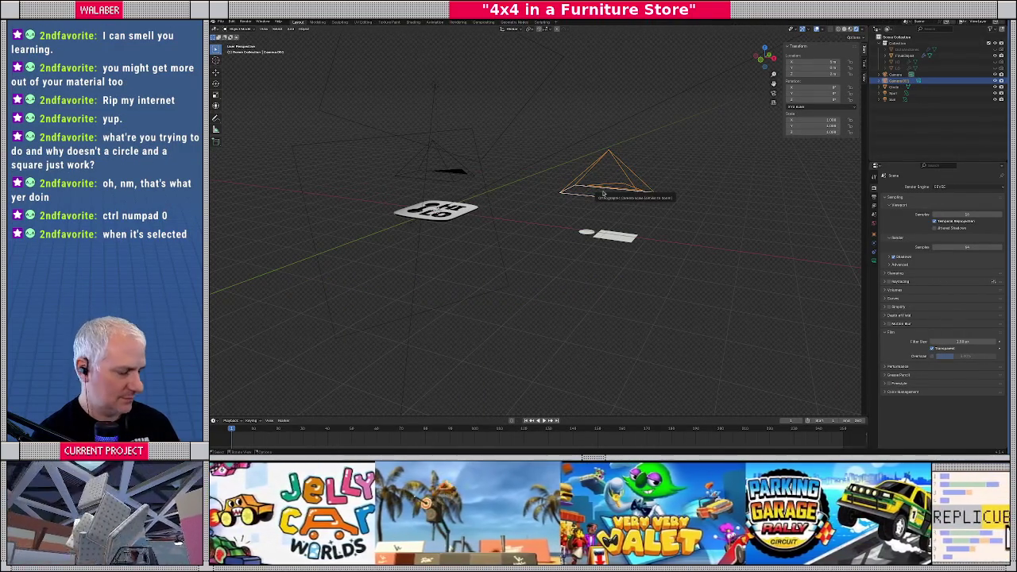
Look through the camera, test-render the circle and rectangle, and close the render window.
key("ctrl+KP_0")
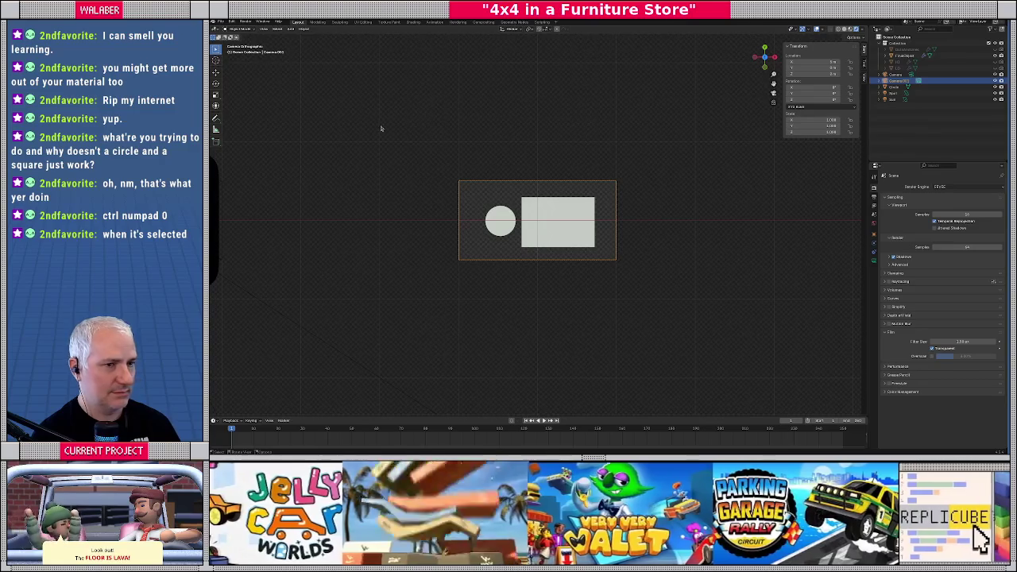
left_click(243, 21)
left_click(254, 30)
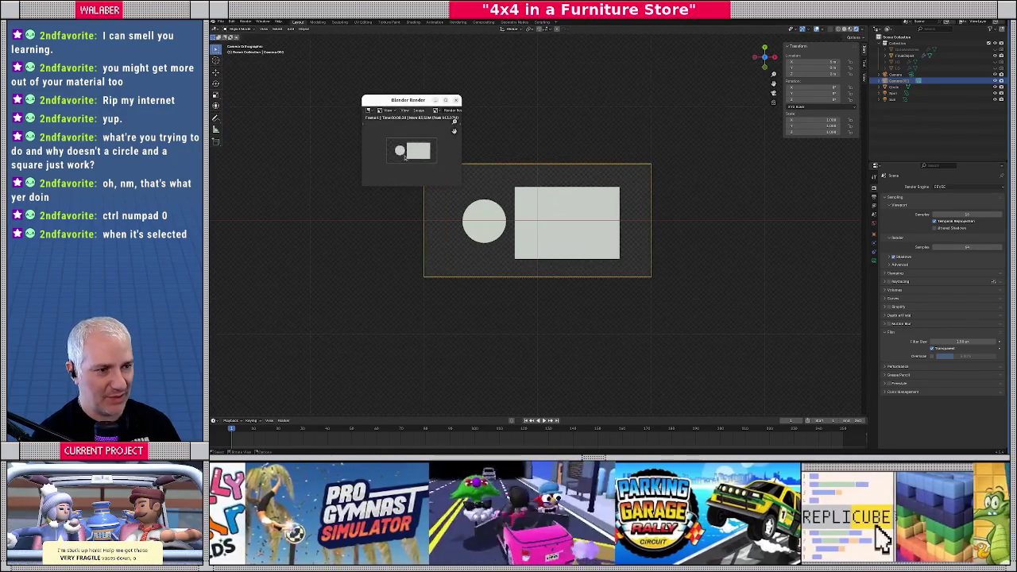
scroll(408, 156, "up", 2)
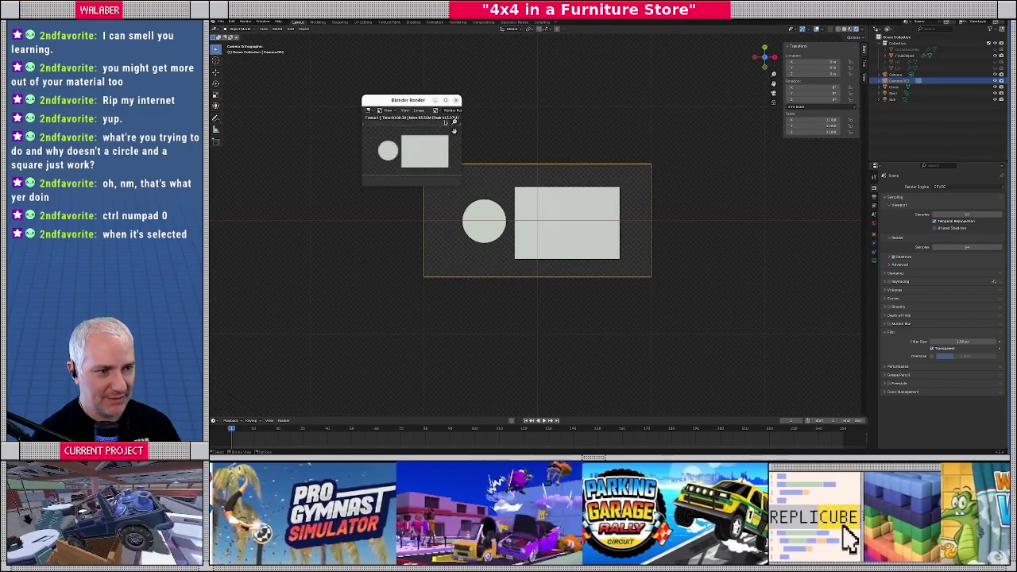
left_click(457, 100)
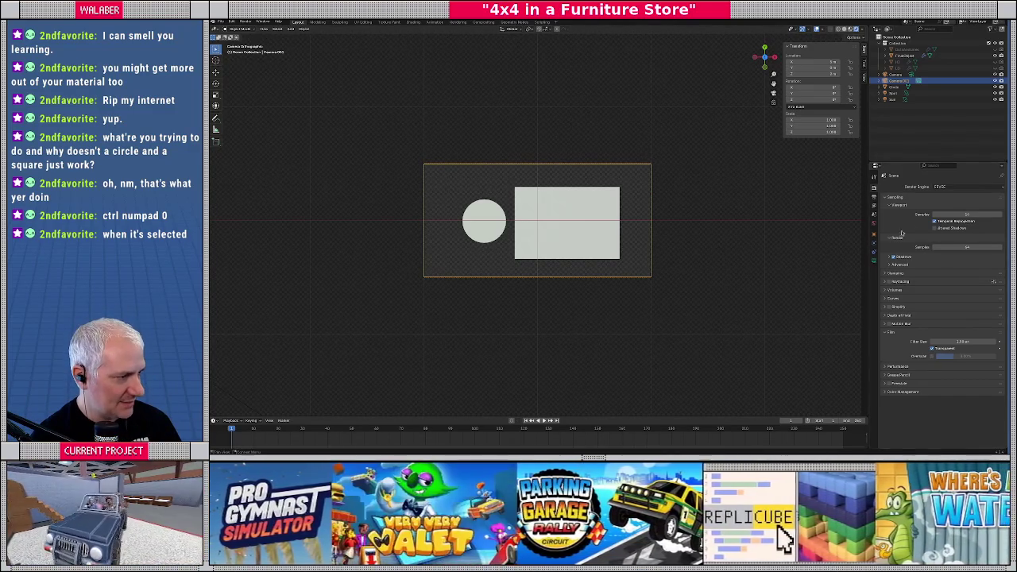
Switch the render engine to Workbench, then back to EEVEE.
left_click(940, 189)
left_click(950, 201)
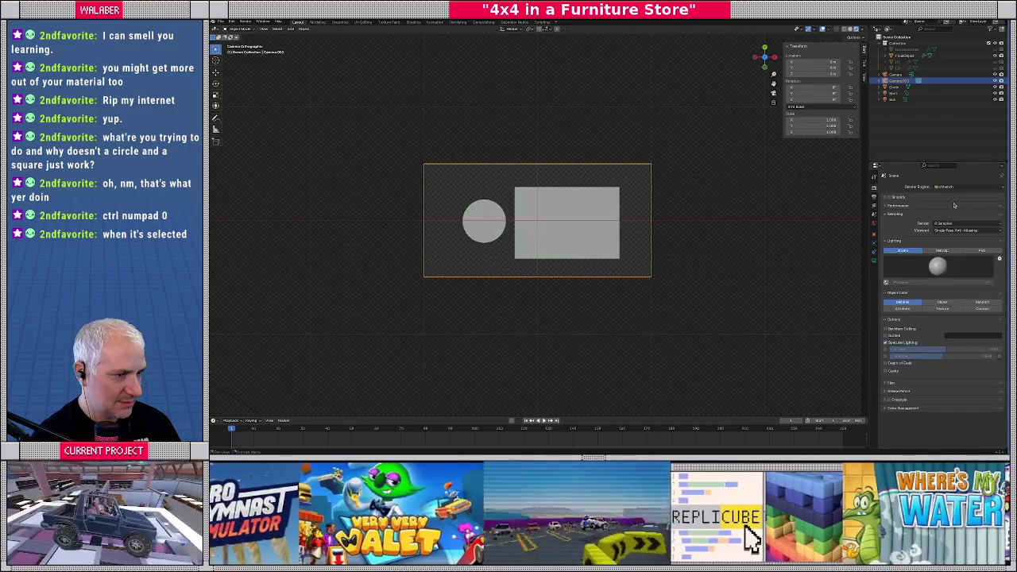
left_click(945, 187)
left_click(950, 190)
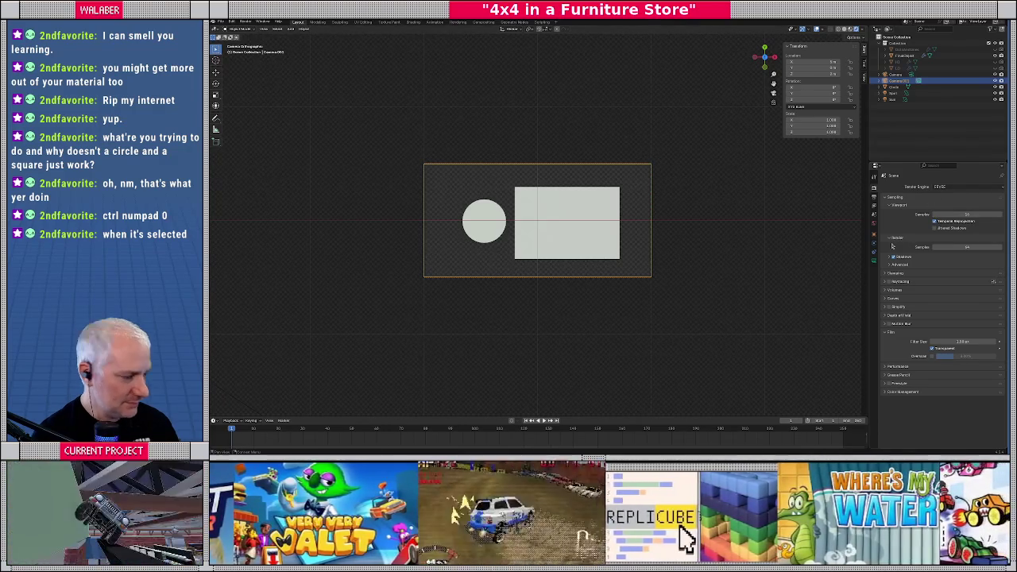
Set the shape material's Emission Strength to 50 and render again with F12.
left_click(574, 231)
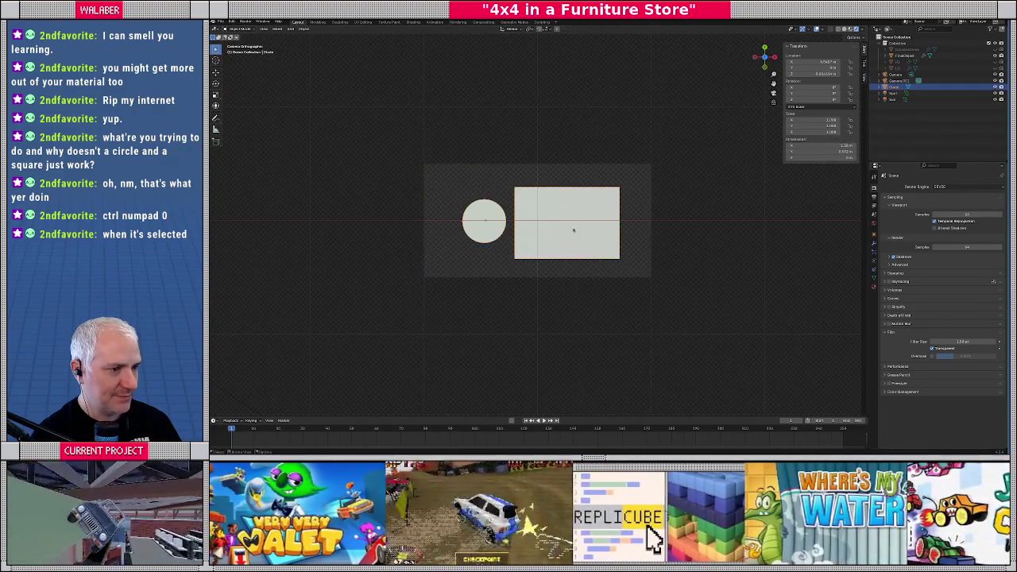
left_click(875, 288)
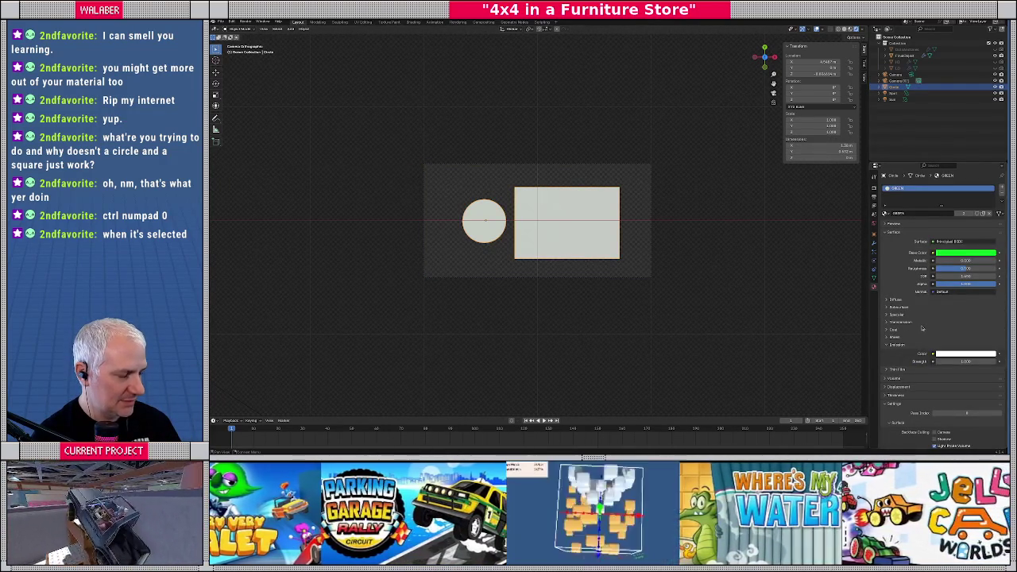
left_click(964, 369)
left_click(966, 361)
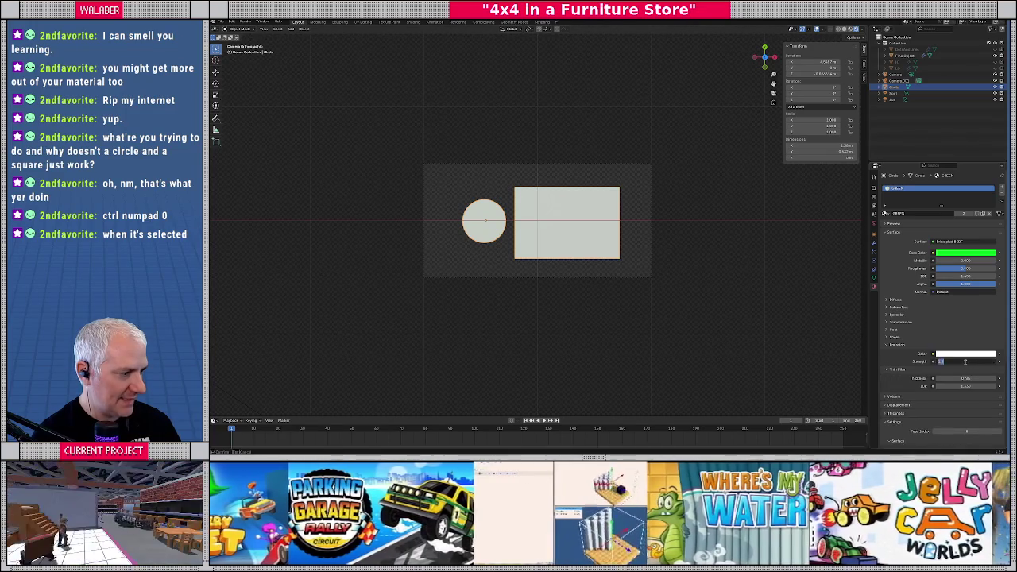
type("0")
key("Return")
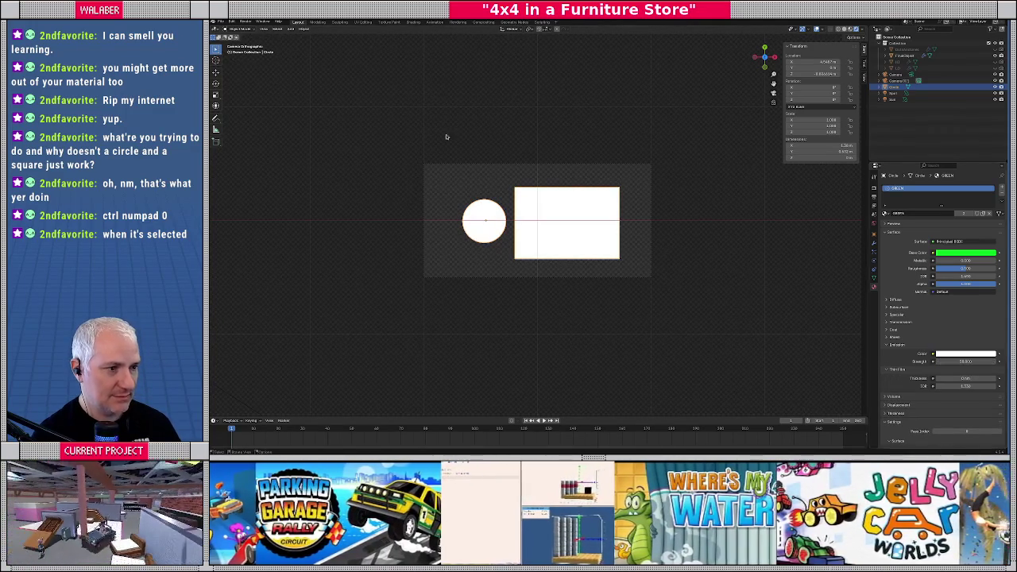
key("F12")
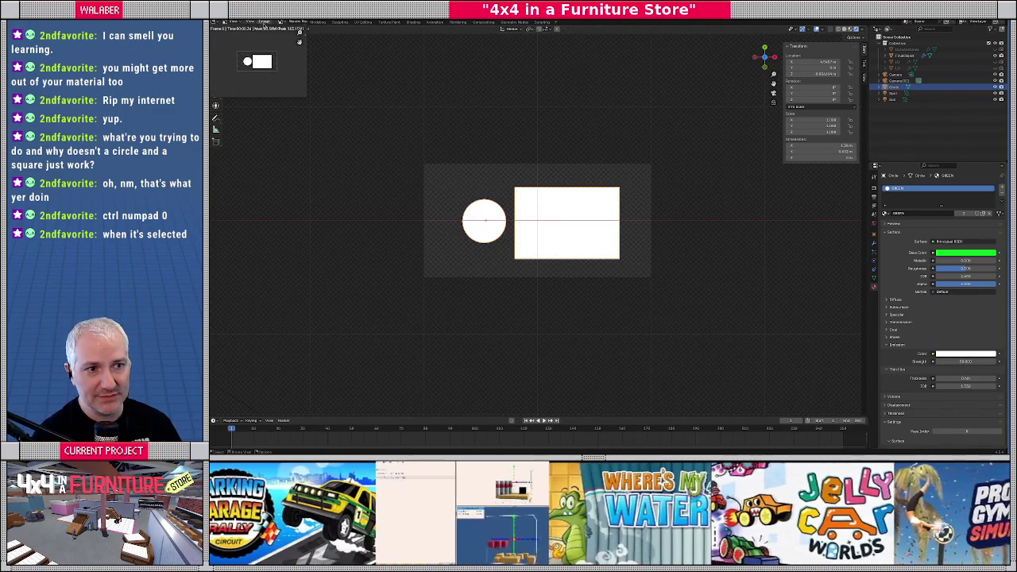
Save the render as gear-select-highlight.png, close the render preview and return to Godot.
left_click(252, 23)
left_click(258, 63)
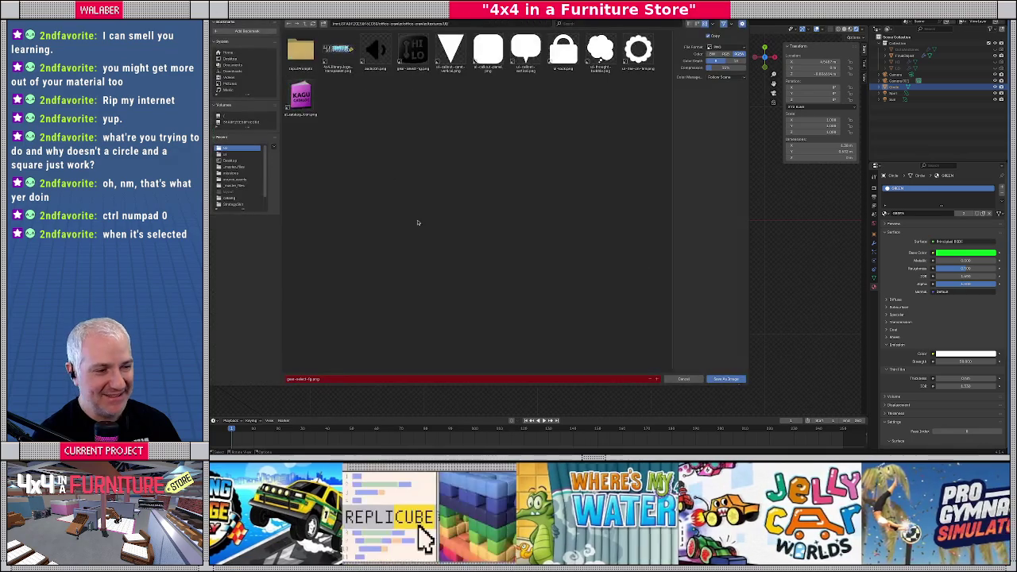
left_click(306, 379)
left_click(303, 379)
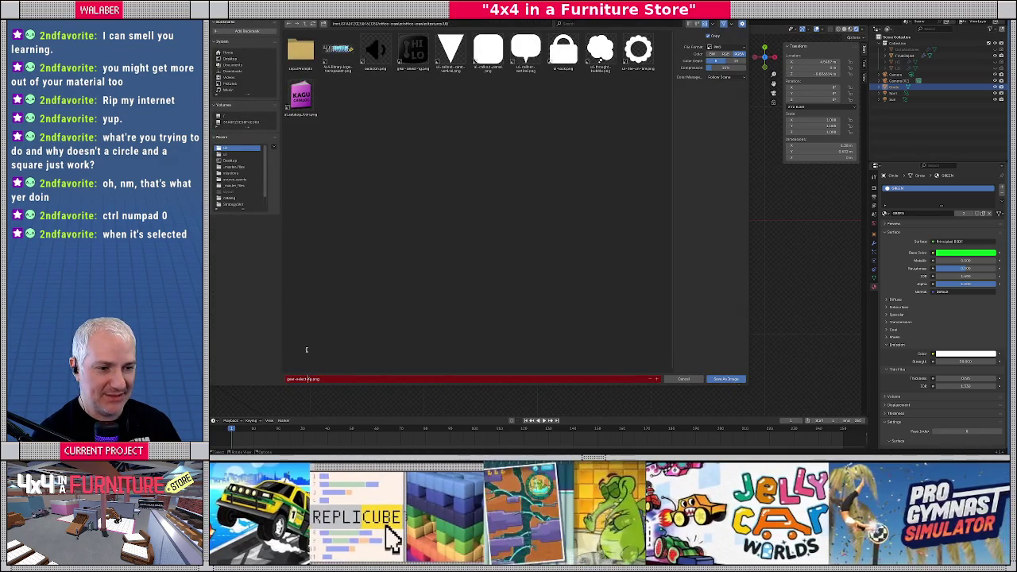
type("mag")
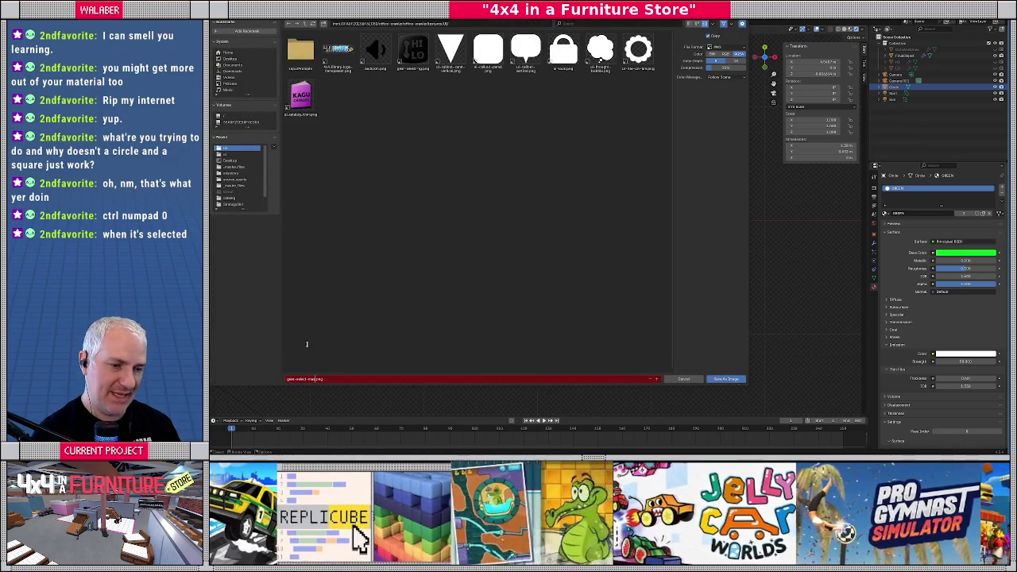
key("BackSpace")
key("BackSpace")
key("BackSpace")
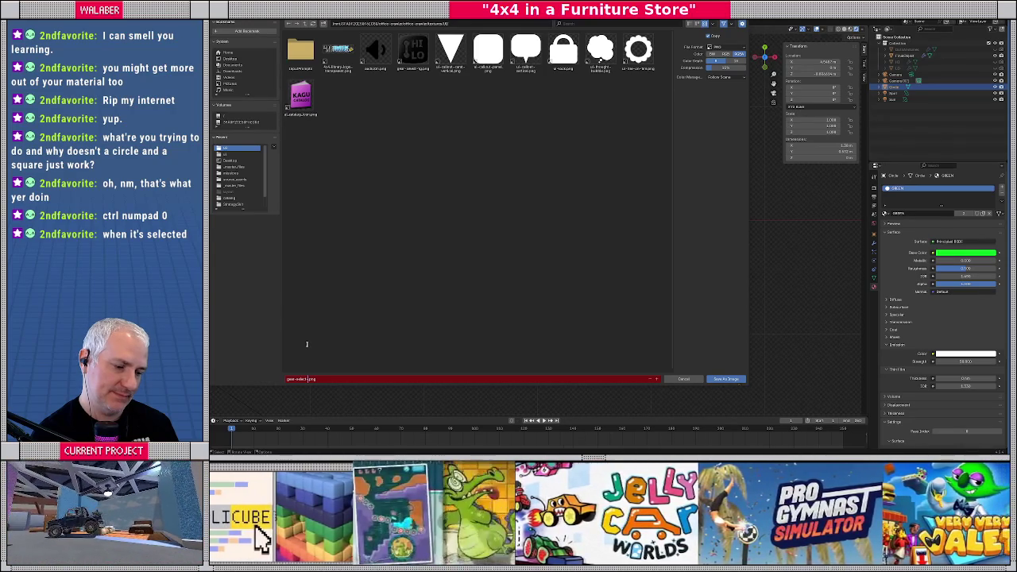
type("highlig")
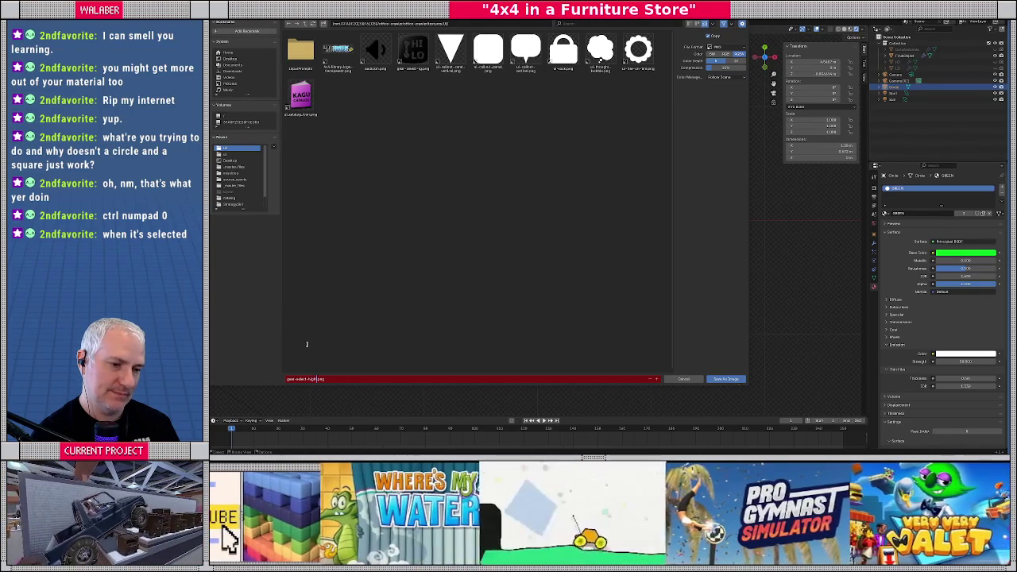
type("ht")
key("Return")
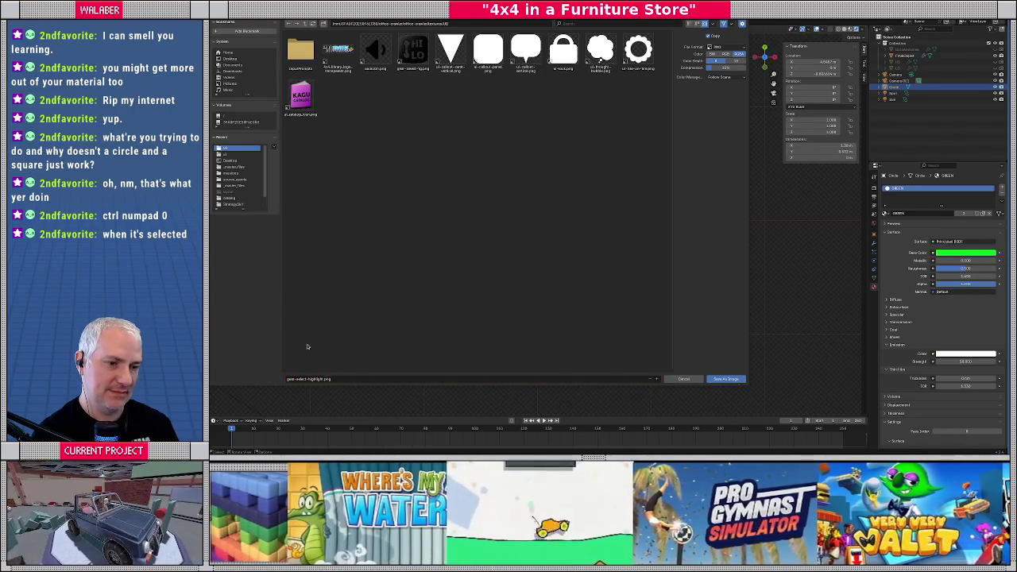
key("Escape")
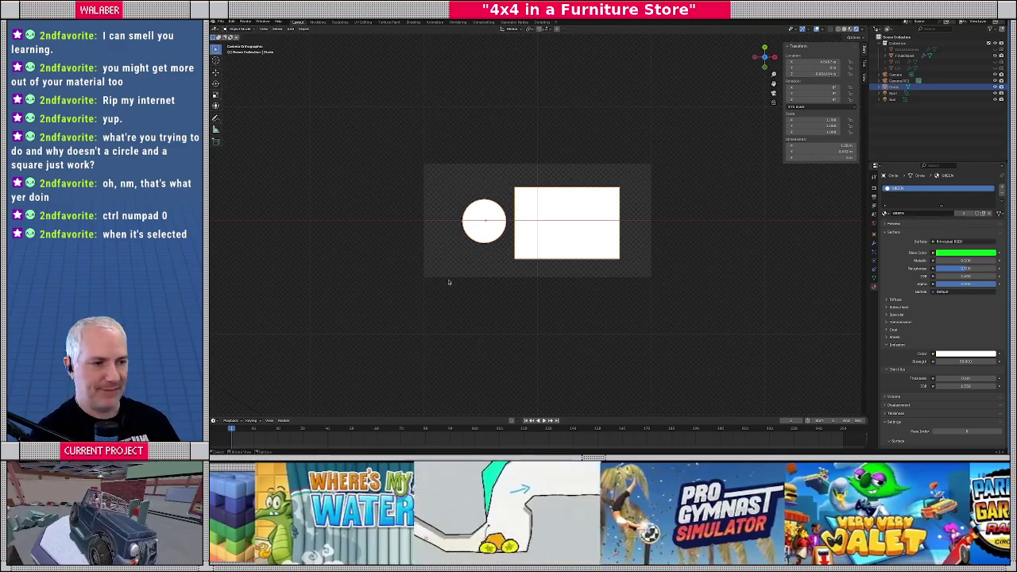
key("alt+Tab")
Change the ActiveIndicator node's type from ColorRect to TextureRect.
left_click(246, 169)
right_click(251, 170)
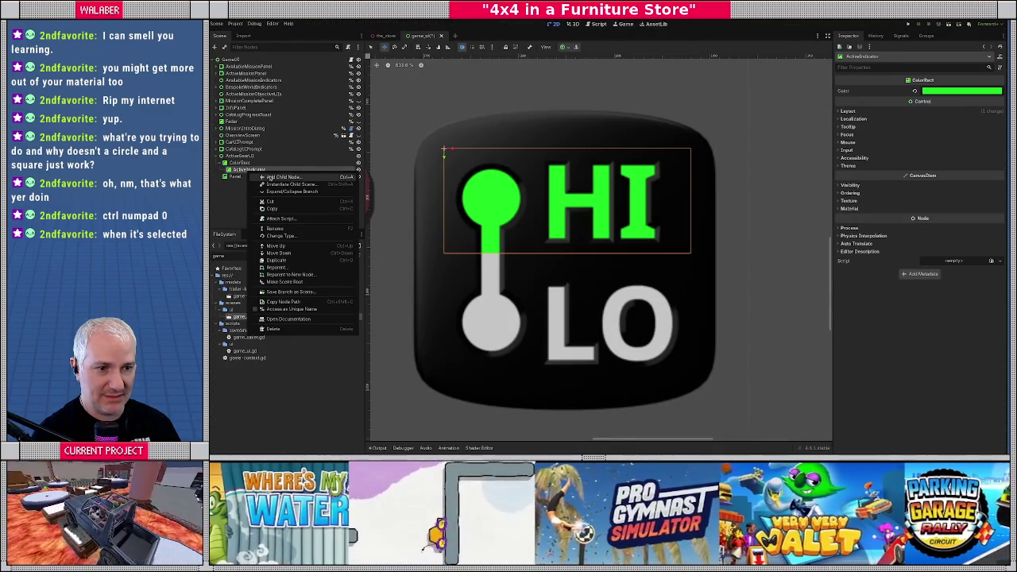
left_click(287, 237)
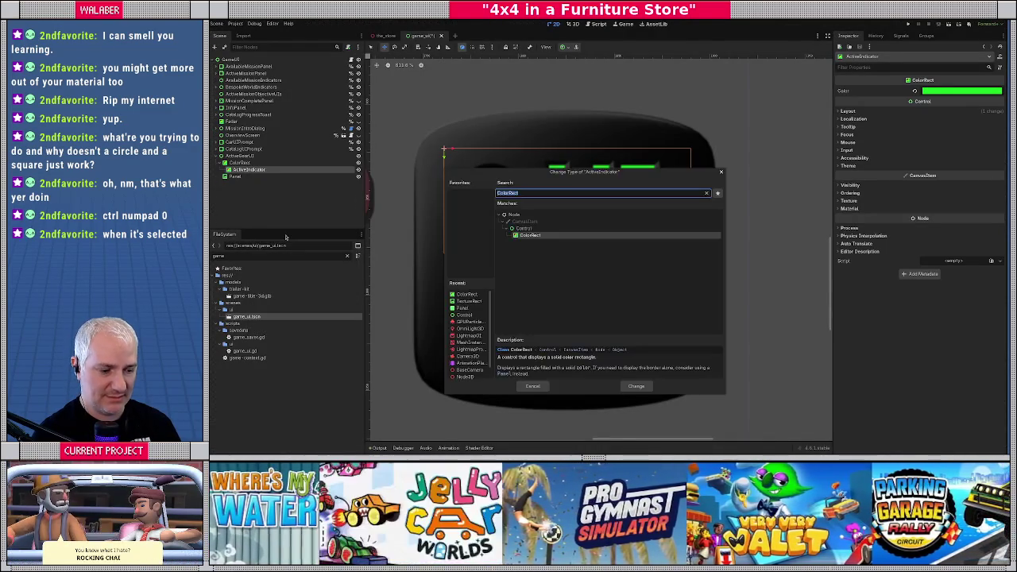
type("TextureRect")
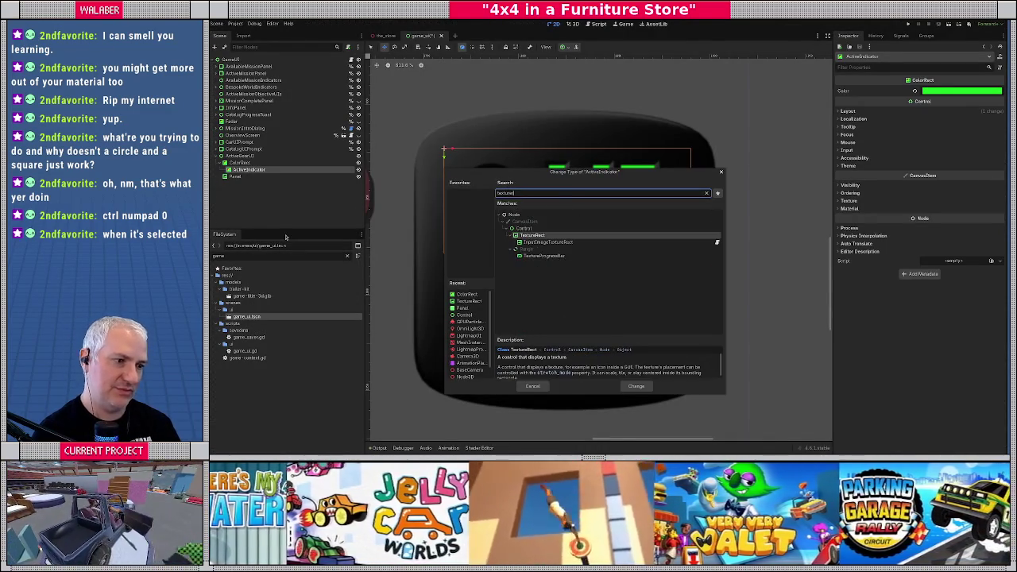
key("Return")
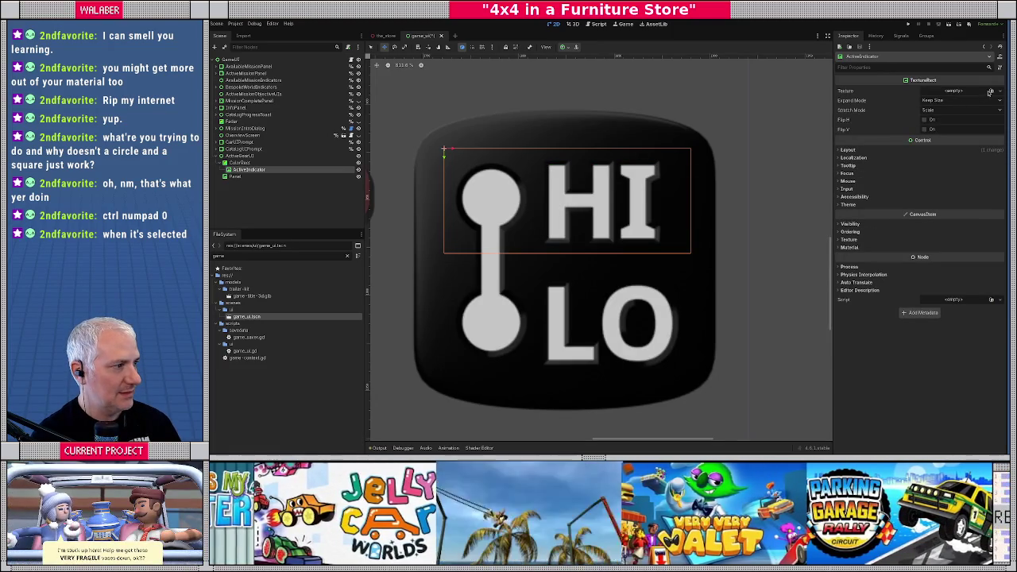
Assign the gear-select-highlight texture to ActiveIndicator's Texture property.
left_click(991, 91)
type("gear")
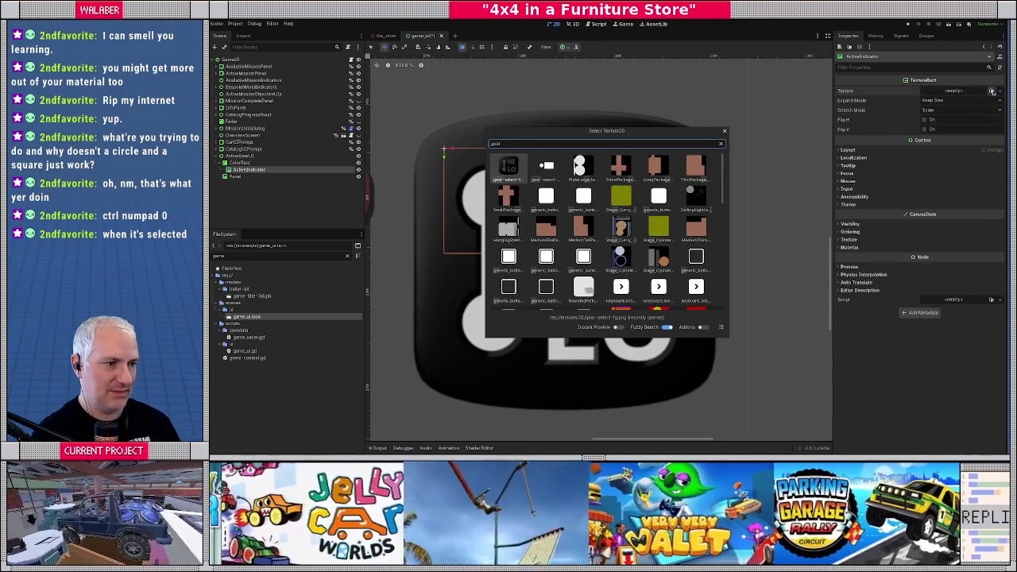
key("Return")
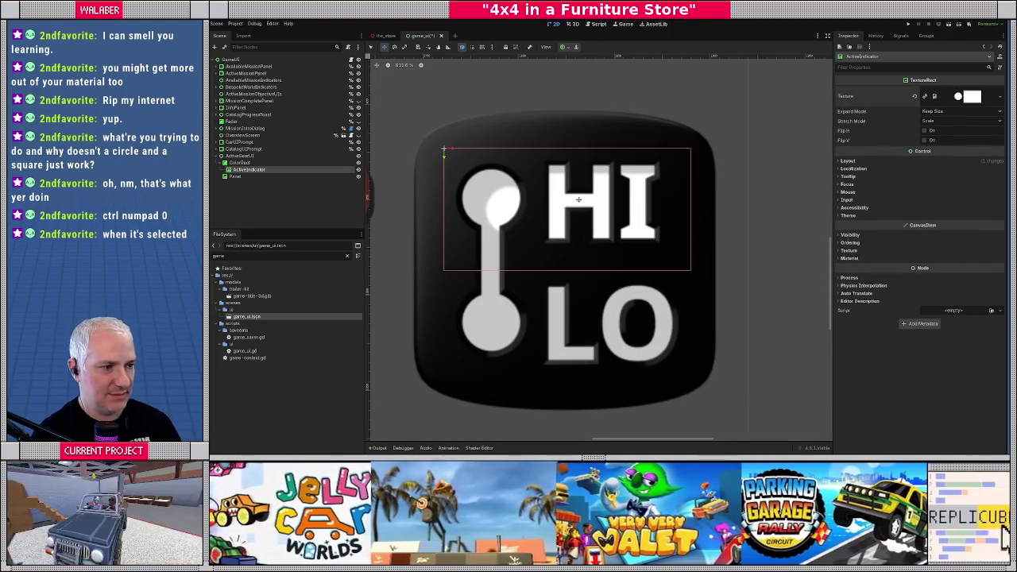
Keep Expand Mode at Keep Size and set Stretch Mode to Keep Aspect Centered.
left_click(940, 113)
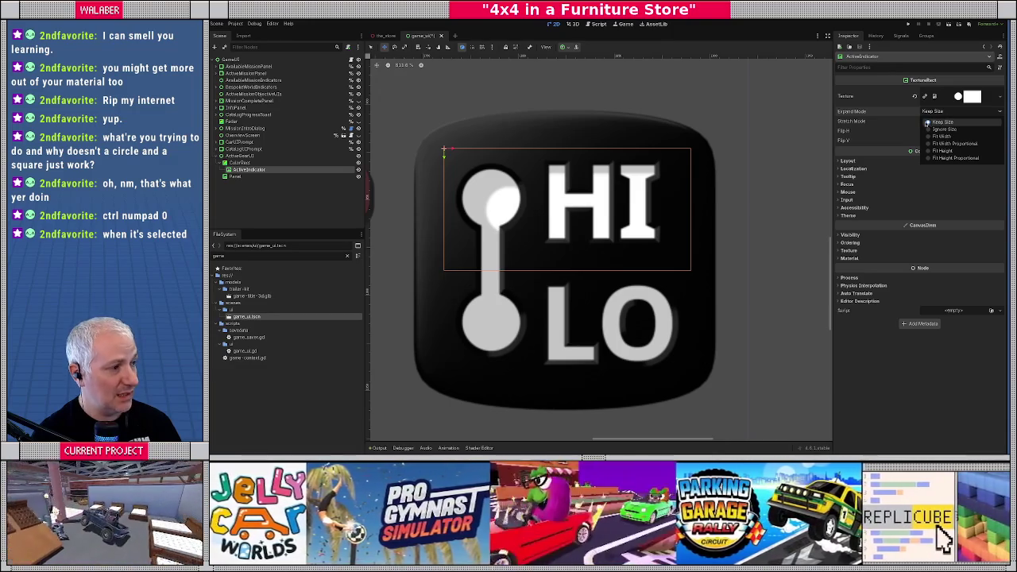
left_click(912, 115)
left_click(939, 122)
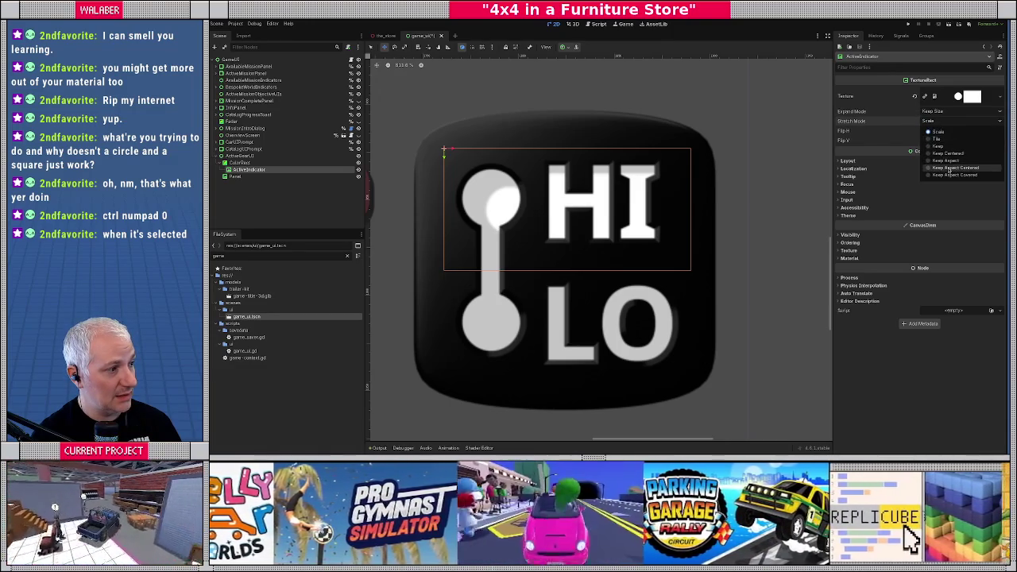
left_click(948, 170)
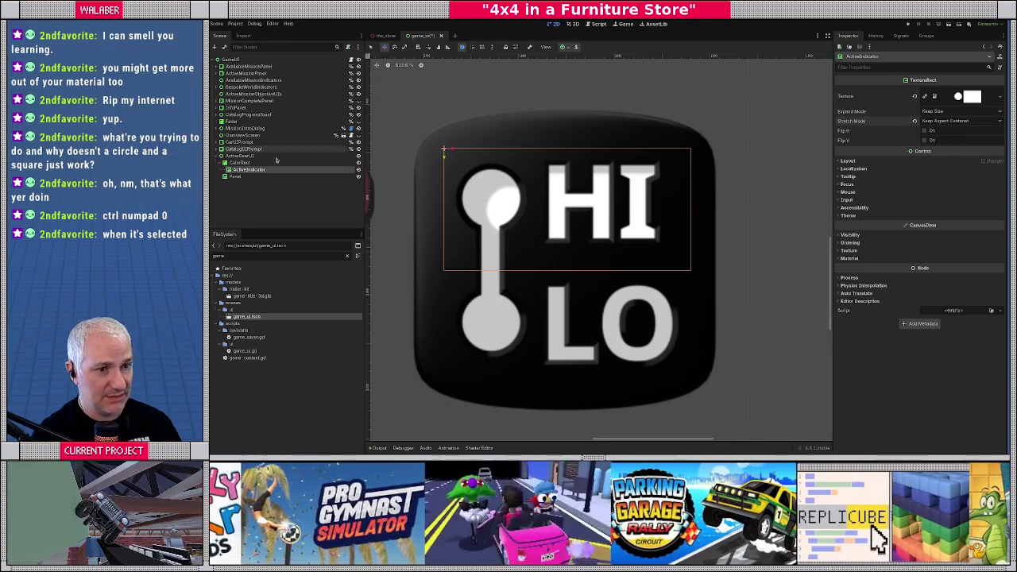
scroll(575, 207, "down", 2)
scroll(575, 206, "down", 1)
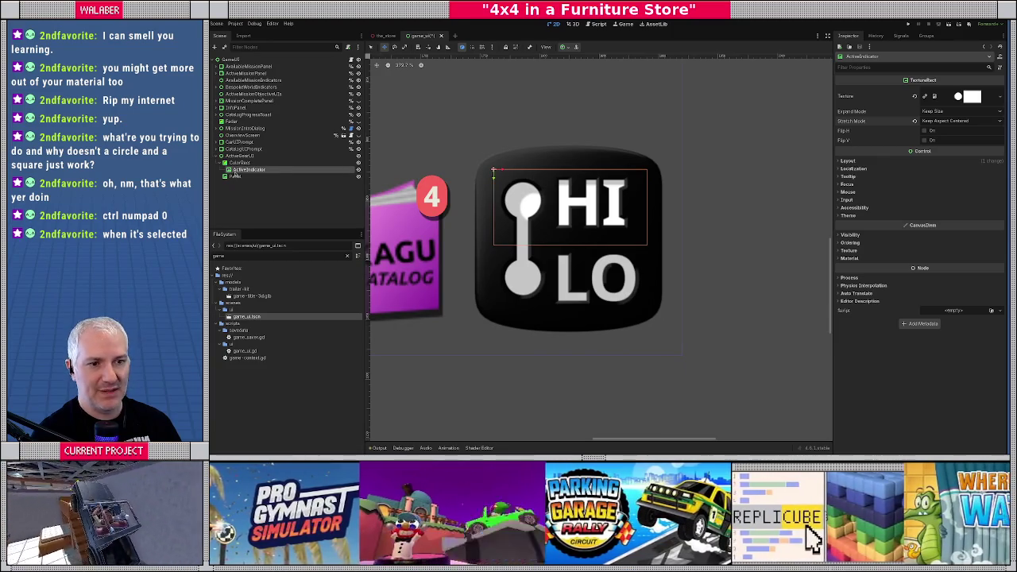
Apply Full Rect to ActiveIndicator, shrink it to the icon's top half, and order it above Panel.
left_click_drag(239, 169, 237, 179)
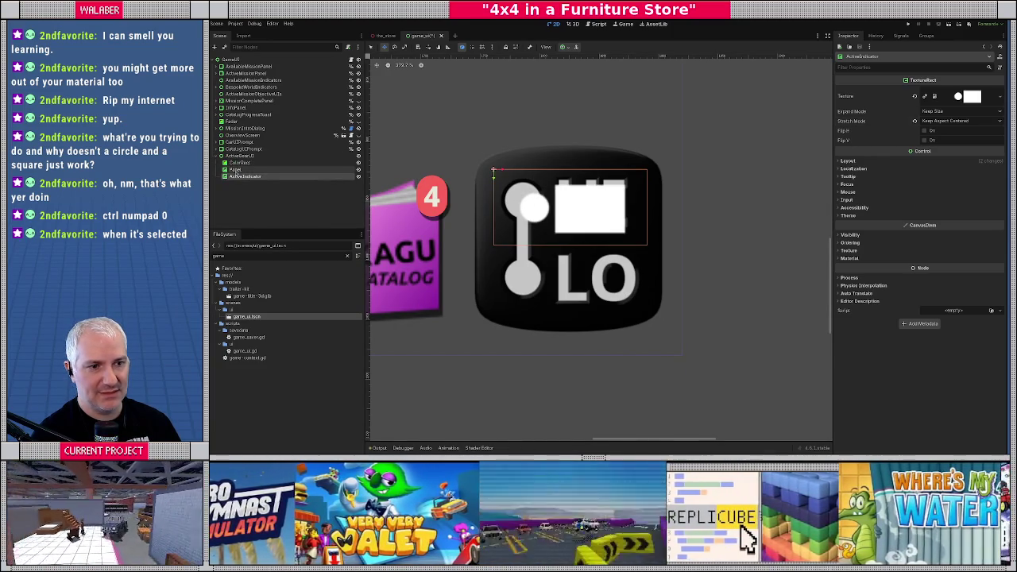
left_click(237, 169)
left_click(240, 177)
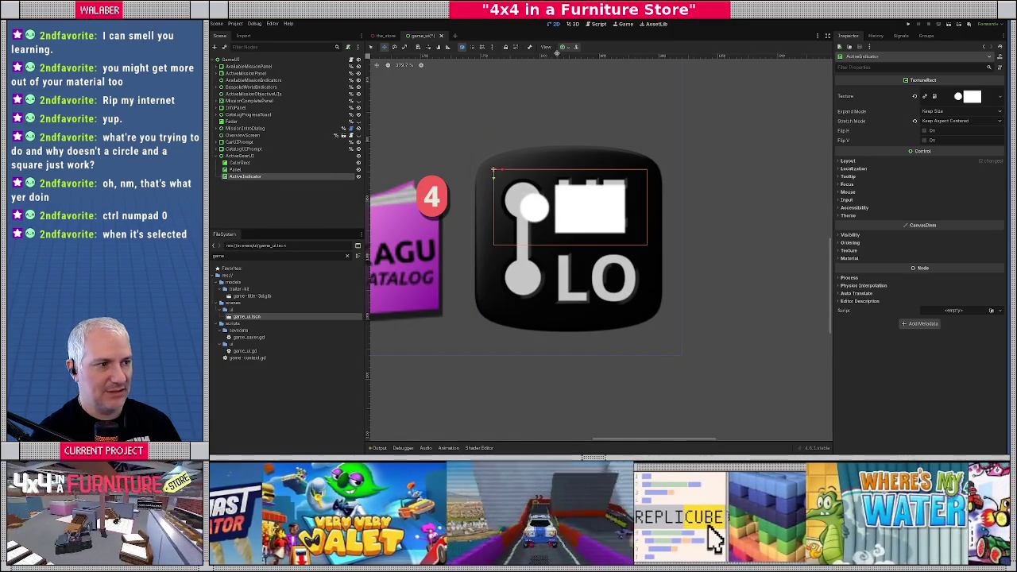
left_click(566, 48)
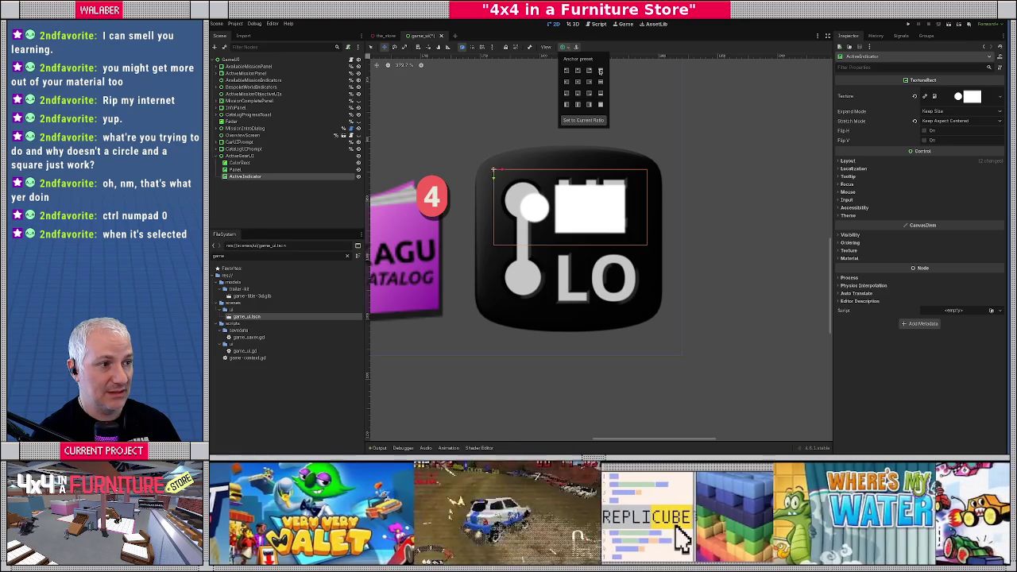
left_click(601, 105)
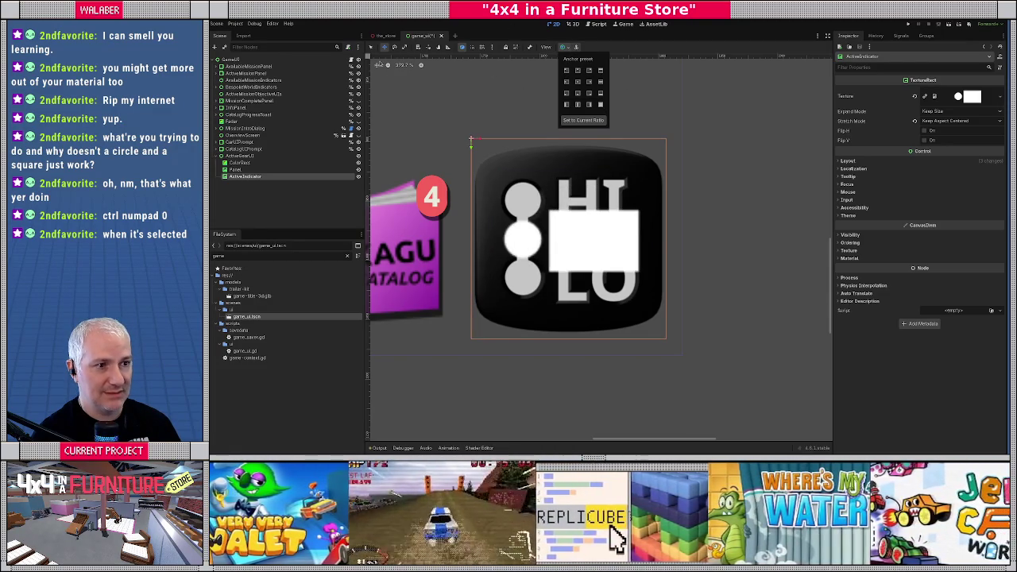
left_click(370, 48)
left_click_drag(567, 340, 570, 263)
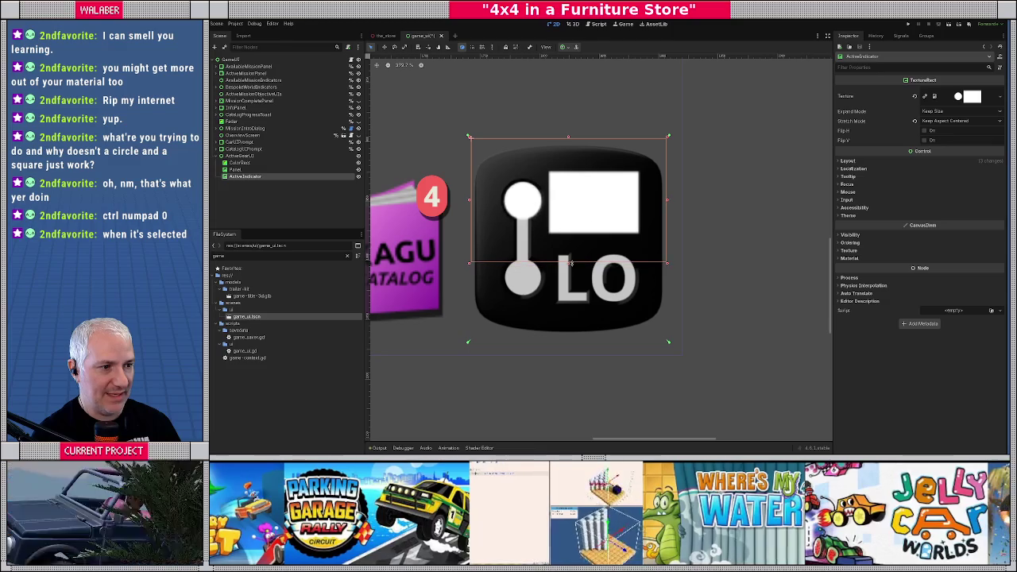
left_click_drag(245, 176, 246, 166)
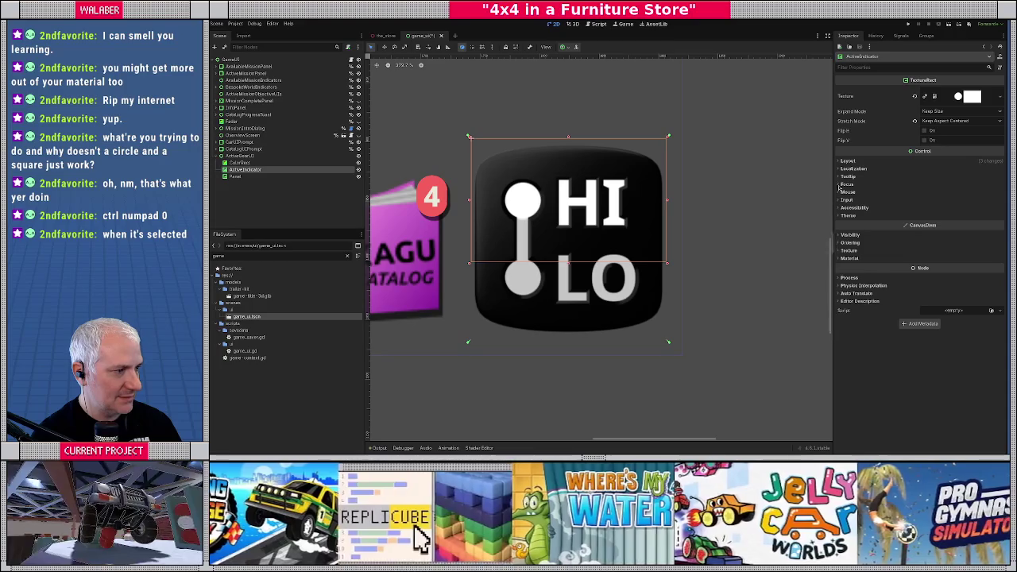
Set ActiveIndicator's Visibility Modulate colour to a light green.
left_click(849, 235)
left_click(956, 253)
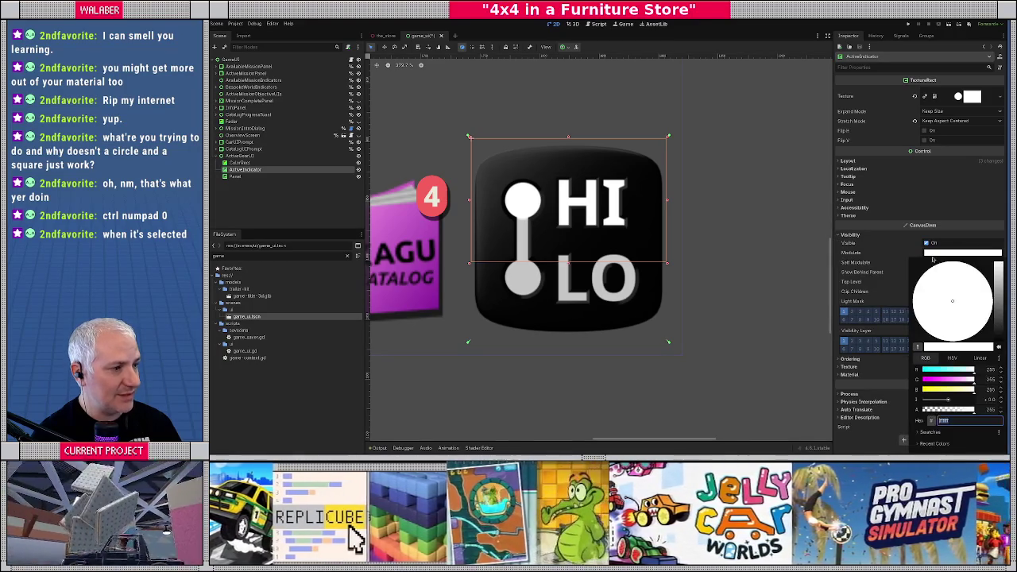
mouse_move(950, 371)
left_mouse_down()
mouse_move(921, 372)
mouse_move(922, 390)
left_mouse_up()
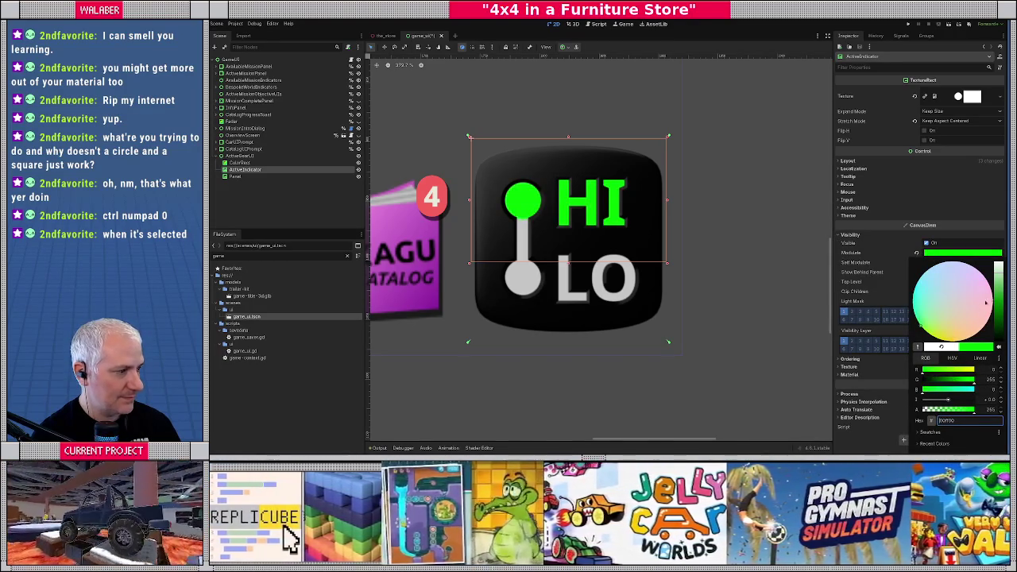
left_click(924, 326)
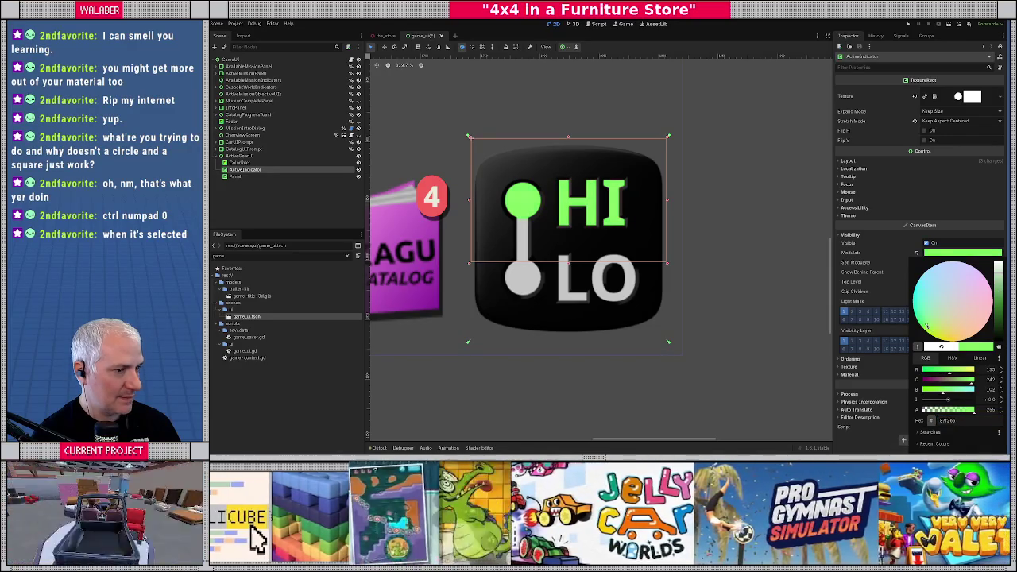
left_click(260, 177)
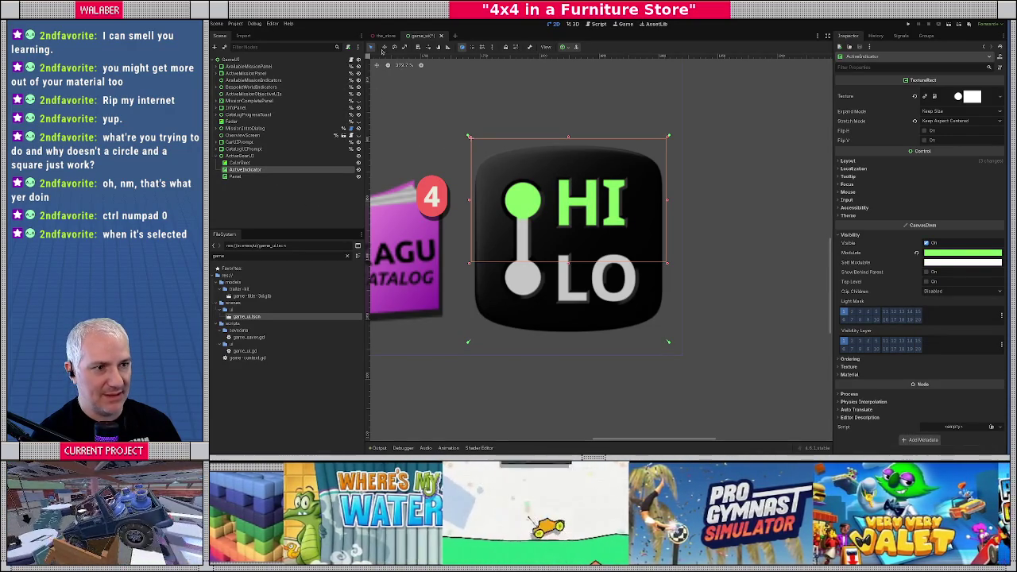
Try nudging ActiveIndicator on the canvas with the Move tool, then undo and redo.
left_click(384, 48)
mouse_move(471, 147)
left_mouse_down()
mouse_move(470, 224)
mouse_move(470, 146)
left_mouse_up()
scroll(568, 247, "up", 3)
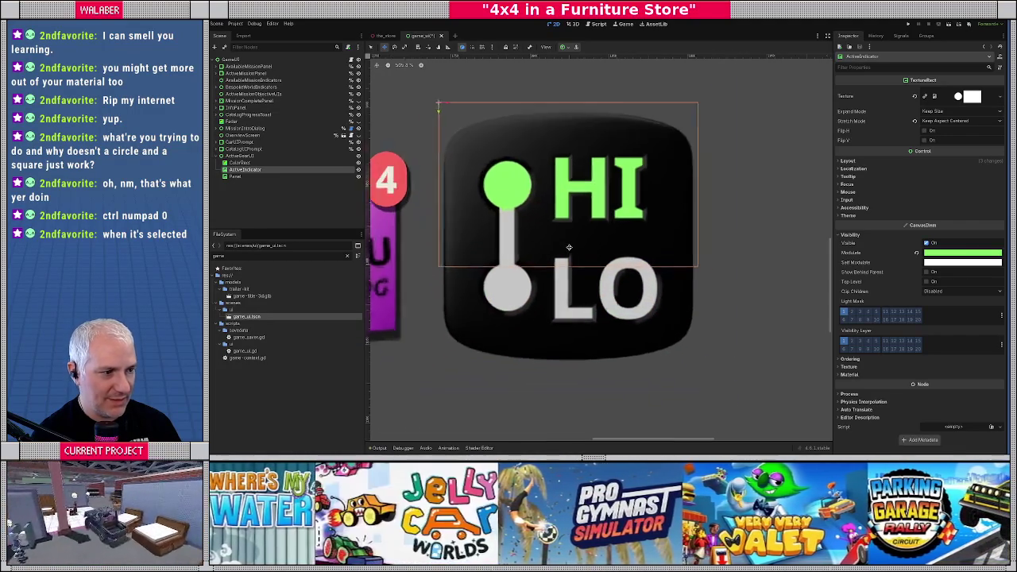
scroll(568, 247, "down", 3)
mouse_move(410, 91)
left_mouse_down()
mouse_move(433, 204)
mouse_move(433, 91)
left_mouse_up()
key("ctrl+z")
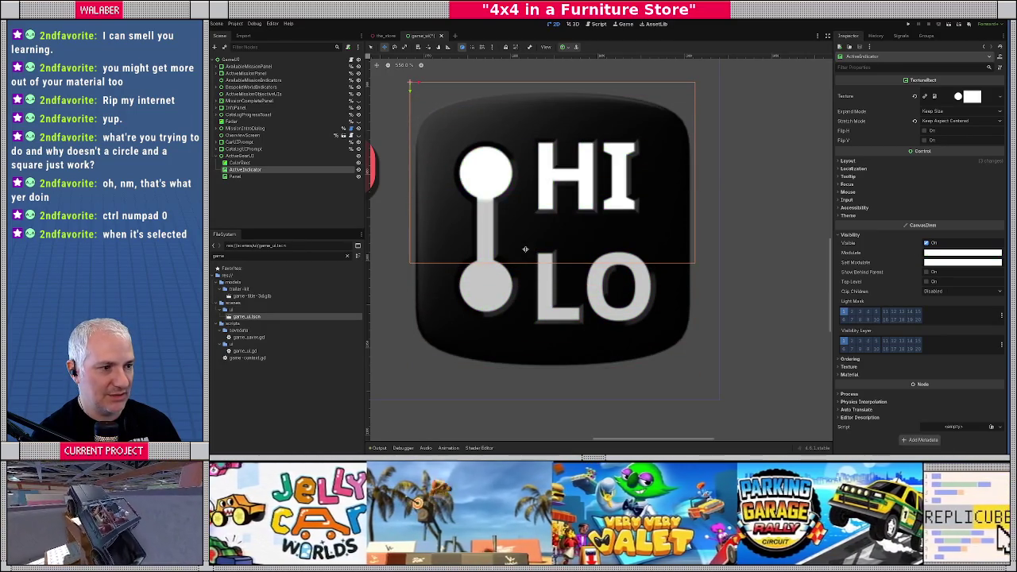
key("ctrl+shift+z")
scroll(699, 263, "down", 8)
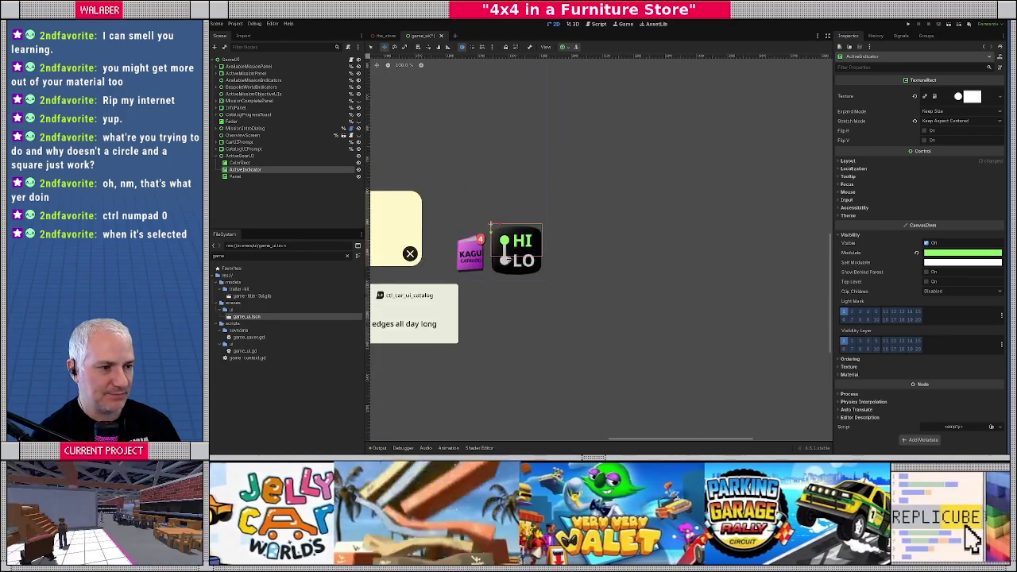
Refine the Modulate tint to a brighter, more saturated pure green.
left_click(938, 253)
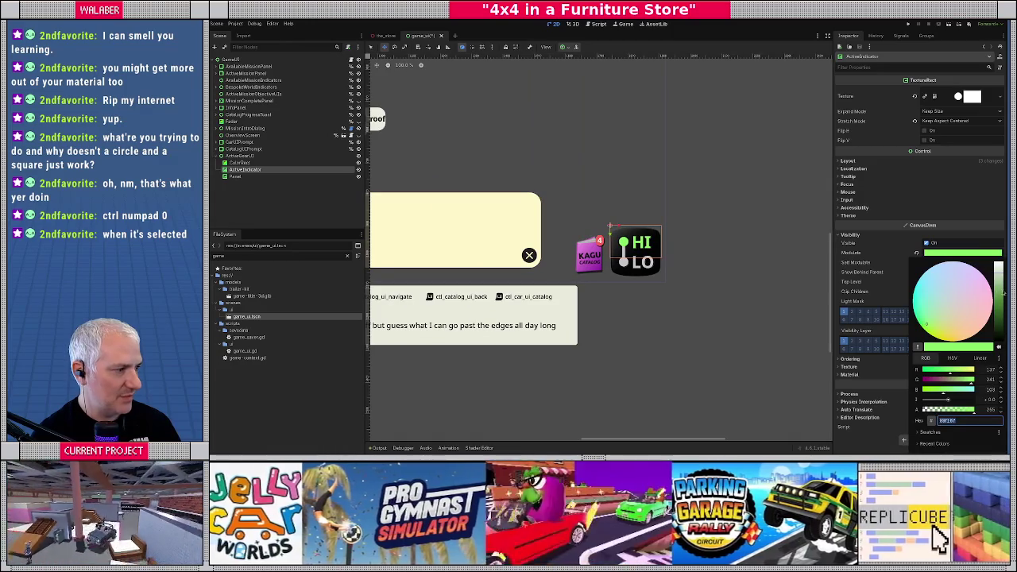
left_click_drag(999, 291, 998, 272)
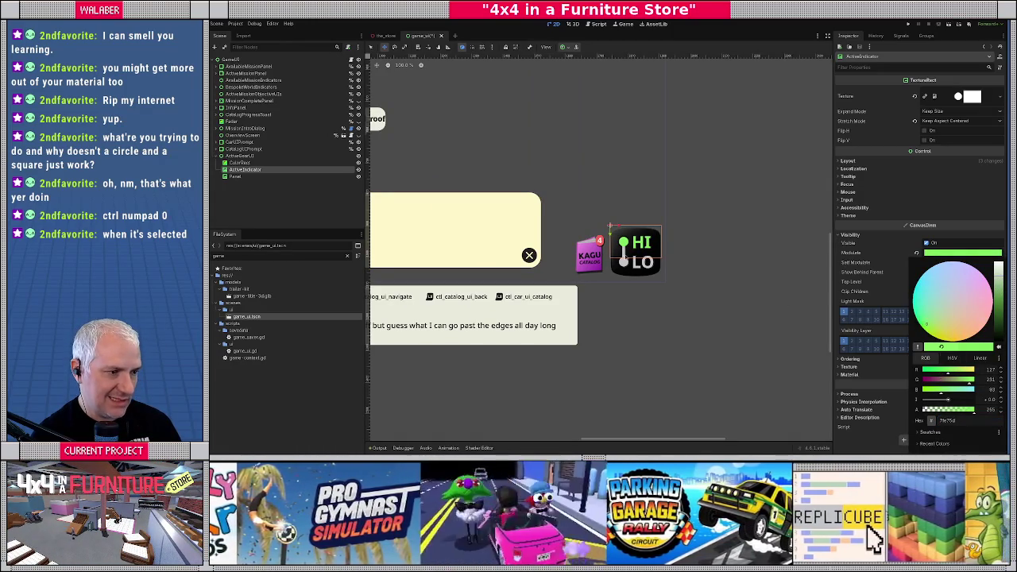
left_click_drag(999, 271, 998, 288)
left_click(925, 311)
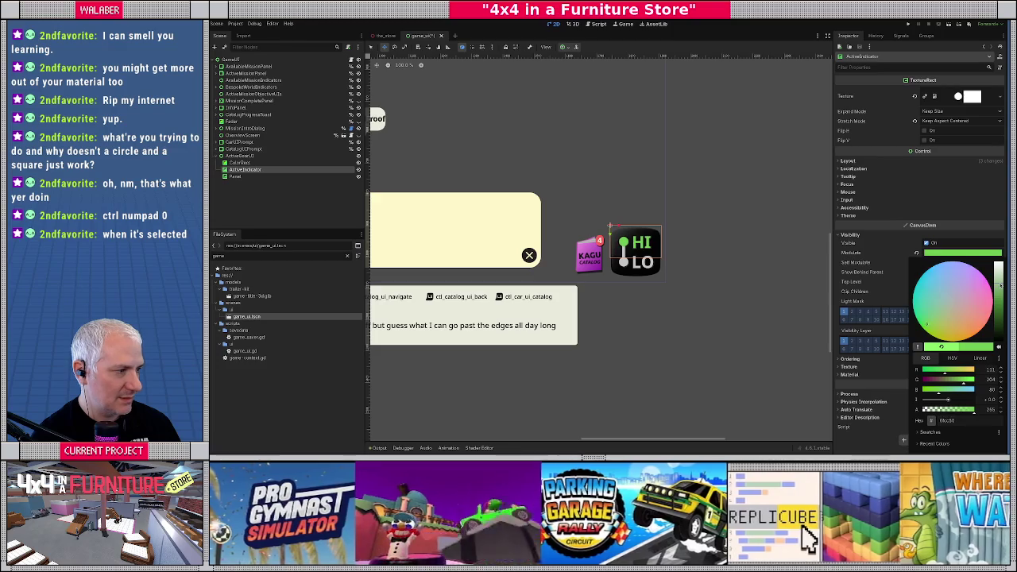
left_click_drag(927, 325, 922, 325)
left_click(649, 253)
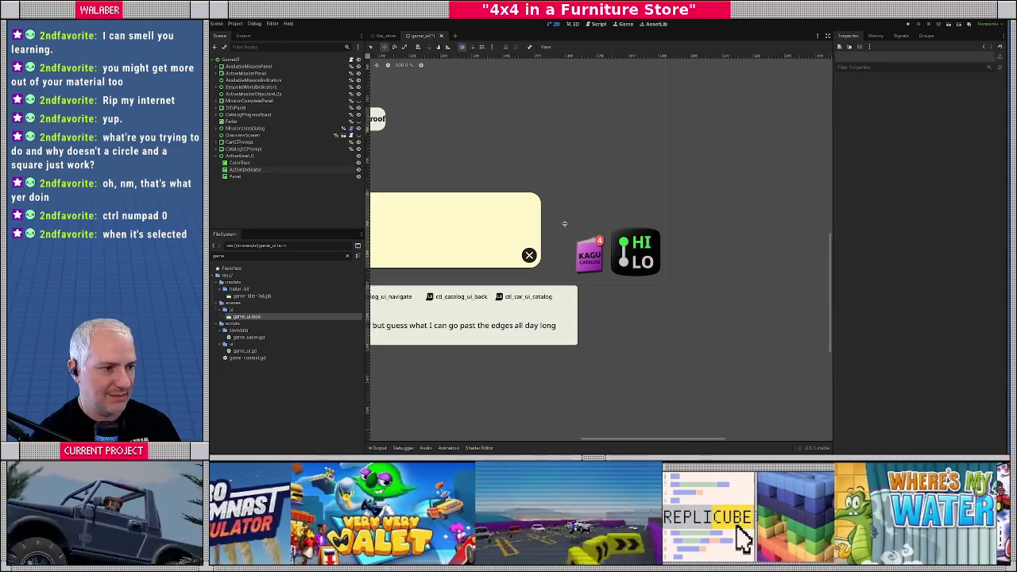
Rename the ColorRect above Panel to Background.
scroll(649, 253, "down", 5)
scroll(601, 249, "up", 4)
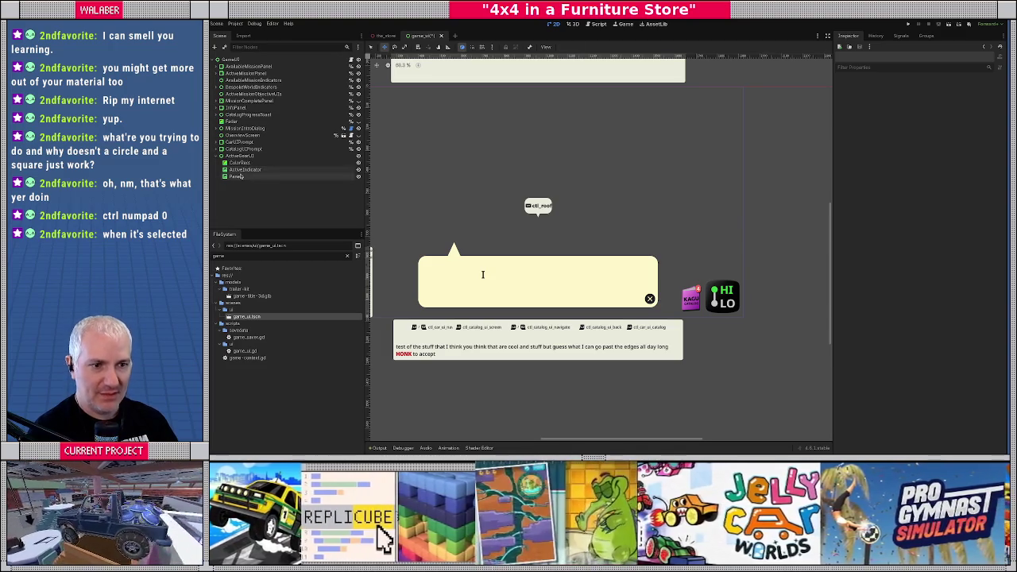
left_click(236, 176)
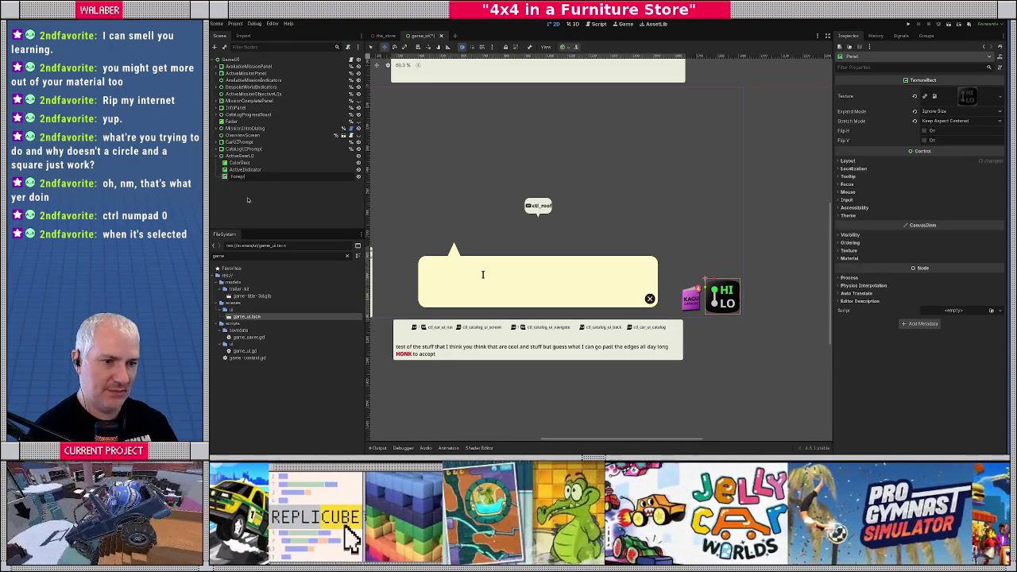
key("Up")
key("Up")
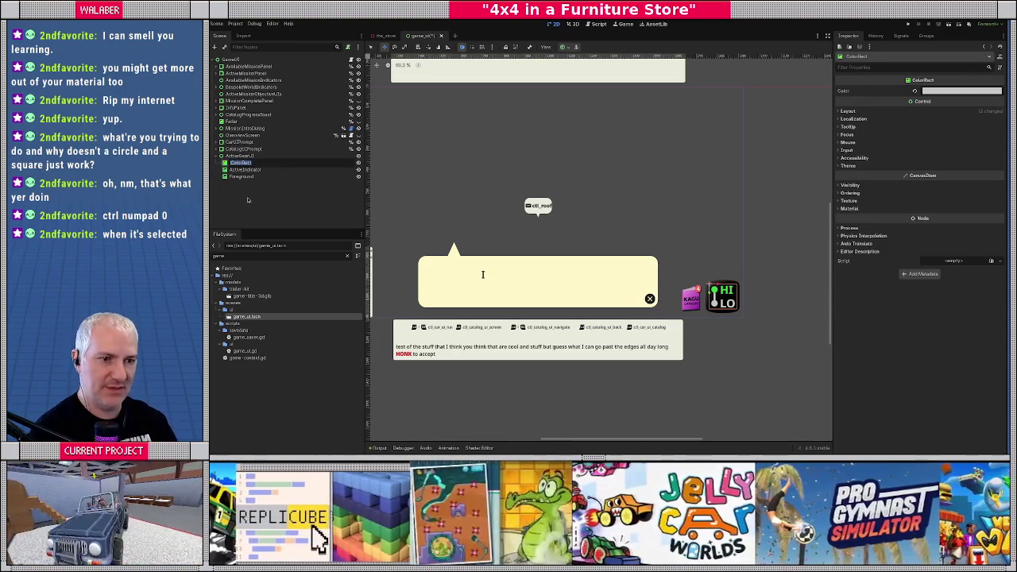
type("Bg")
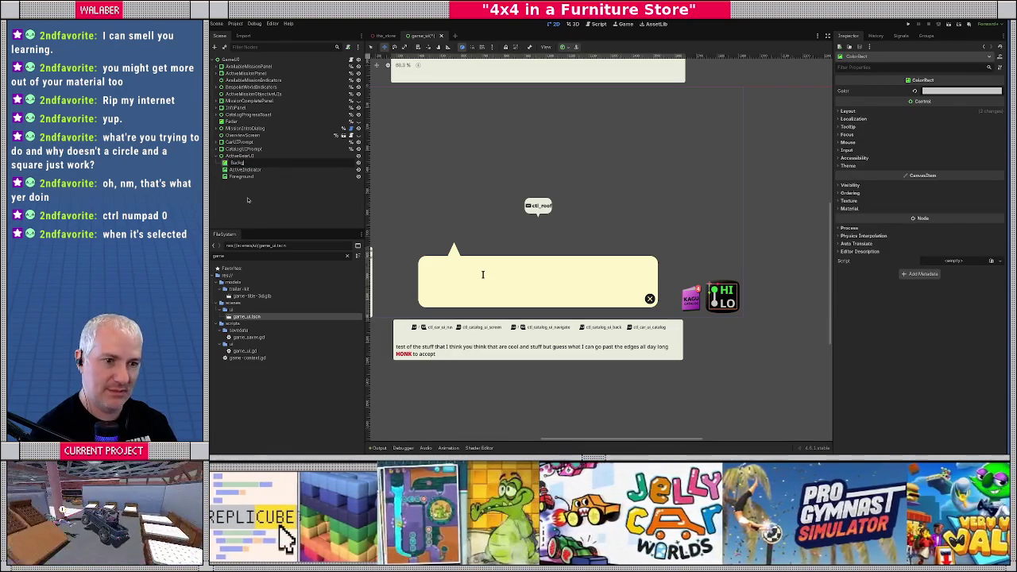
key("Return")
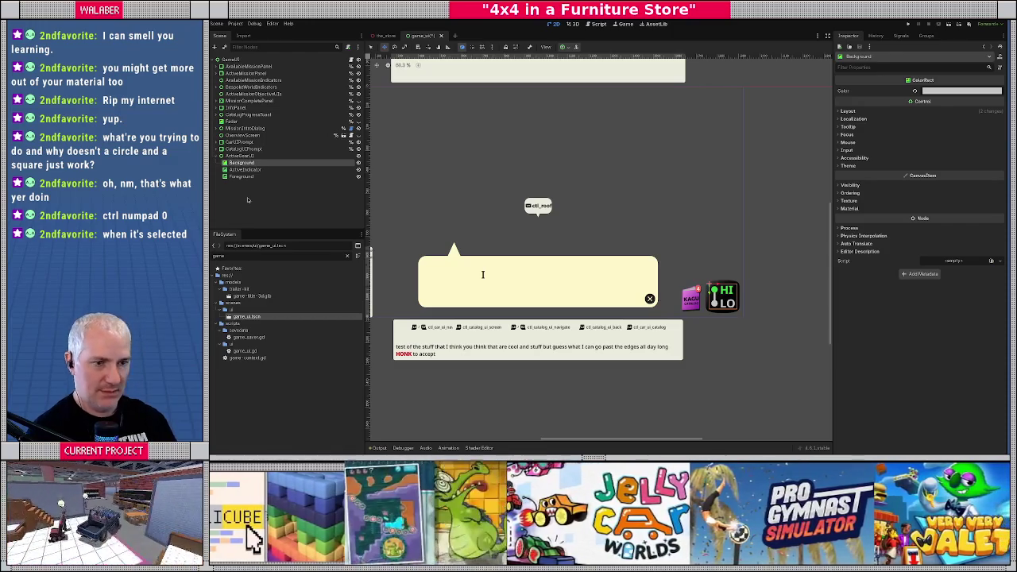
Change Background's Color to a slightly darker pale bluish grey.
left_click(959, 92)
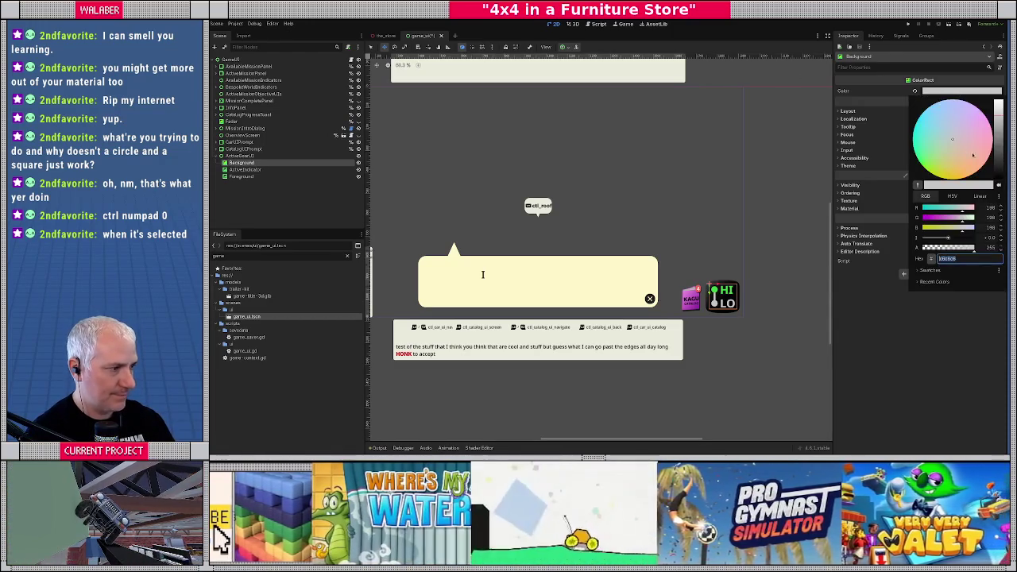
mouse_move(1003, 119)
left_mouse_down()
mouse_move(1001, 129)
mouse_move(1000, 103)
mouse_move(999, 117)
left_mouse_up()
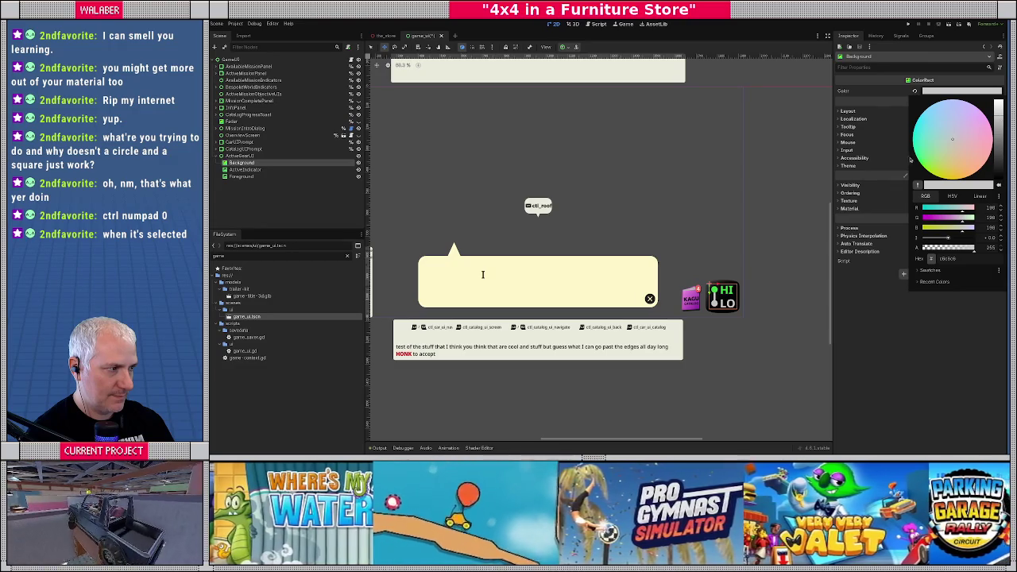
left_click_drag(952, 140, 947, 139)
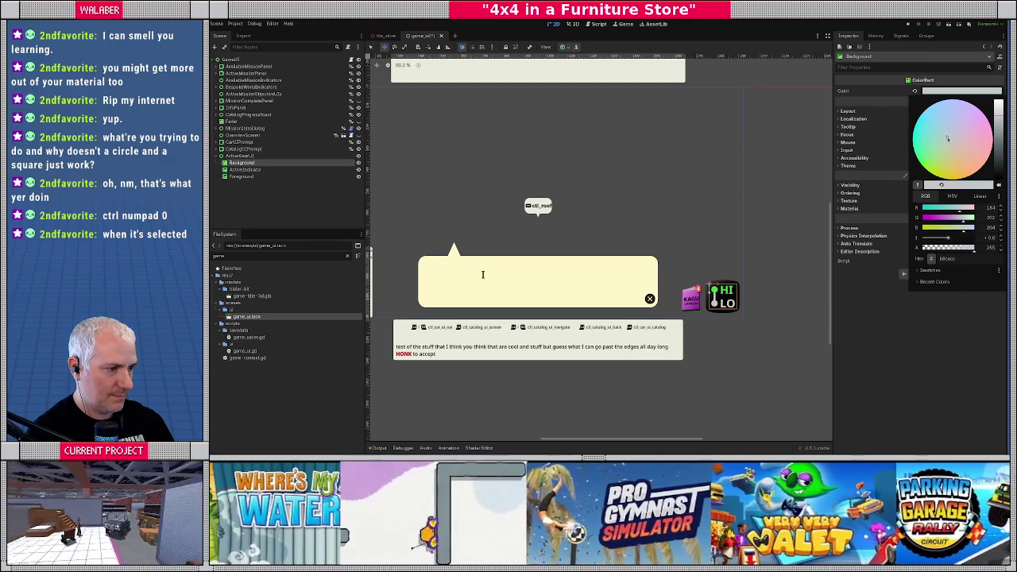
left_click_drag(1003, 119, 1000, 112)
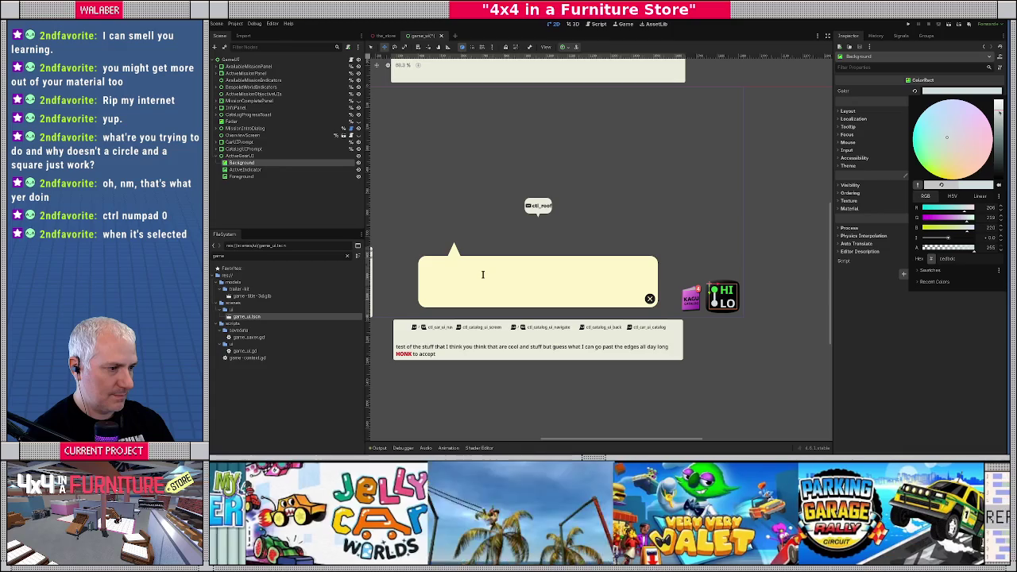
left_click(482, 274)
scroll(609, 249, "down", 4)
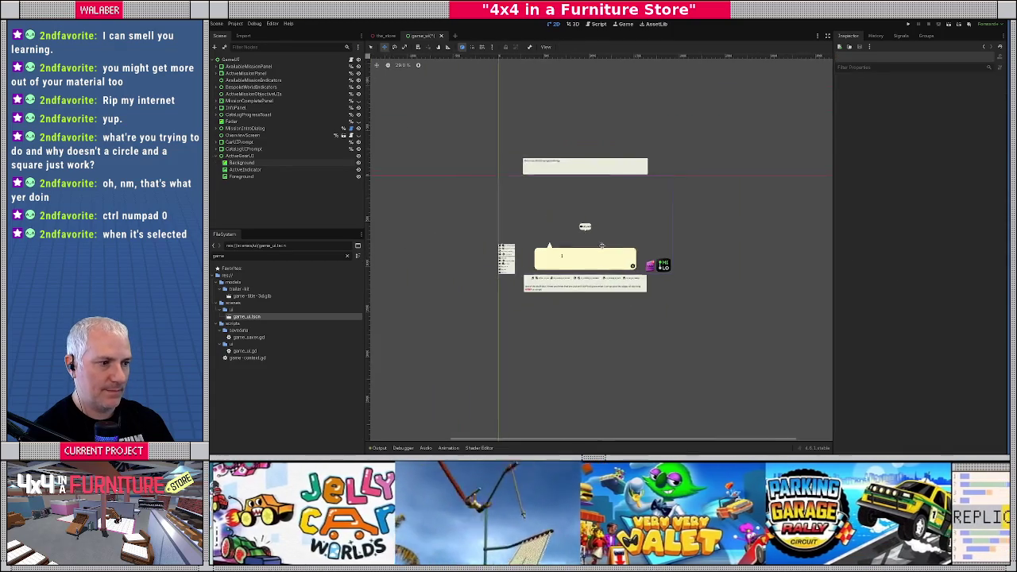
Attach a new active_gear_ui.gd script to ActiveGearUI, stored in res://scripts/ui.
scroll(608, 248, "up", 3)
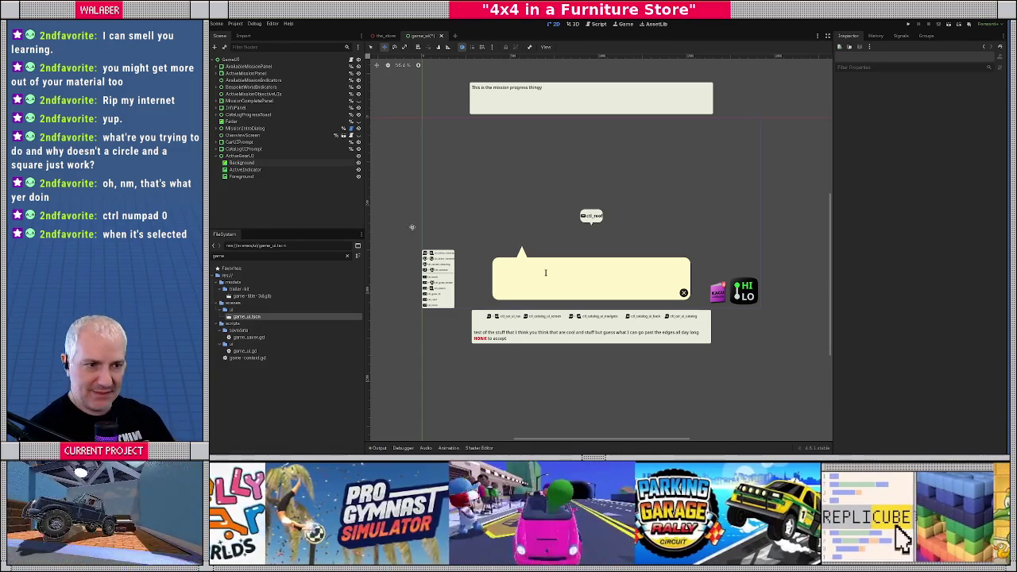
right_click(260, 157)
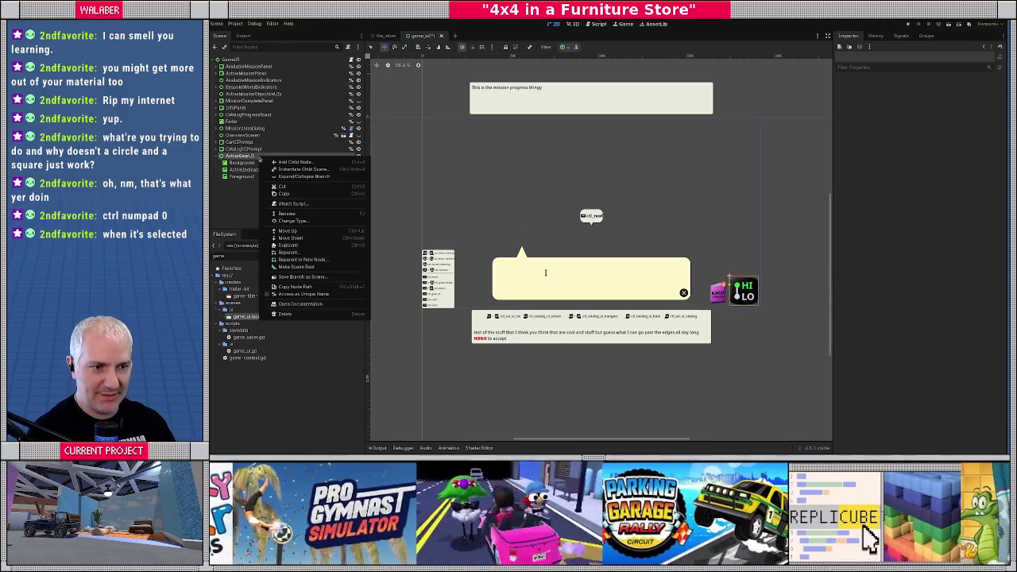
left_click(290, 204)
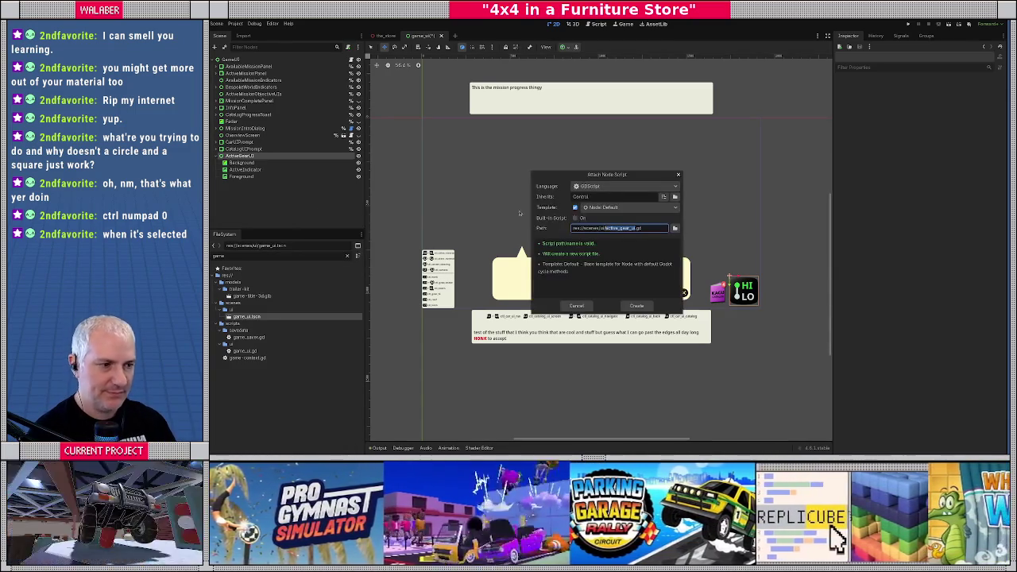
left_click(675, 228)
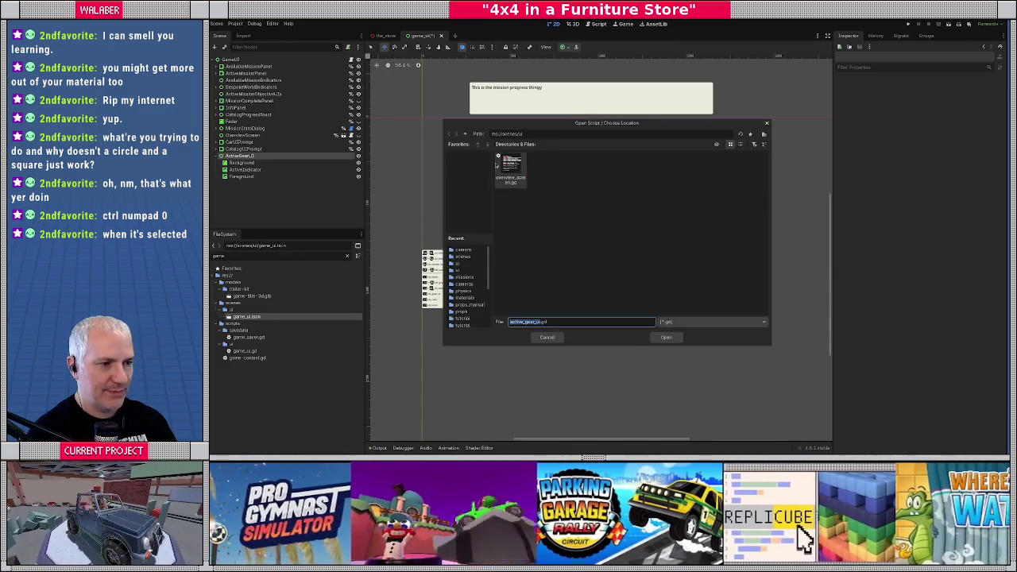
left_click(467, 135)
left_click(467, 134)
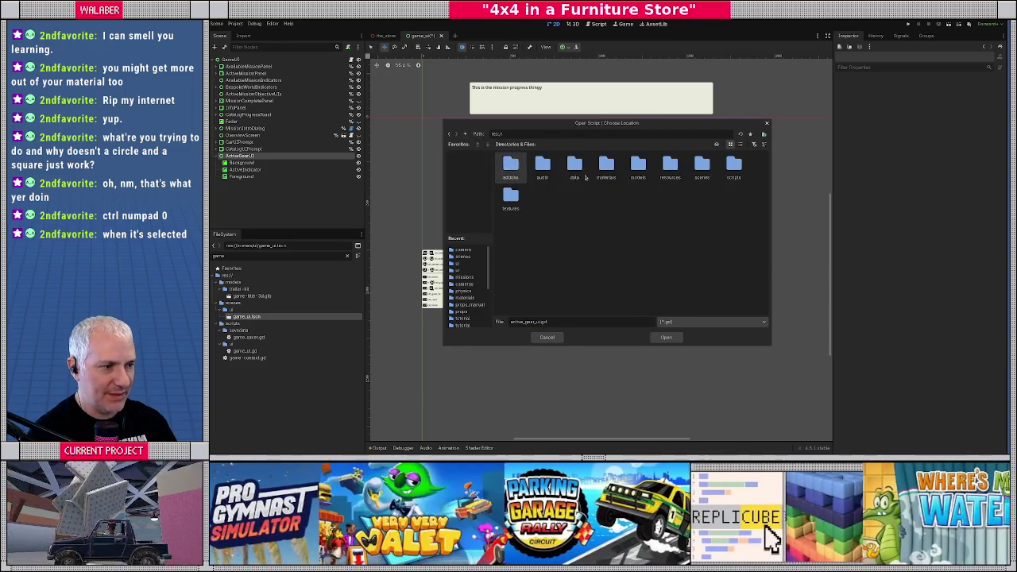
double_click(731, 166)
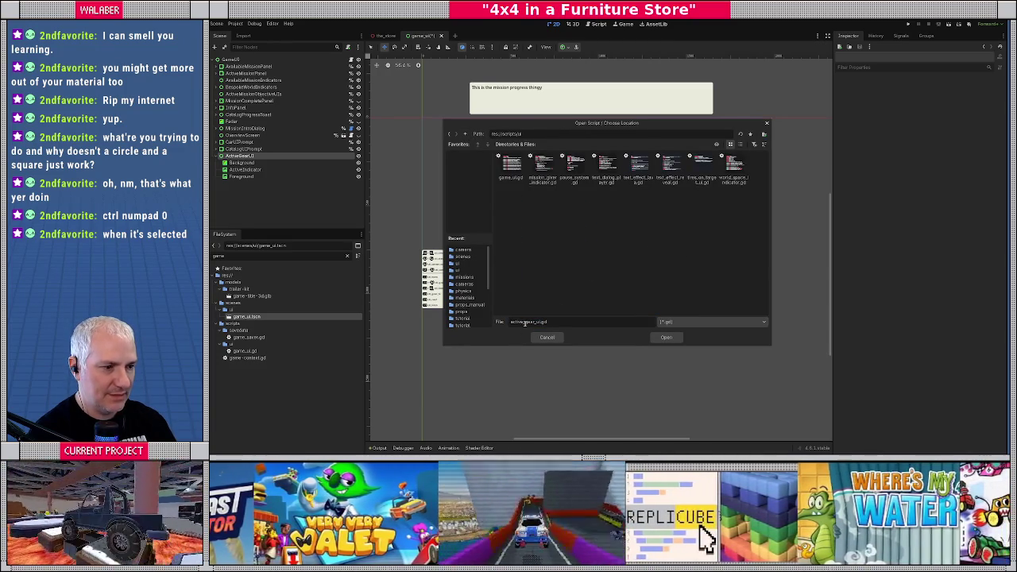
left_click(665, 337)
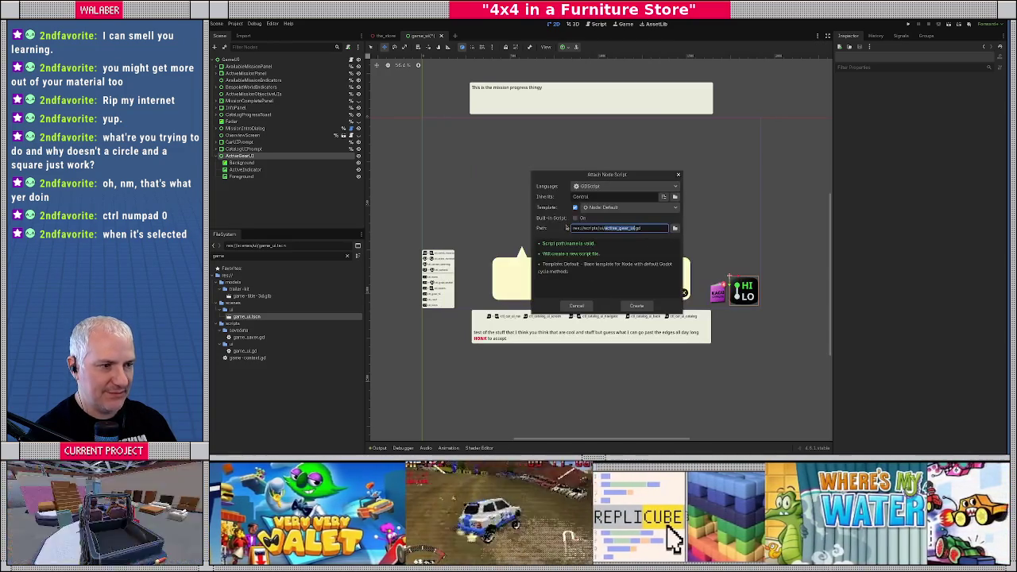
left_click(636, 306)
Add 'class_name ActiveGearUI' on the script's second line.
key("Down")
type("class_name A")
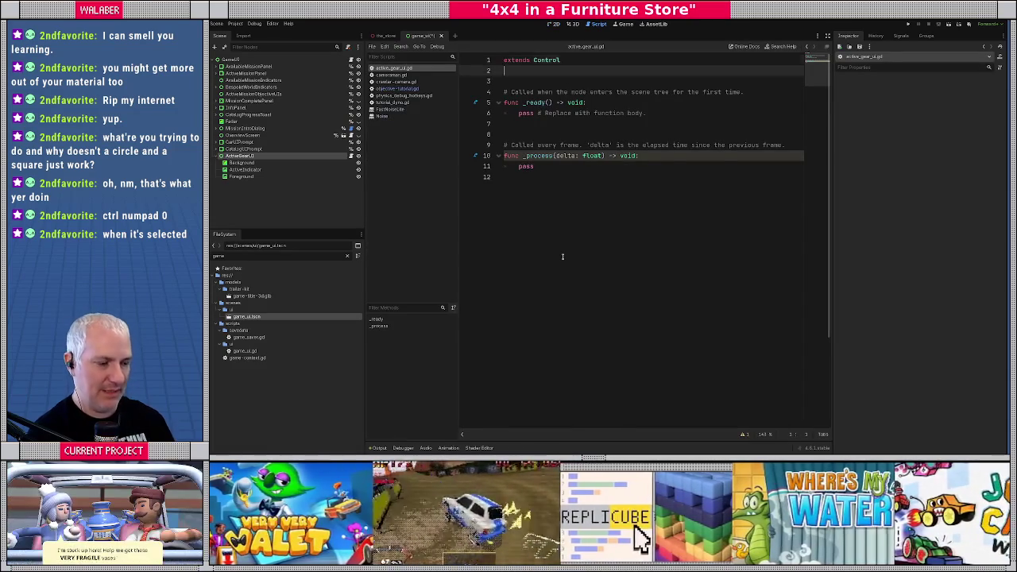
type("ctiveGearUI")
key("Return")
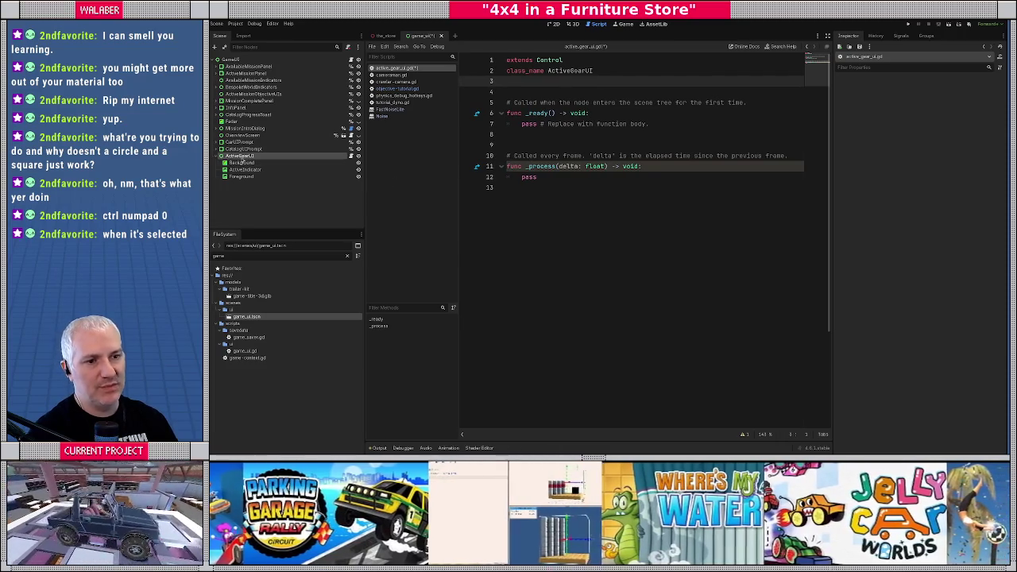
Save the ActiveGearUI branch as active_gear_ui.tscn and open that scene.
right_click(240, 157)
left_click(270, 304)
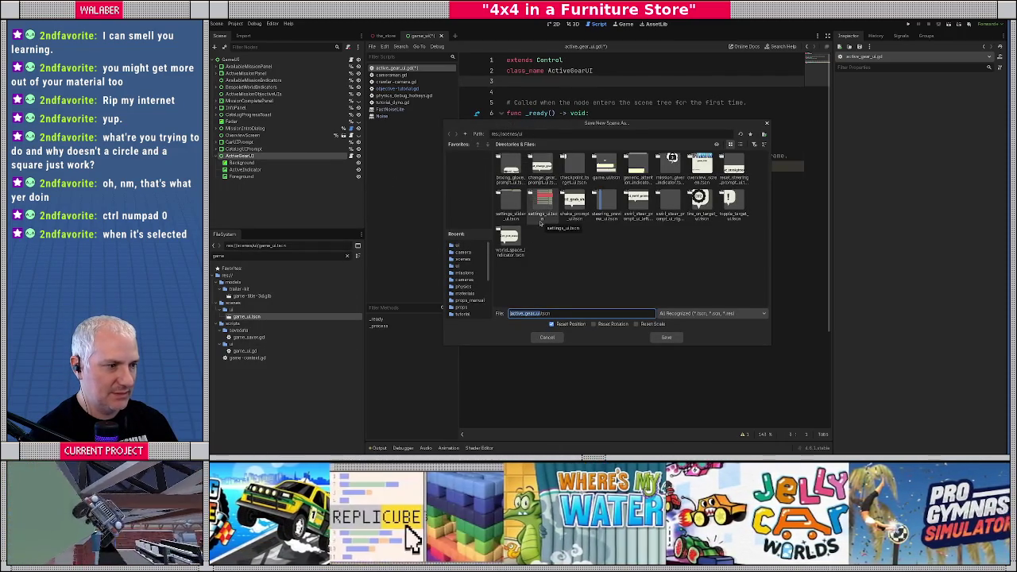
left_click(666, 337)
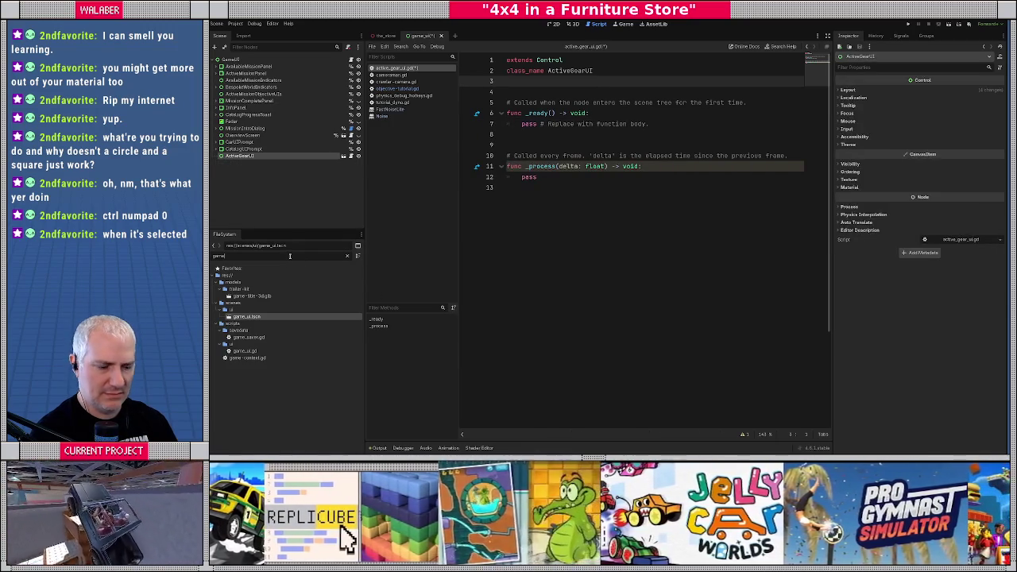
double_click(290, 255)
type("s")
type("ctive_gear")
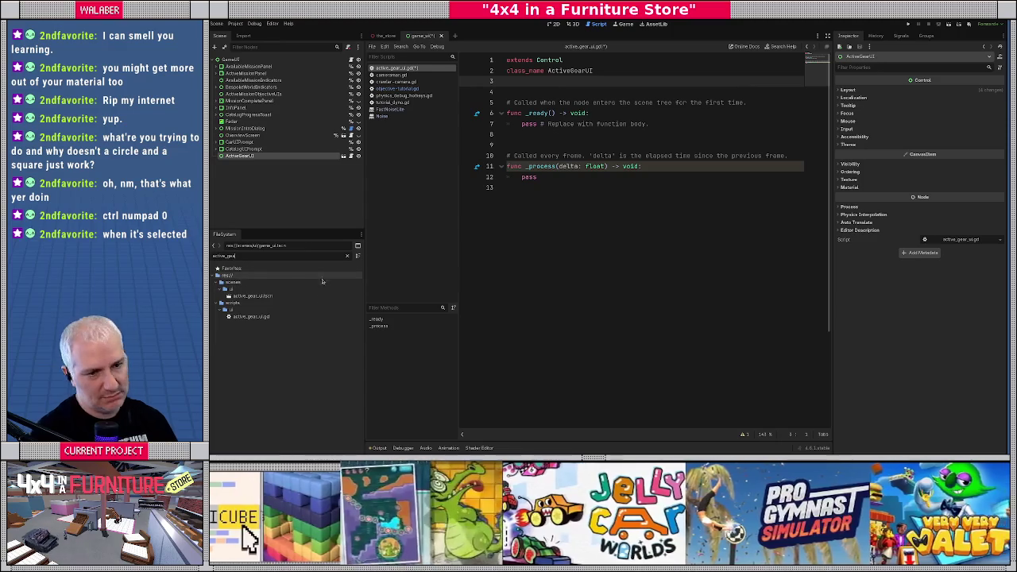
left_click(556, 24)
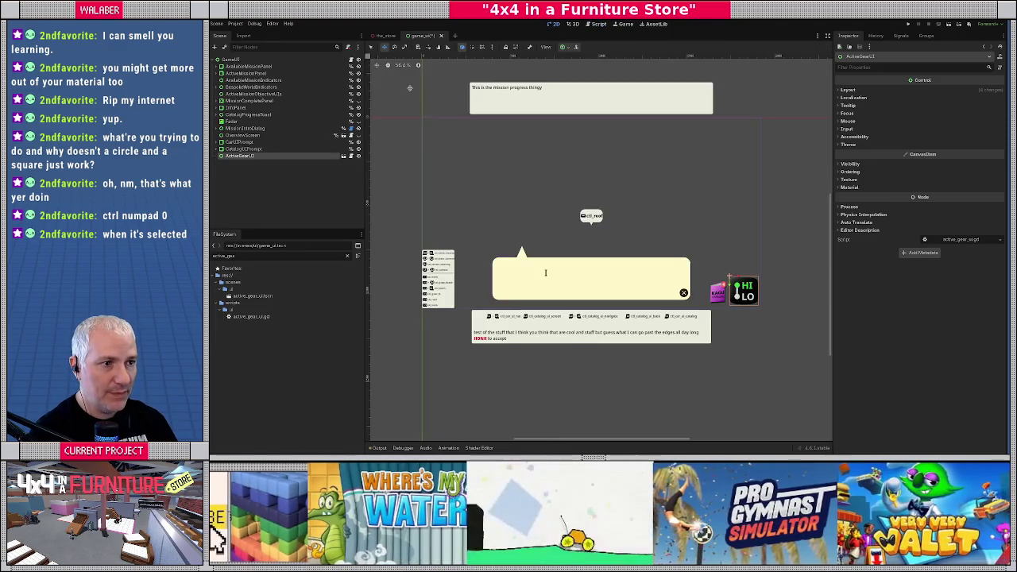
left_click(343, 155)
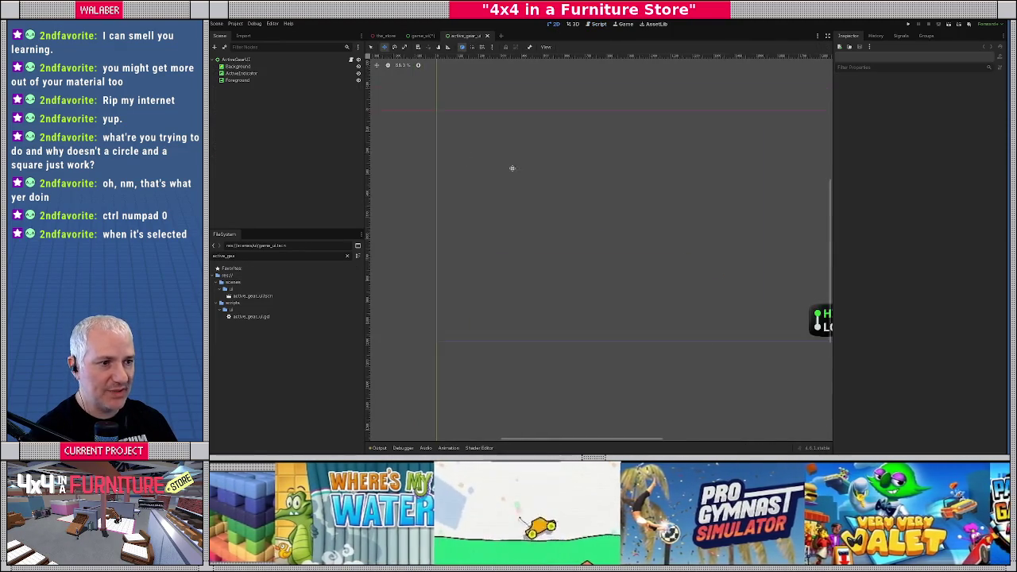
scroll(569, 213, "up", 7)
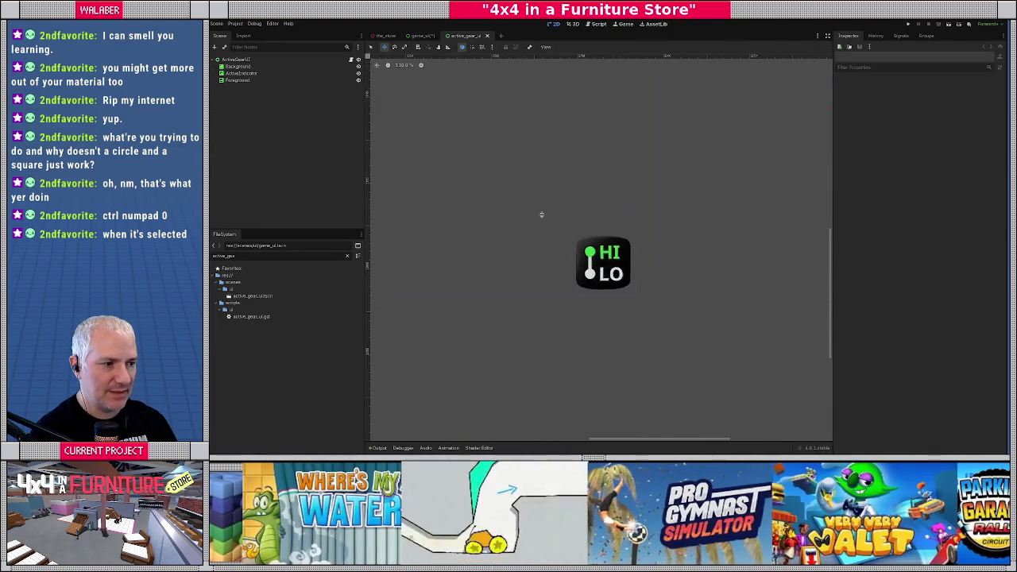
right_click(247, 74)
left_click(256, 224)
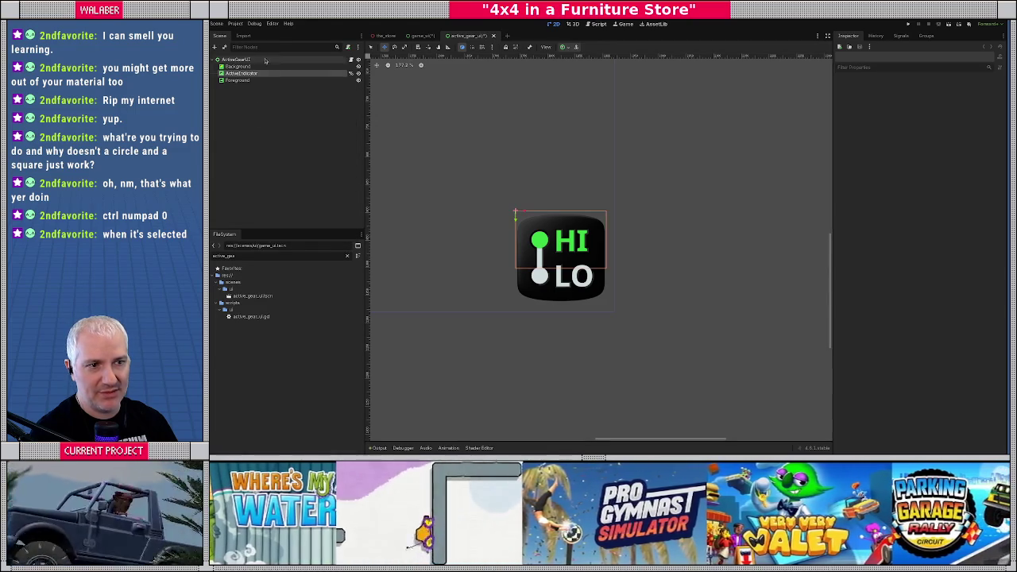
left_click(352, 60)
left_click_drag(243, 73, 522, 91)
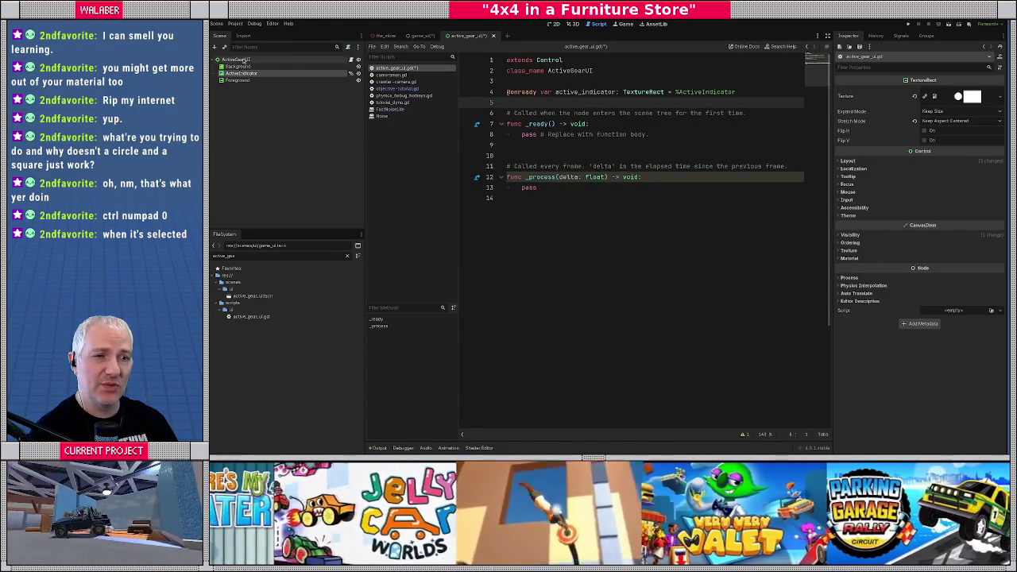
Return to the 2D scene view and reselect the ActiveIndicator node.
left_click(347, 61)
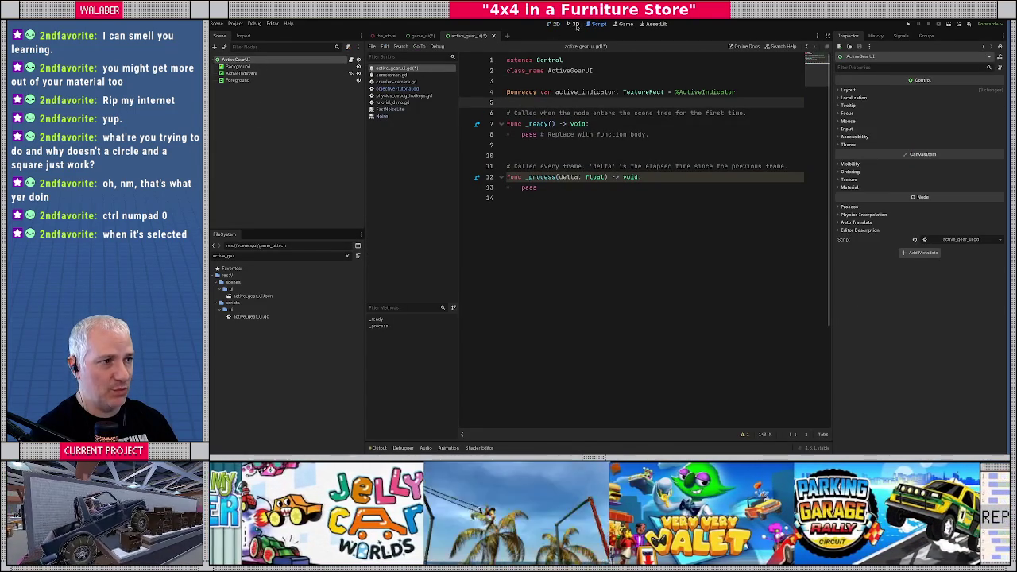
left_click(573, 24)
left_click(554, 24)
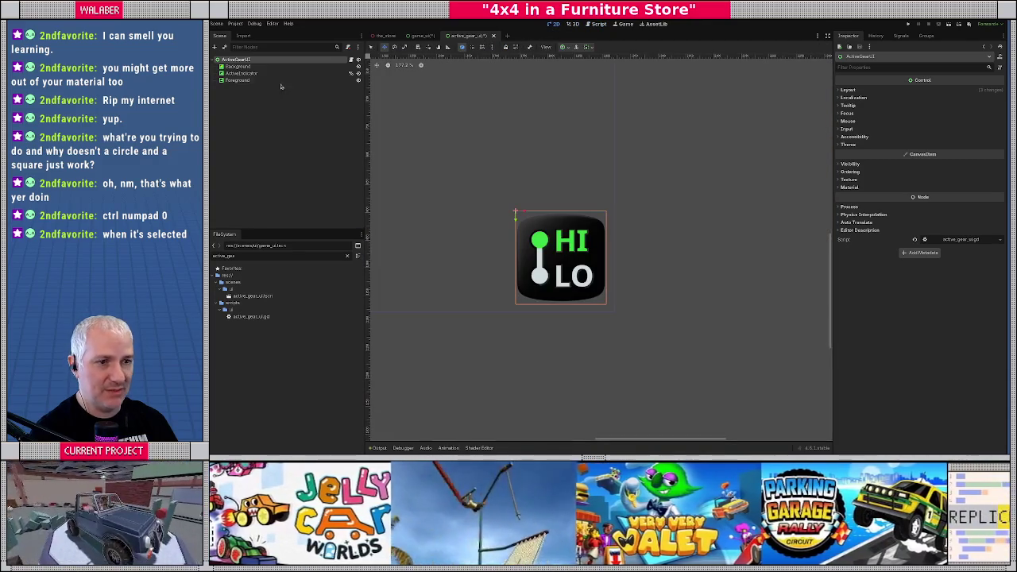
left_click(242, 73)
scroll(461, 206, "up", 3)
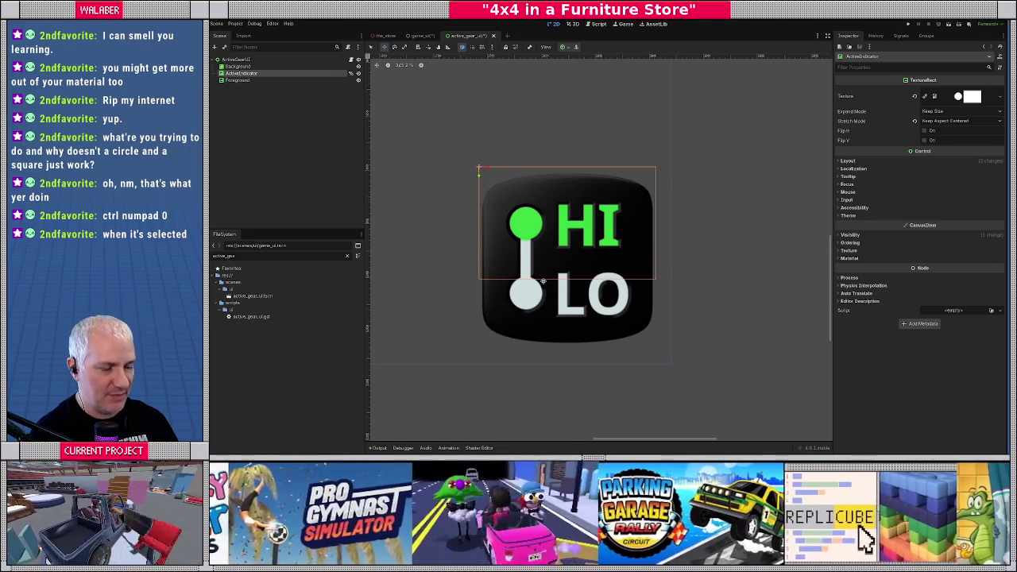
Give ActiveIndicator custom anchors with the Bottom anchor point set to 0.5.
left_click(858, 162)
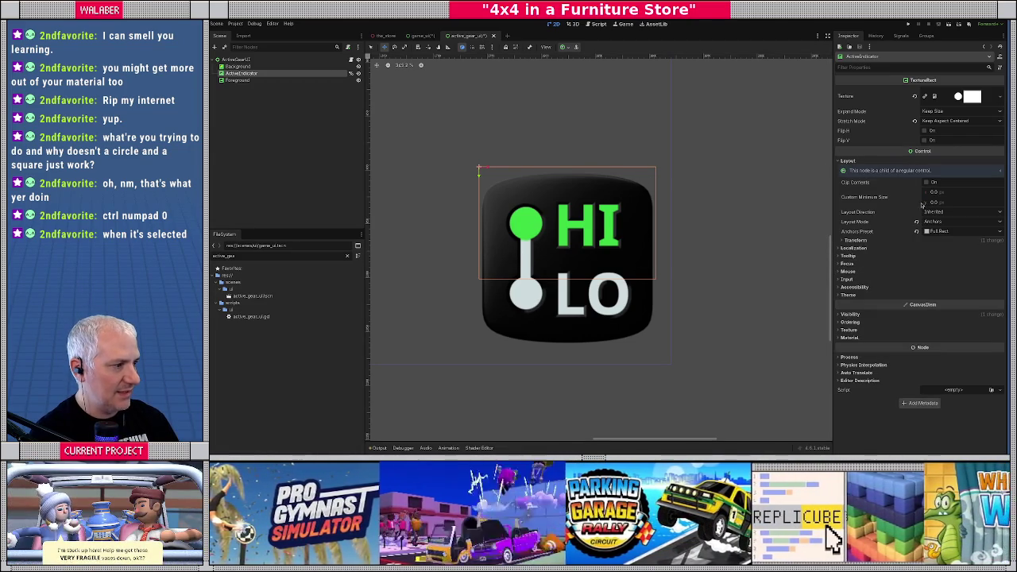
left_click(936, 231)
left_click(874, 241)
left_click(873, 241)
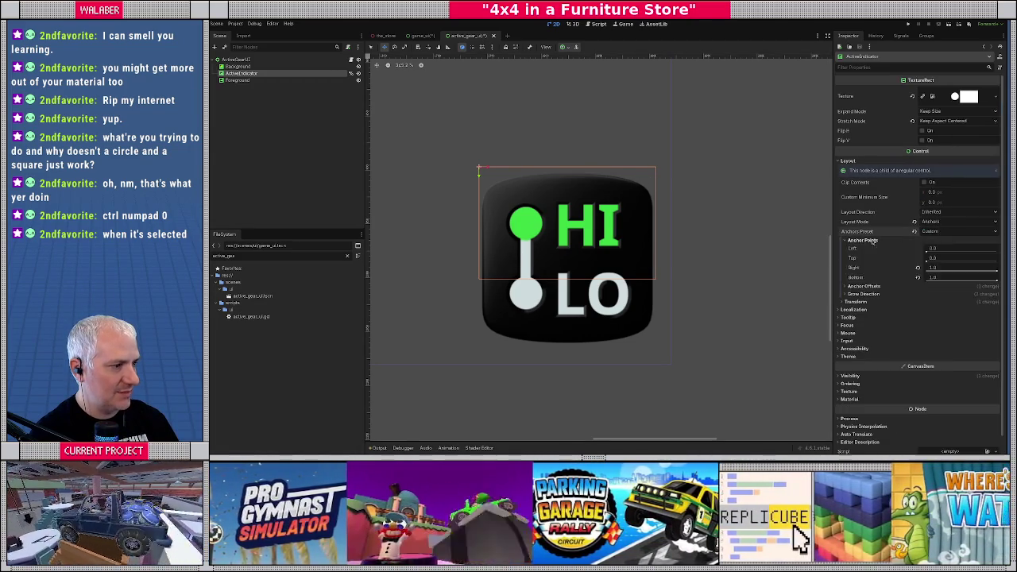
left_click(946, 269)
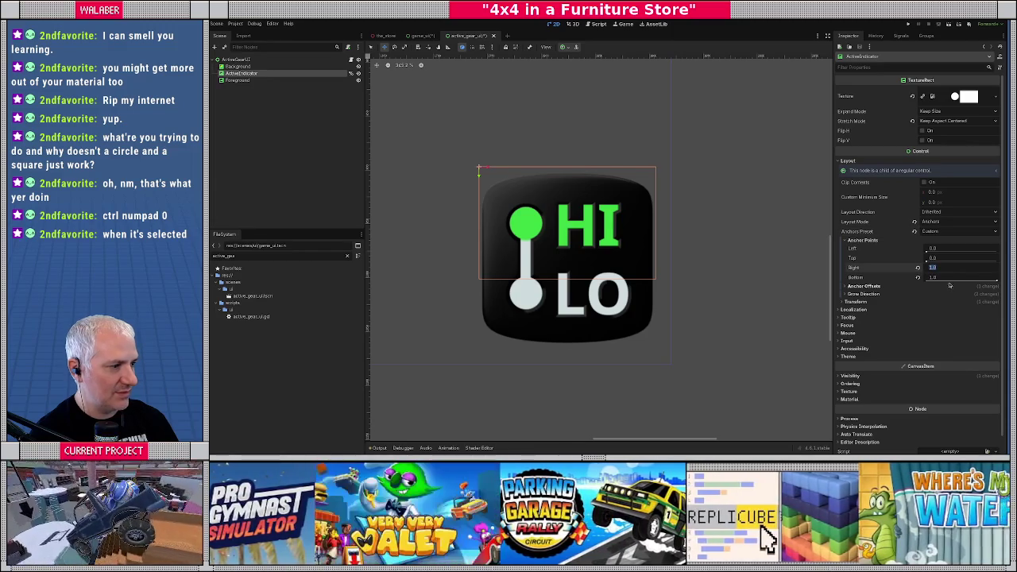
left_click(945, 276)
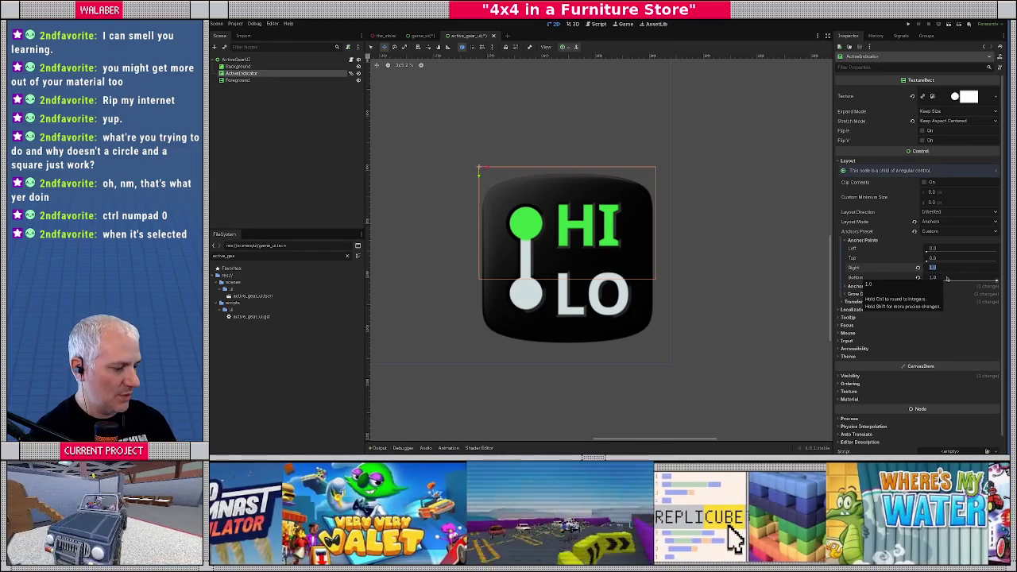
type("0.5")
key("Return")
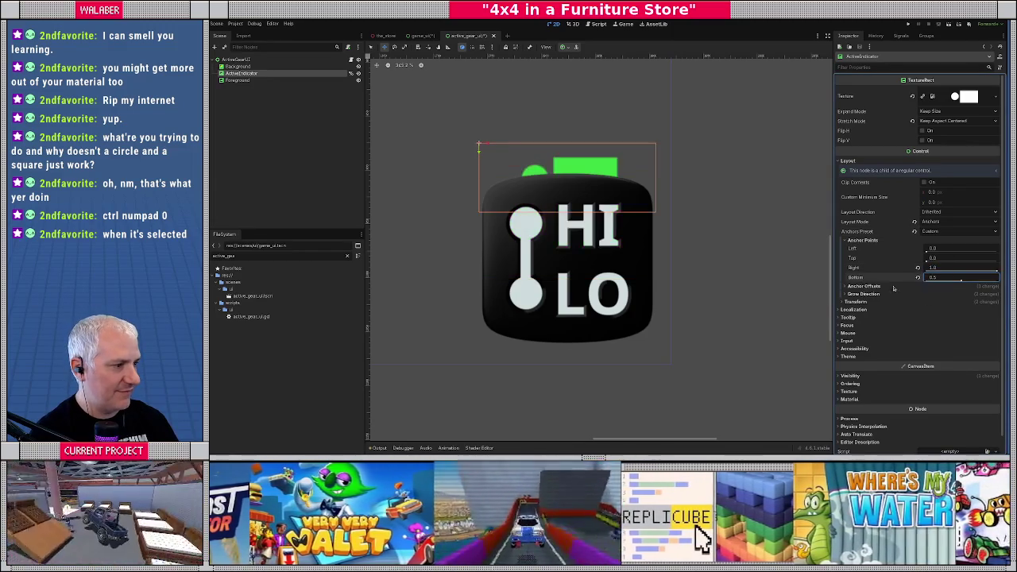
Zero ActiveIndicator's anchor offsets and switch its Layout Mode to Position.
left_click(864, 286)
key("Tab")
key("Tab")
key("Tab")
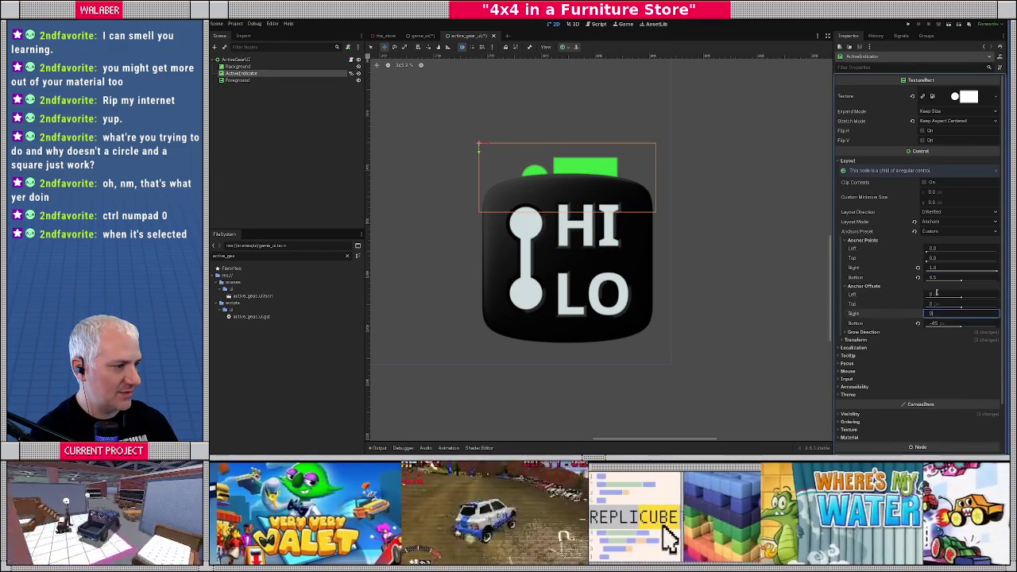
type("0")
key("Return")
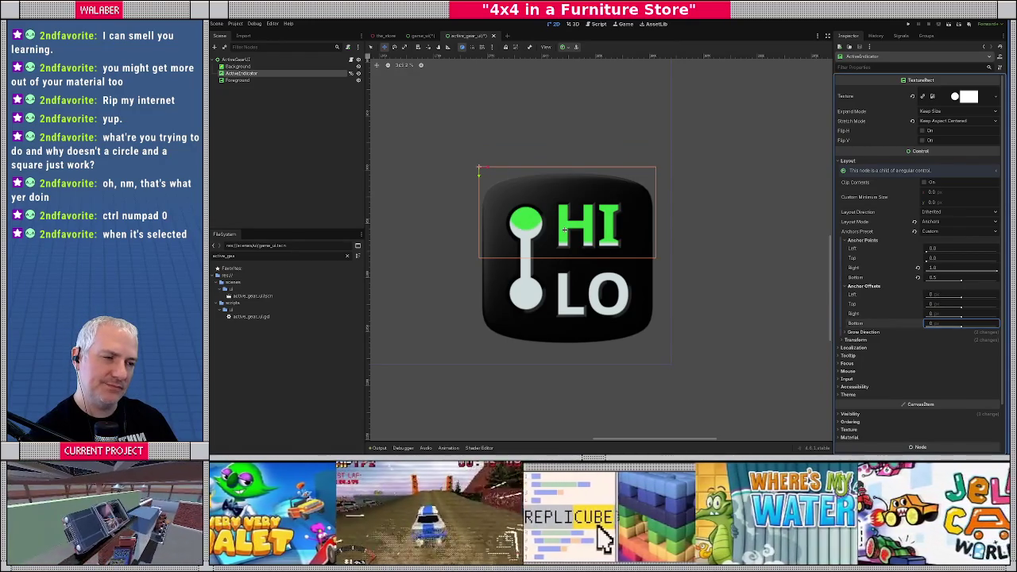
scroll(564, 229, "up", 2)
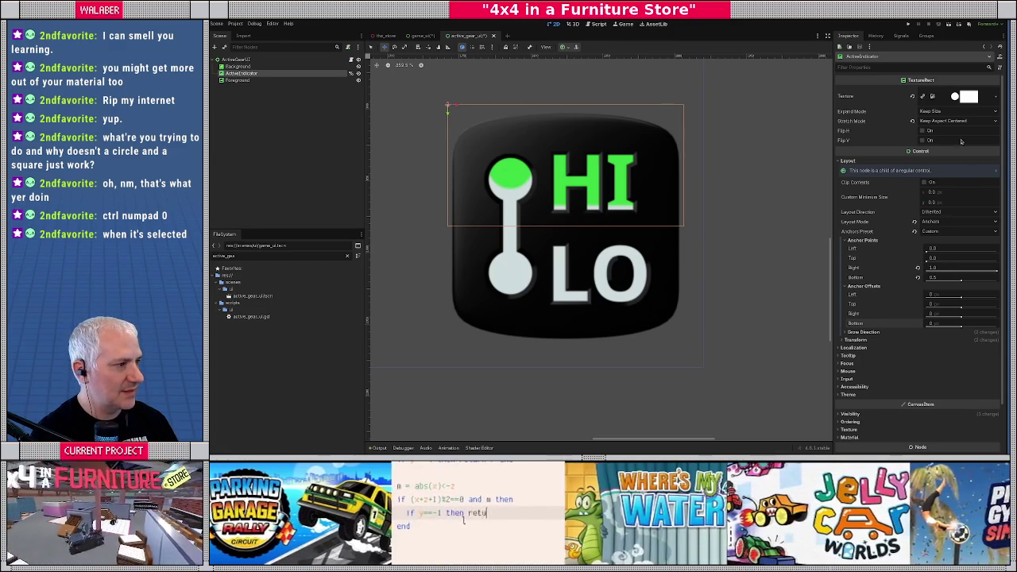
left_click(942, 223)
left_click(946, 233)
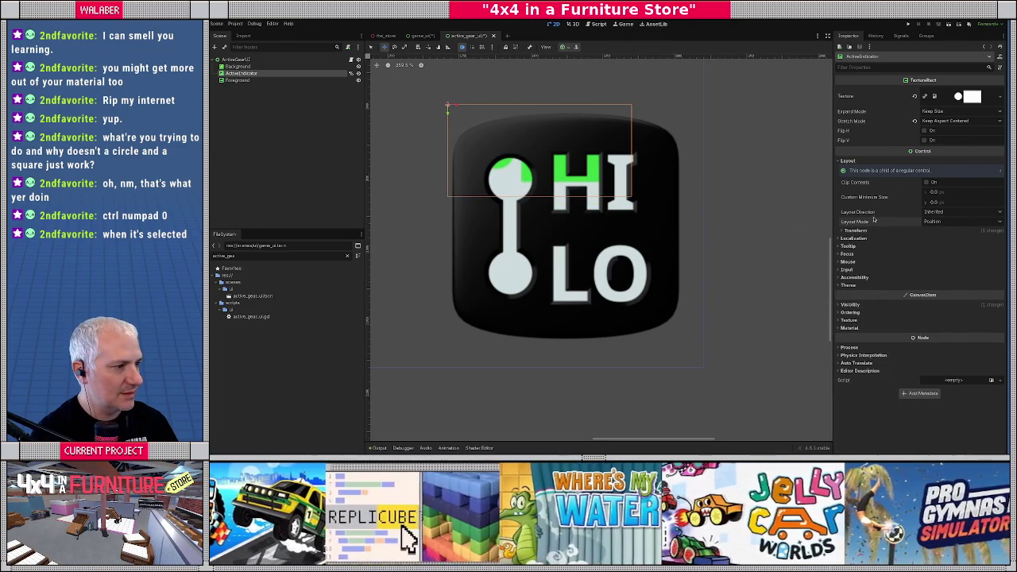
Inspect the root ActiveGearUI's Layout and Transform settings, then view Foreground's properties.
left_click(237, 60)
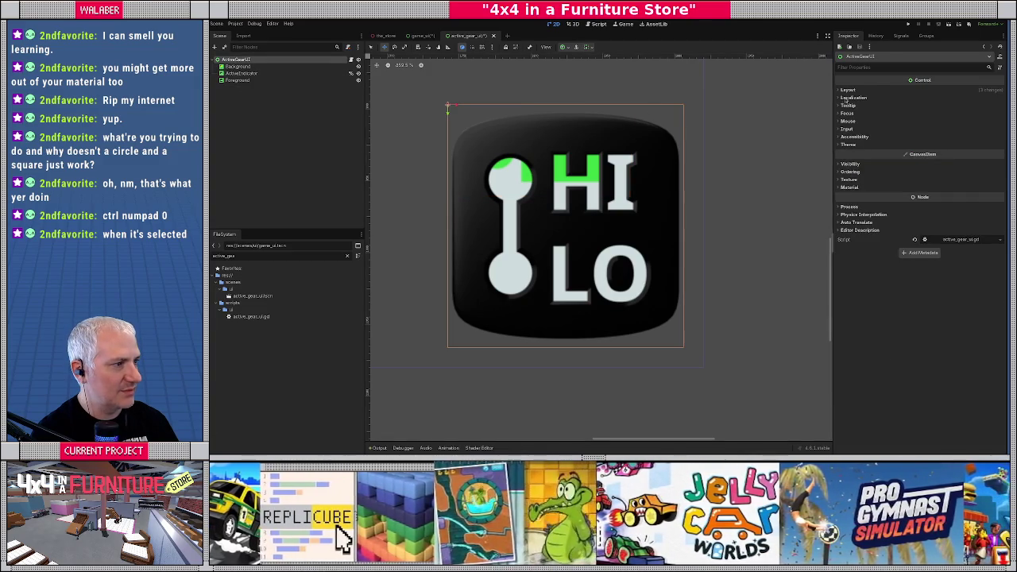
left_click(847, 90)
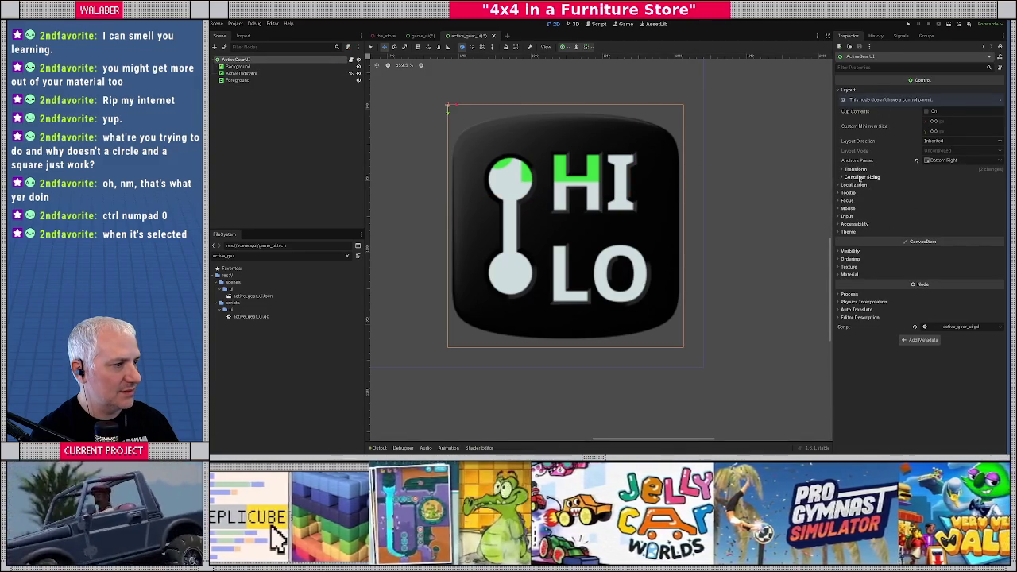
left_click(857, 170)
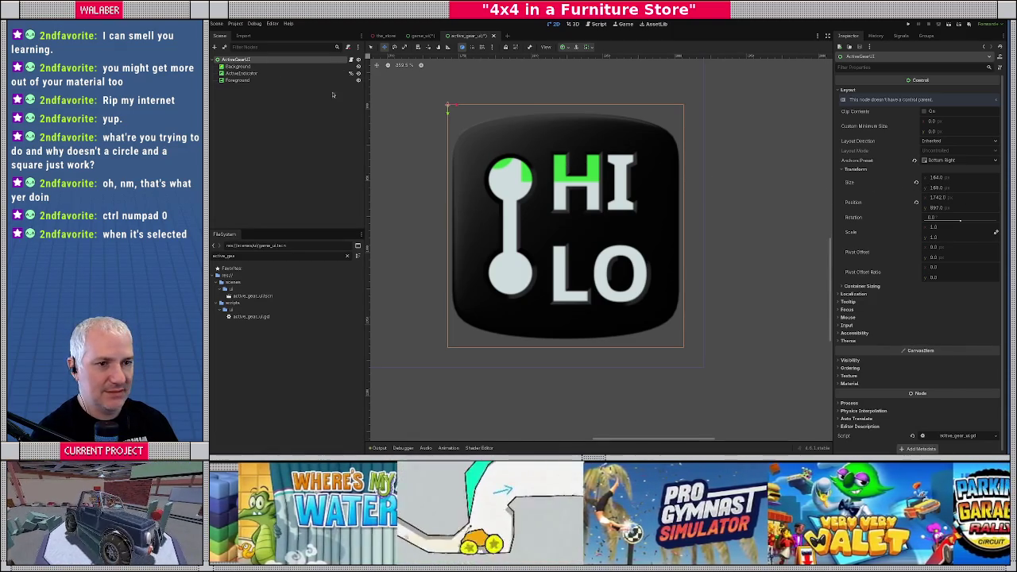
left_click(248, 81)
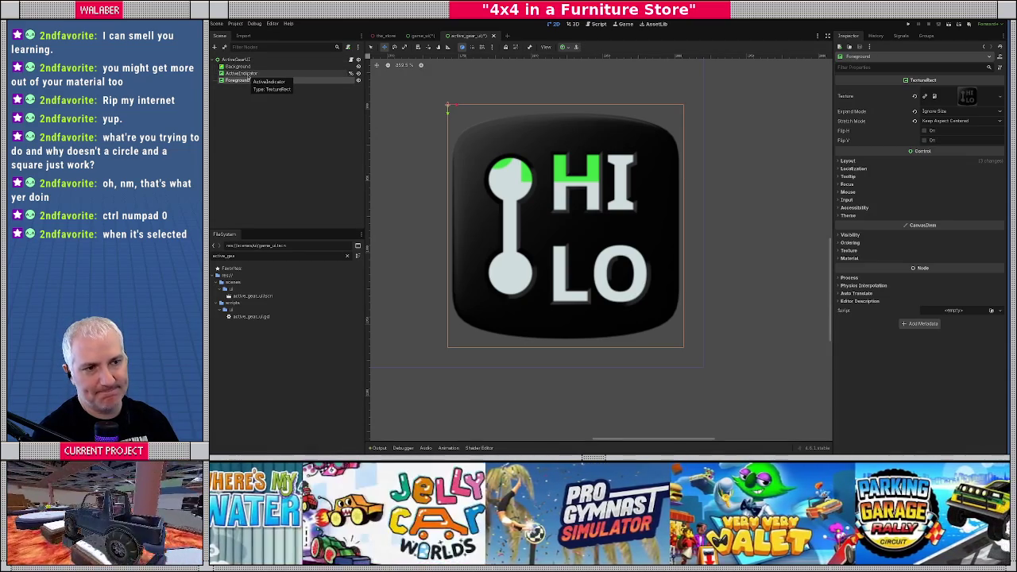
right_click(251, 60)
Add an AspectRatioContainer as a child of the root ActiveGearUI node.
left_click(287, 68)
type("aspect")
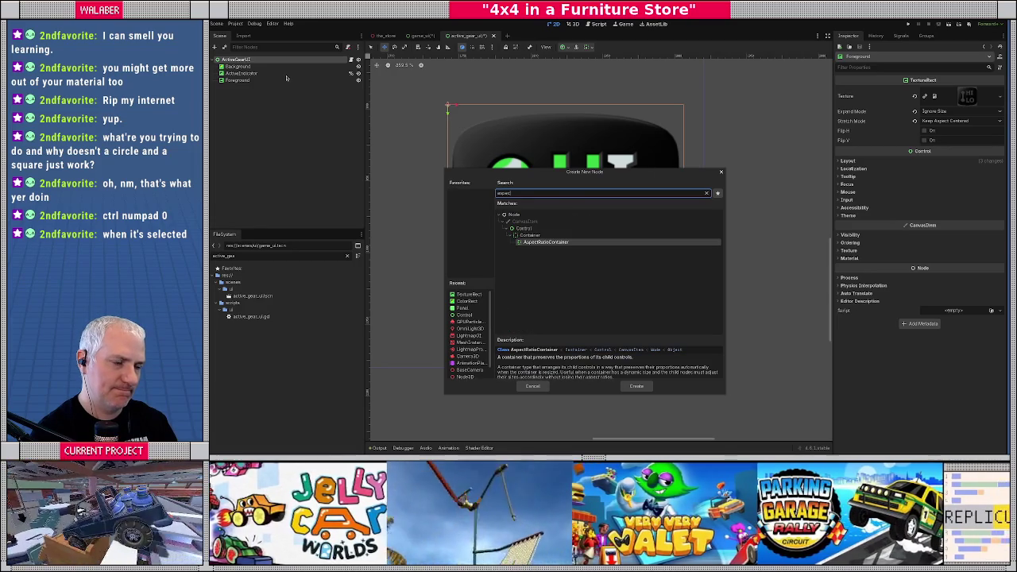
key("Return")
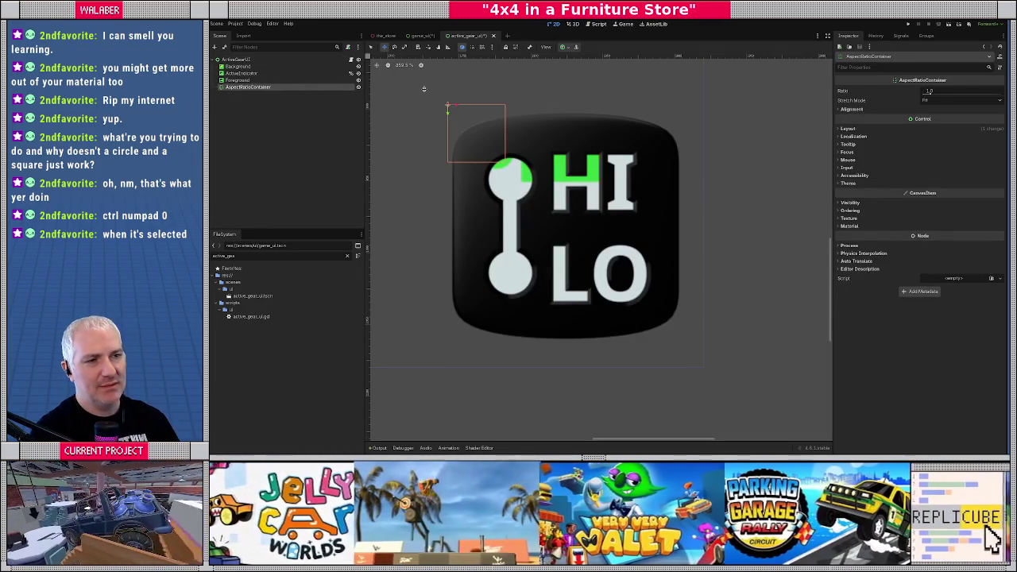
left_click(236, 60)
right_click(238, 63)
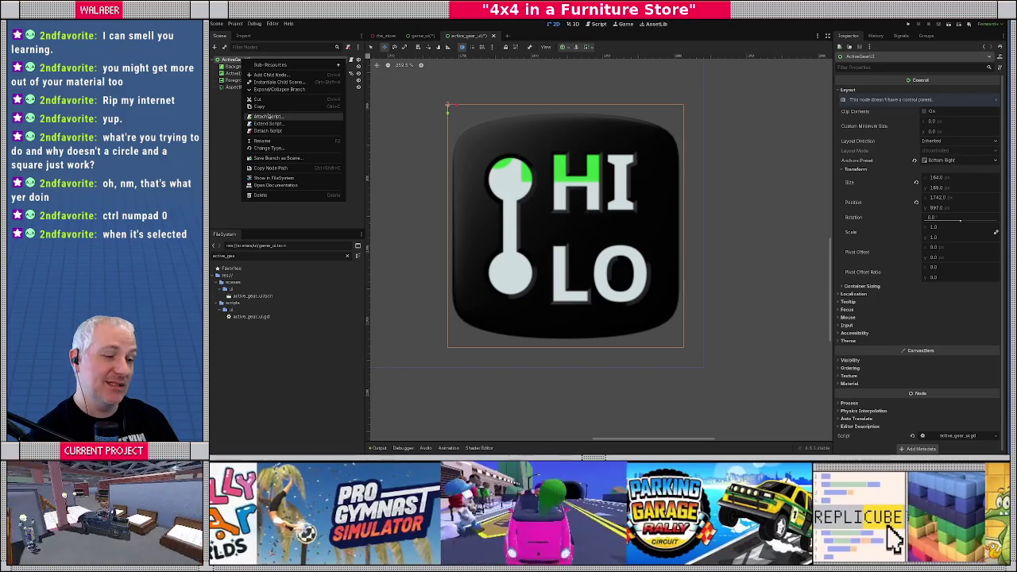
Set the container's Stretch Mode to Fit, apply Full Rect anchors, and move Foreground into it.
left_click(227, 87)
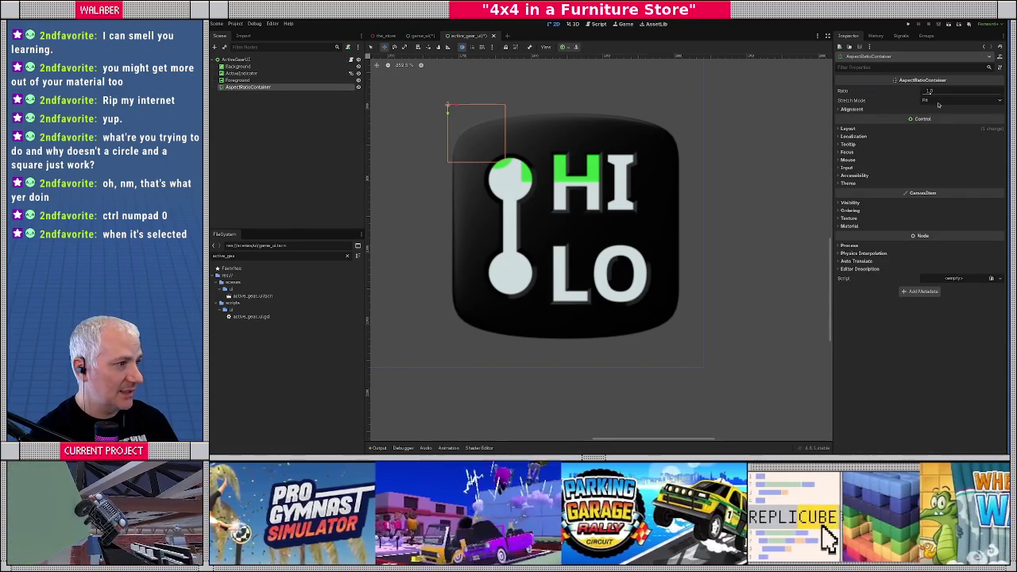
left_click(937, 102)
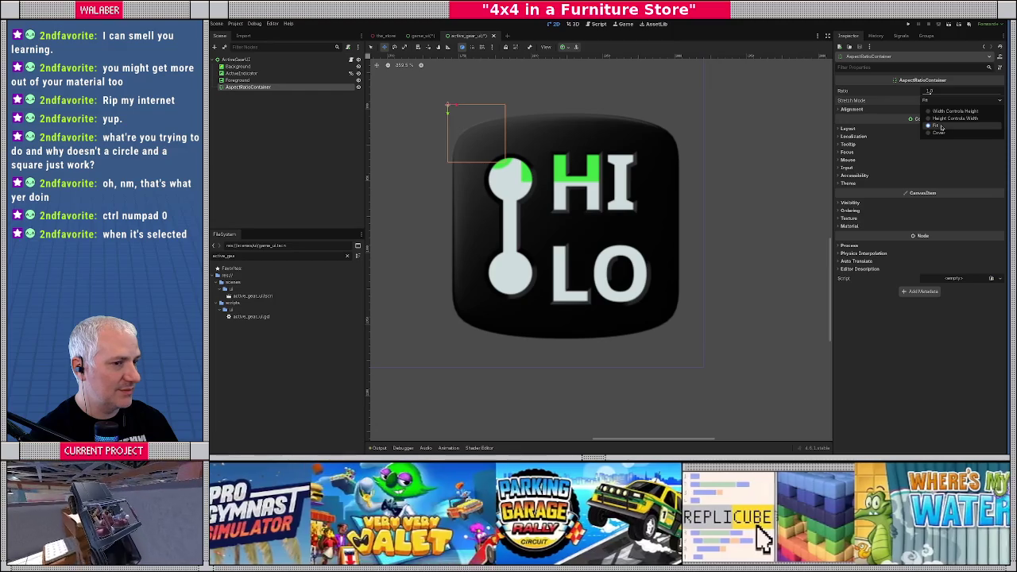
left_click(937, 126)
left_click(230, 61)
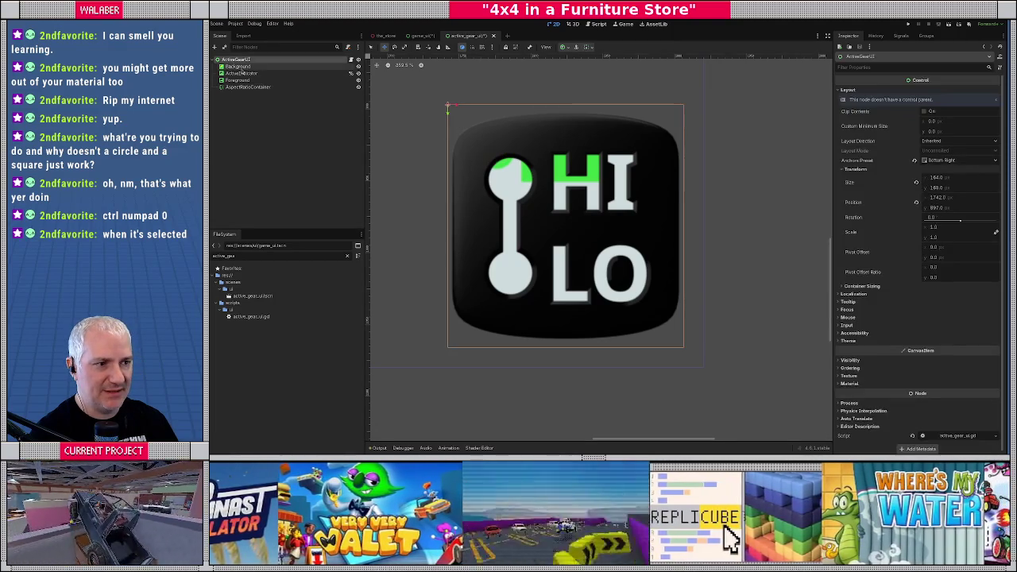
left_click(248, 86)
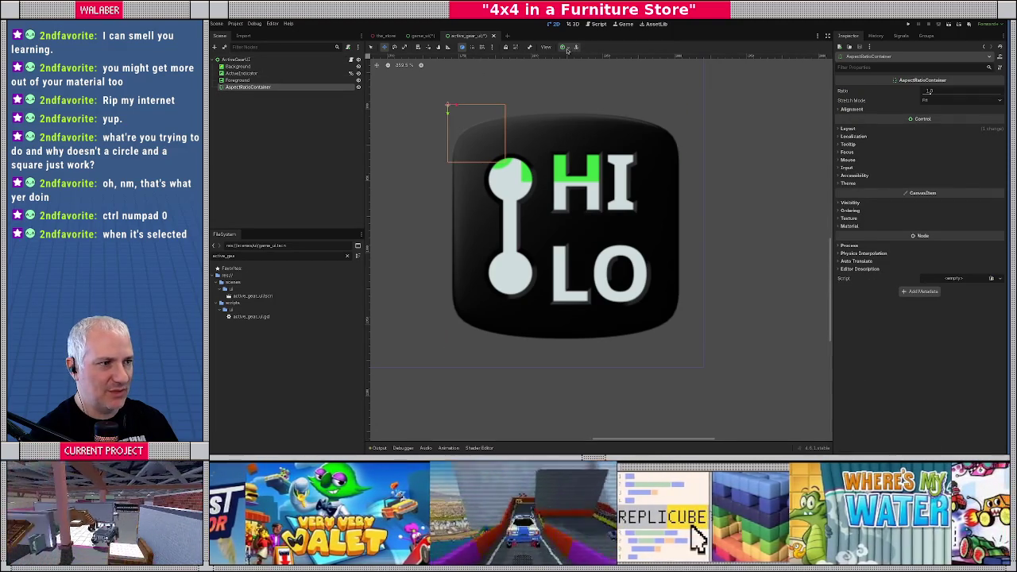
left_click(563, 46)
left_click(601, 105)
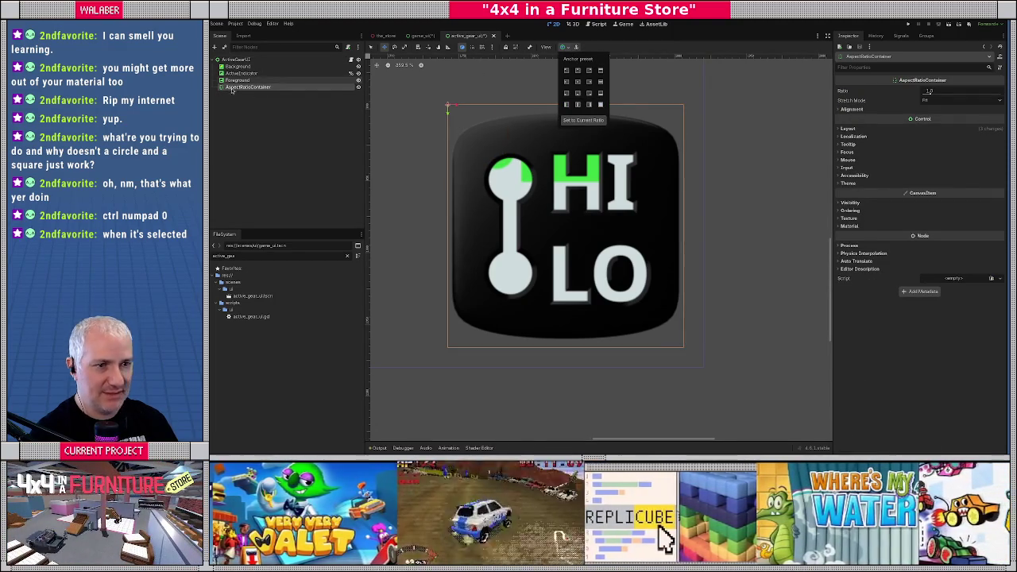
left_click_drag(236, 80, 243, 87)
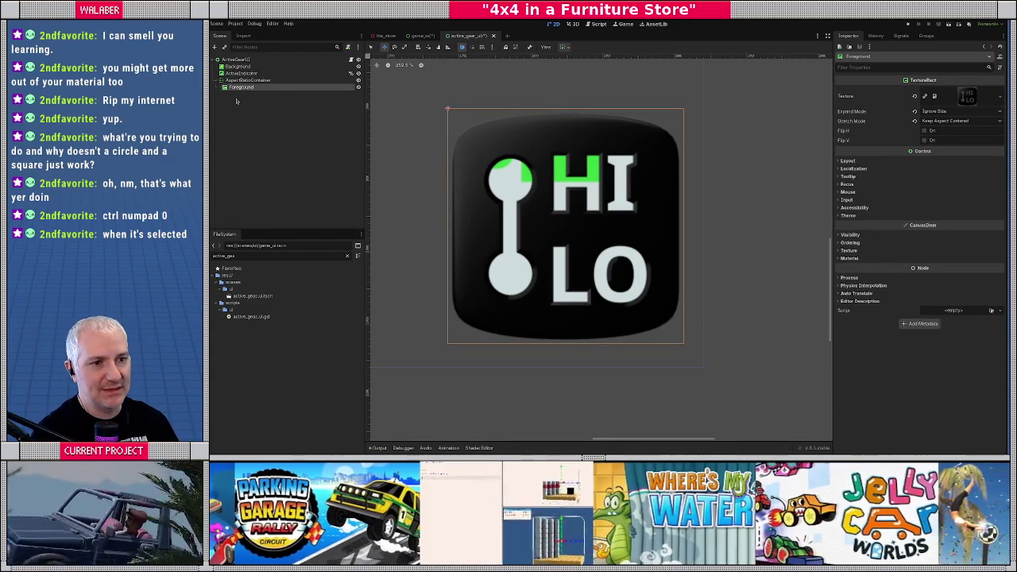
right_click(241, 81)
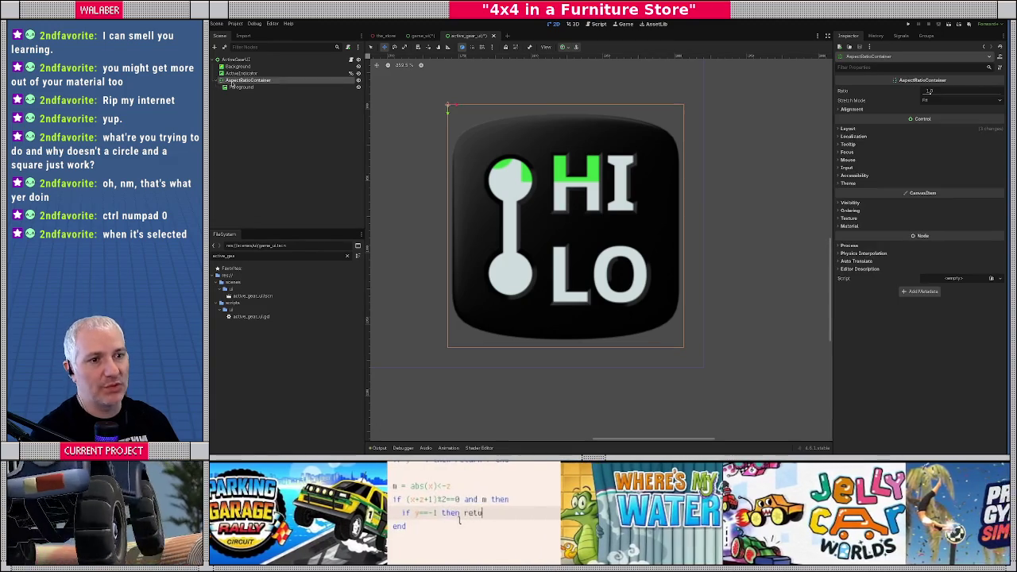
Cancel the new-node dialog and move Background with its indicator into the AspectRatioContainer.
left_click(259, 88)
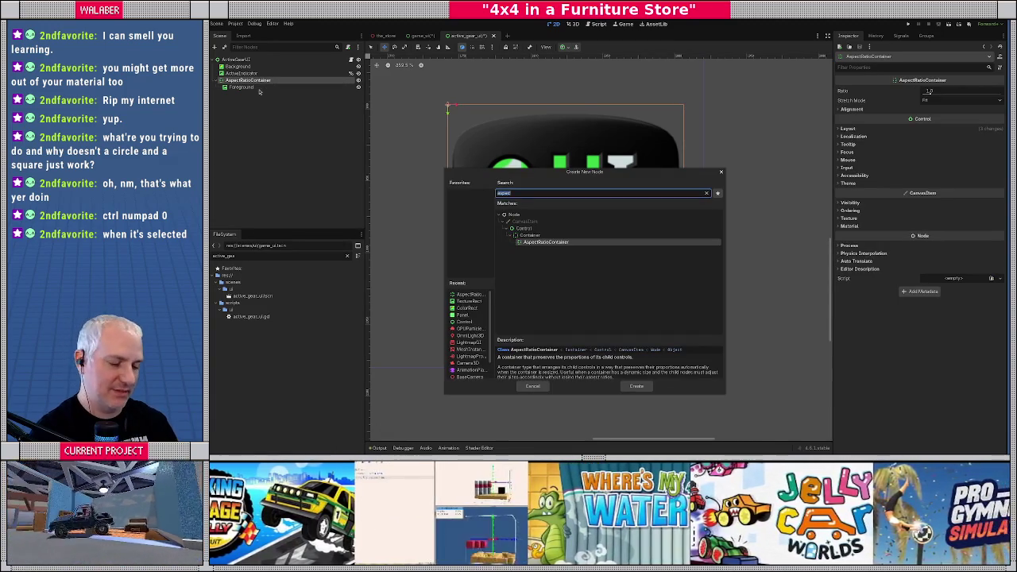
key("Escape")
left_click_drag(238, 67, 238, 77)
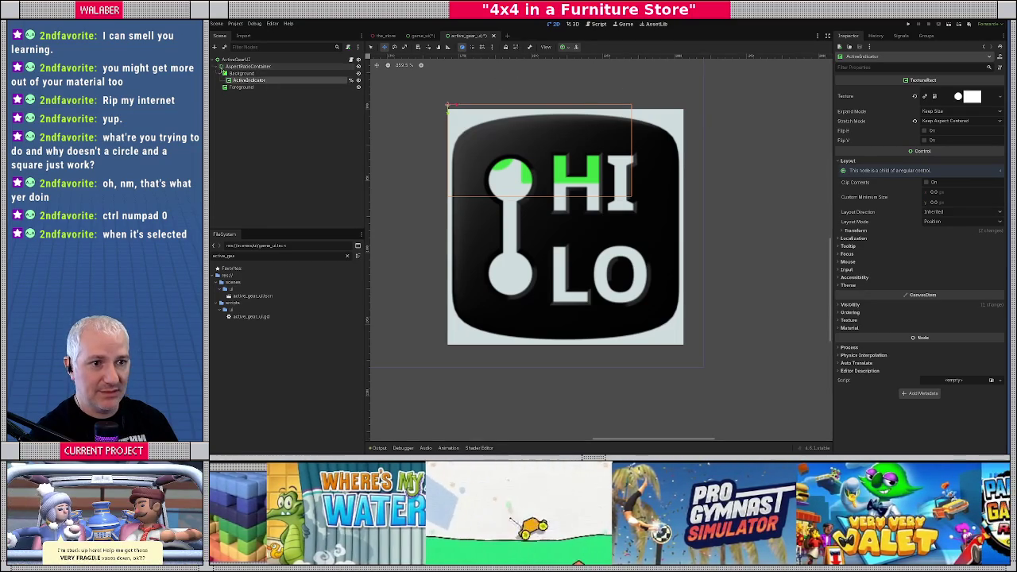
left_click(243, 73)
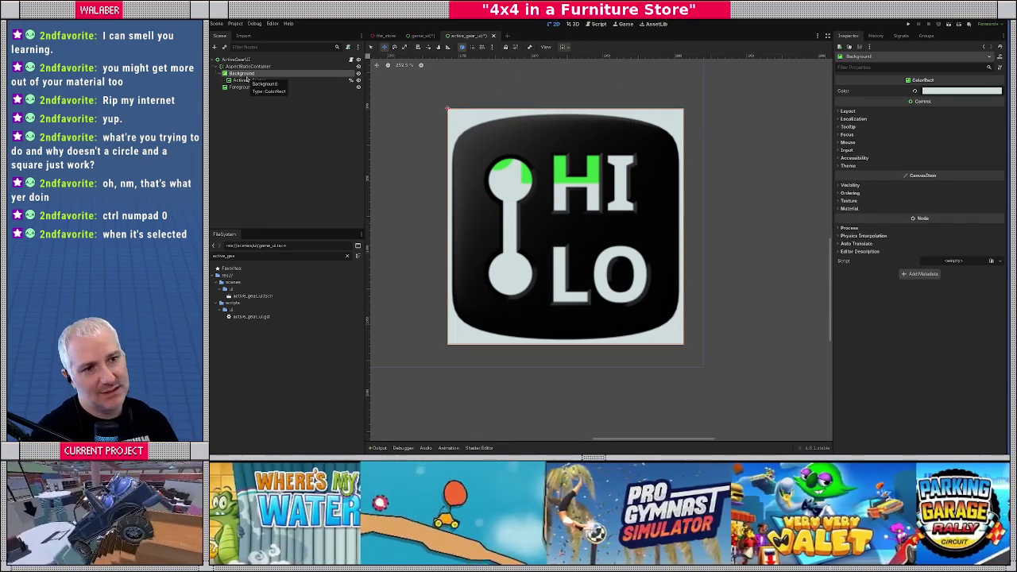
left_click(250, 67)
Add a Control node inside the AspectRatioContainer, placed above Background.
right_click(254, 68)
left_click(269, 74)
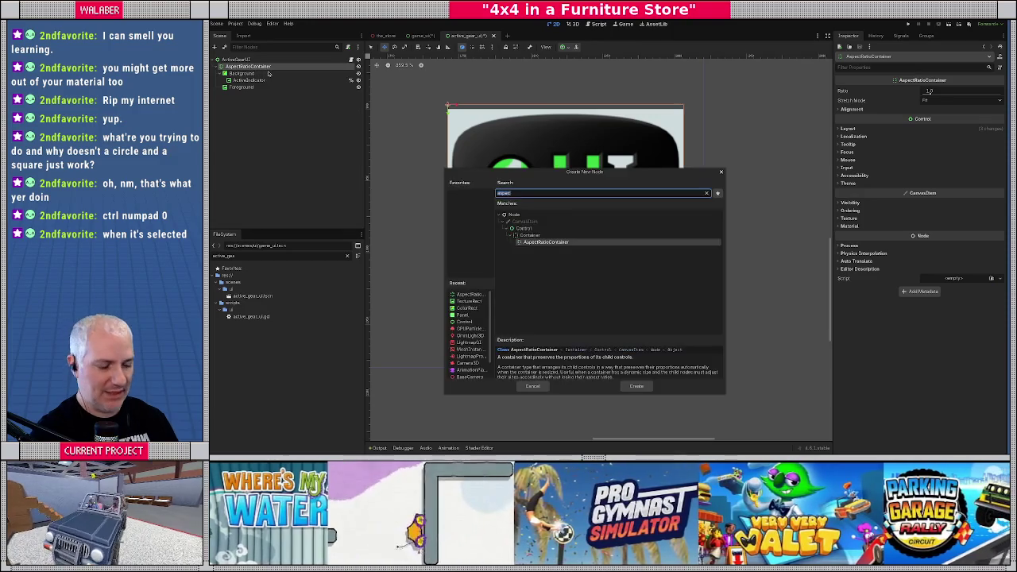
type("control")
key("Return")
left_click_drag(236, 94, 238, 71)
left_click(230, 60)
left_click(236, 73)
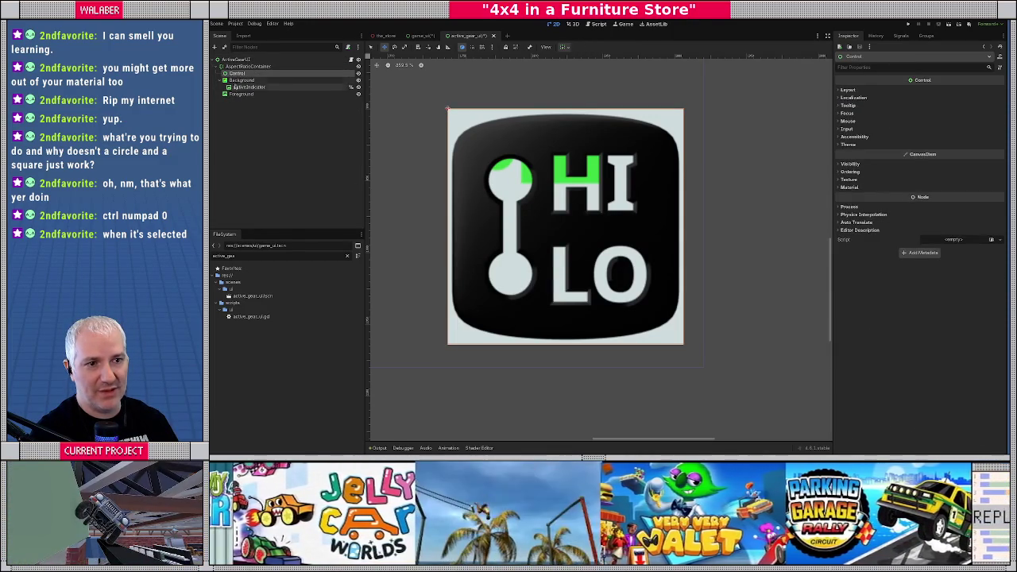
Move Background and Foreground under the new Control node, then select Background in Select mode.
left_click_drag(238, 80, 239, 74)
left_click(236, 73)
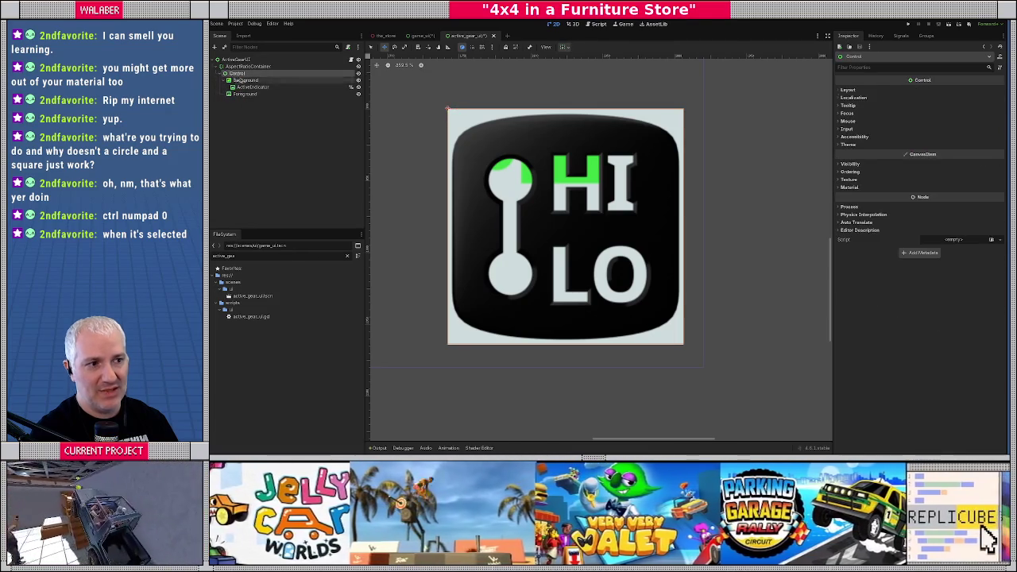
left_click(236, 60)
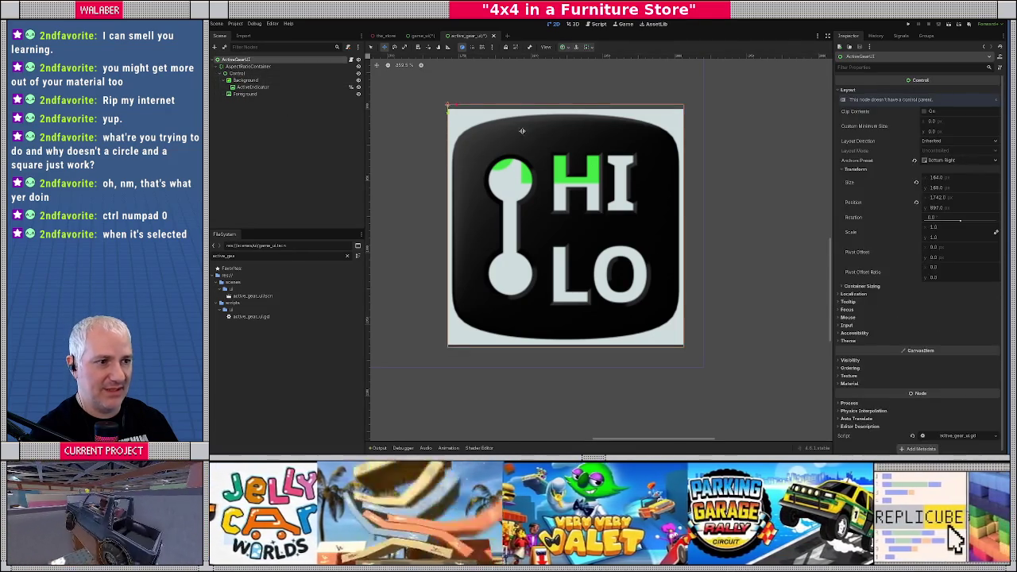
left_click(243, 74)
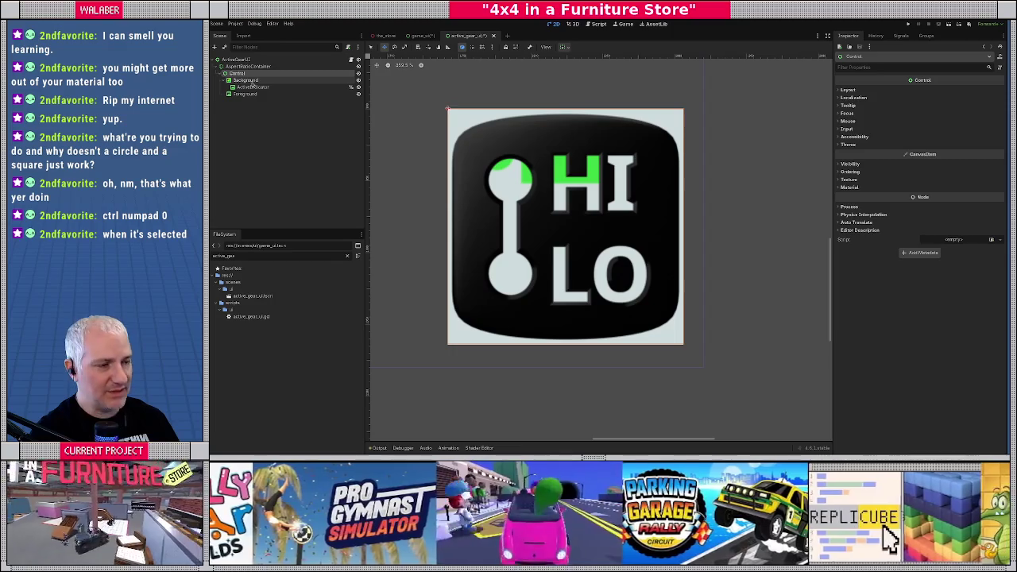
left_click(248, 80)
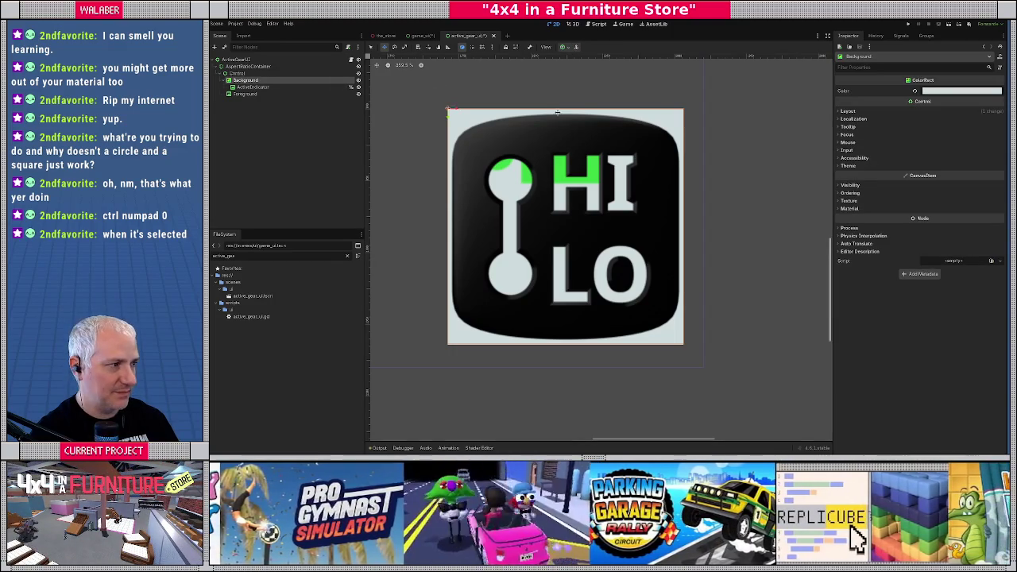
key("q")
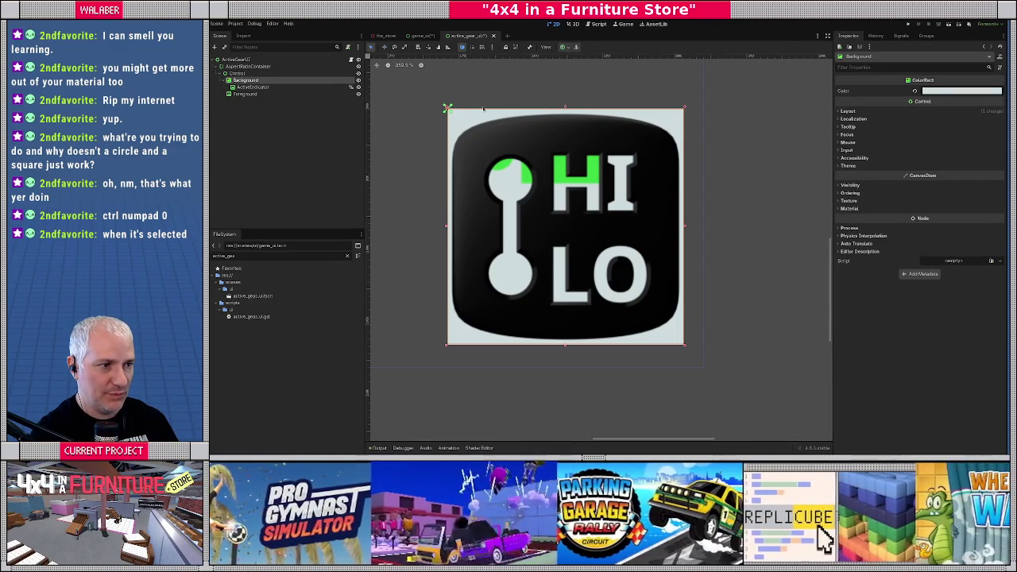
Drag Background's top-left and bottom-right corners inward to fit the black frame, then select ActiveIndicator.
left_click_drag(447, 107, 477, 145)
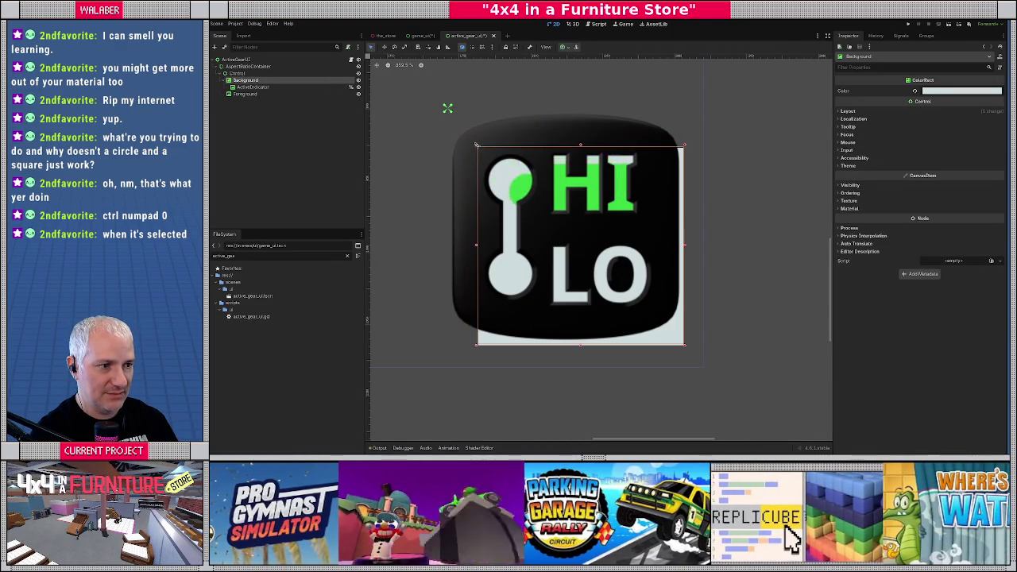
left_click_drag(687, 348, 684, 345)
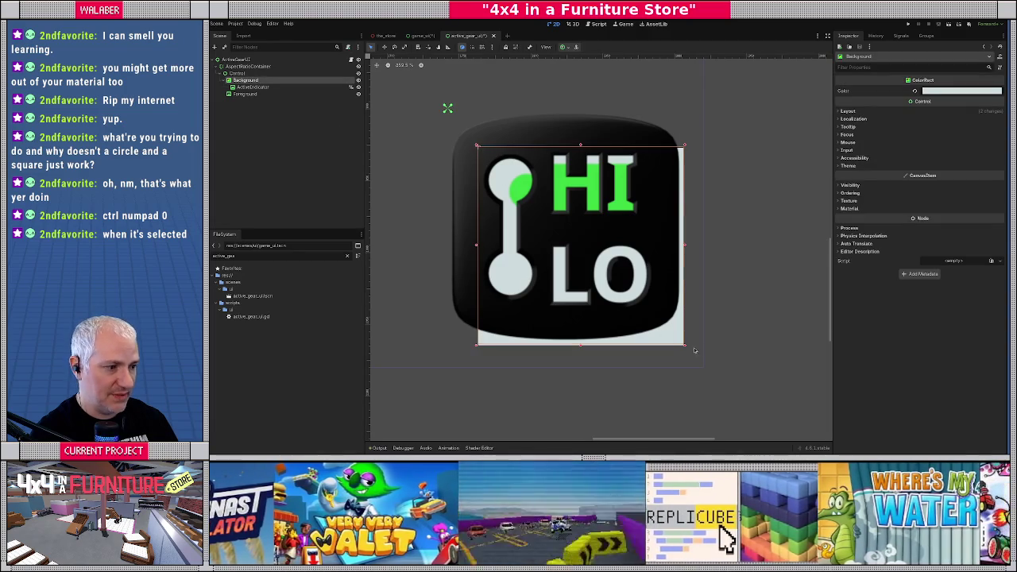
left_click_drag(685, 347, 655, 310)
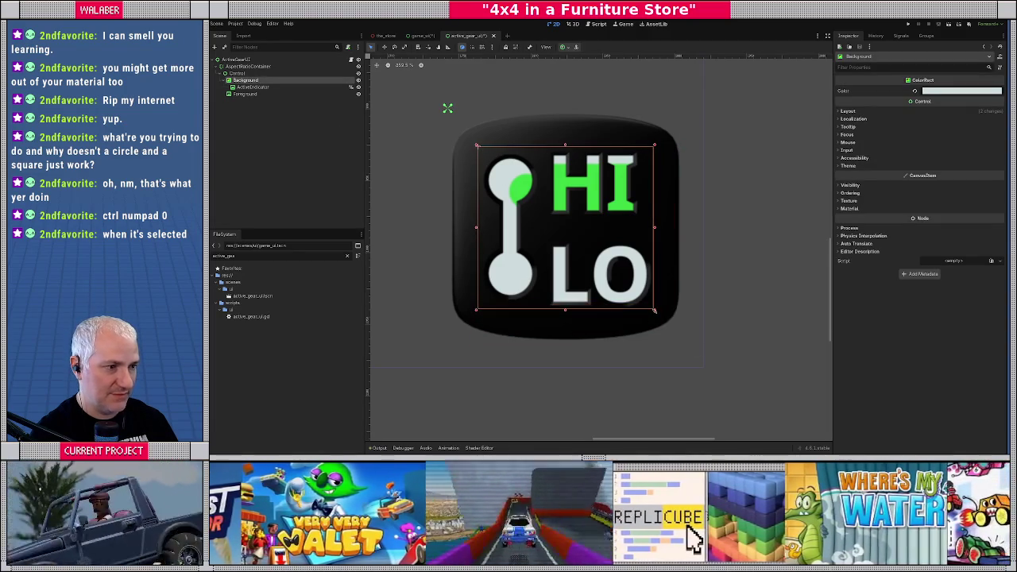
mouse_move(251, 87)
left_mouse_down()
mouse_move(238, 76)
mouse_move(243, 94)
left_mouse_up()
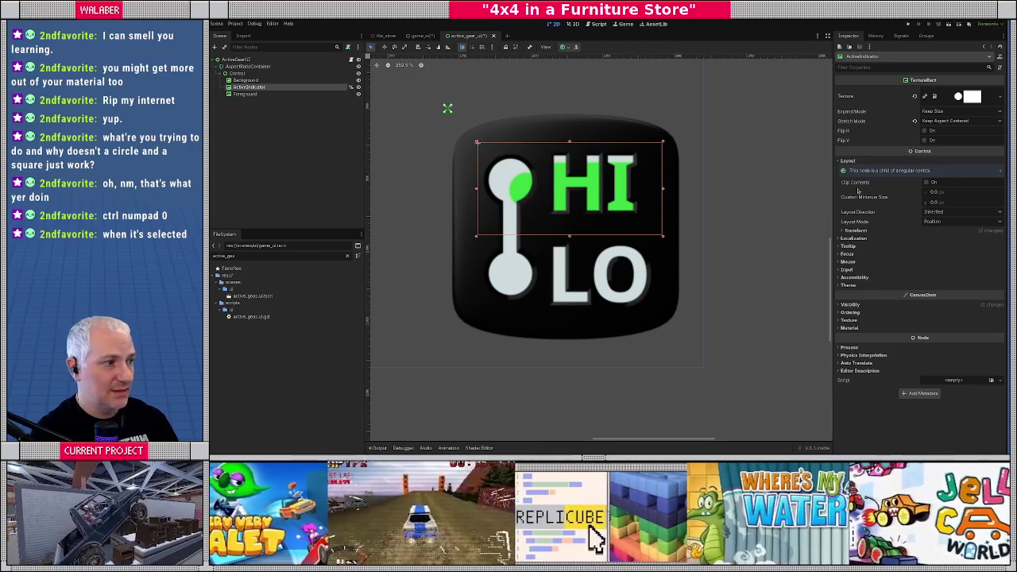
Apply Top Wide anchors to ActiveIndicator and drag its Position Y about 18 px lower.
left_click(563, 47)
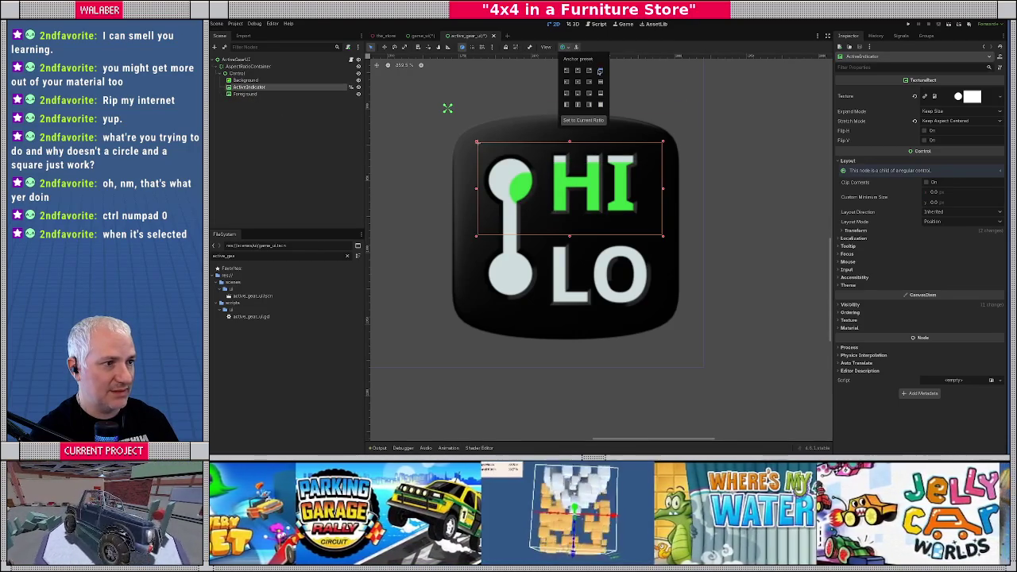
left_click(599, 71)
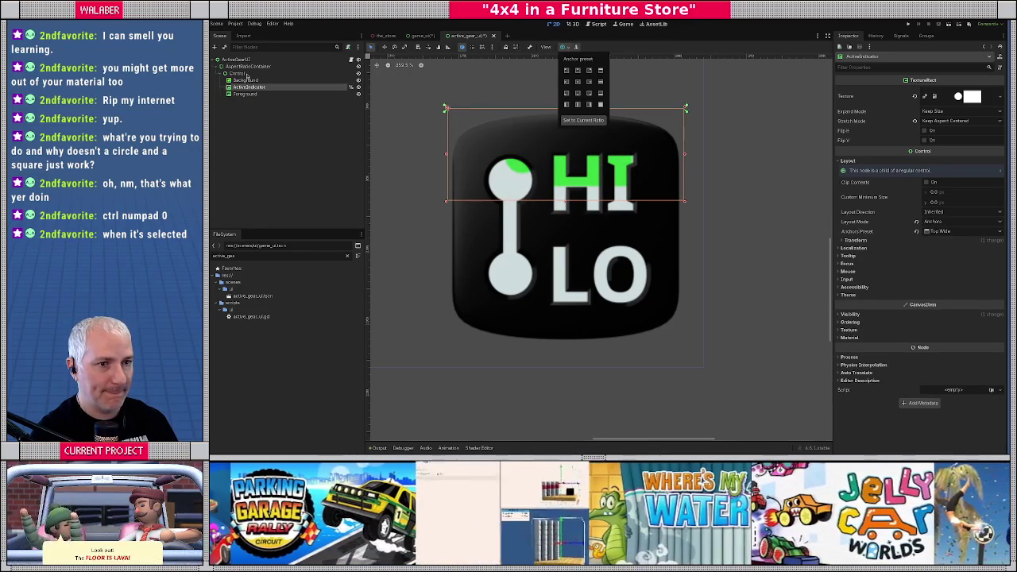
left_click(248, 74)
left_click(247, 87)
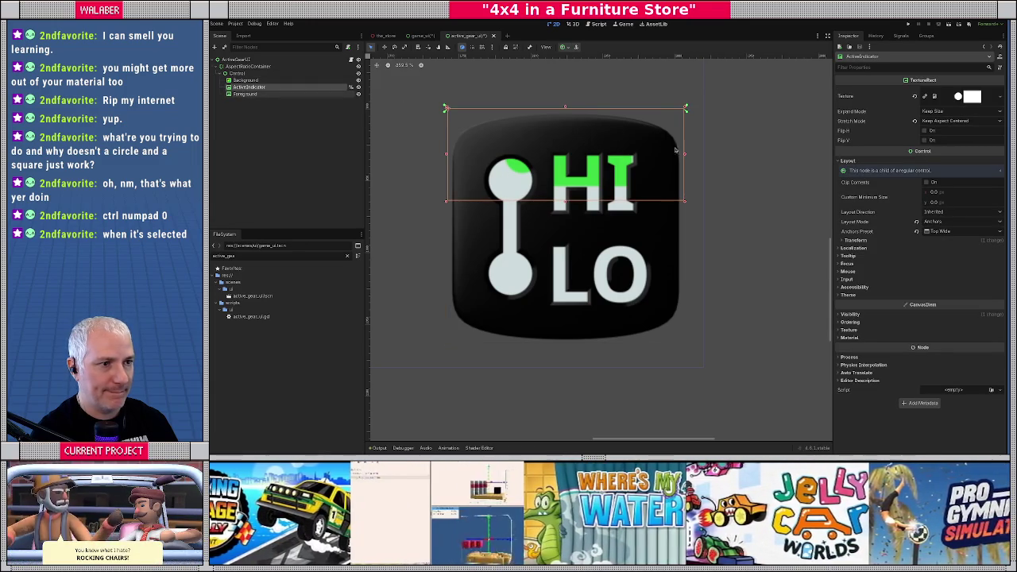
left_click(856, 241)
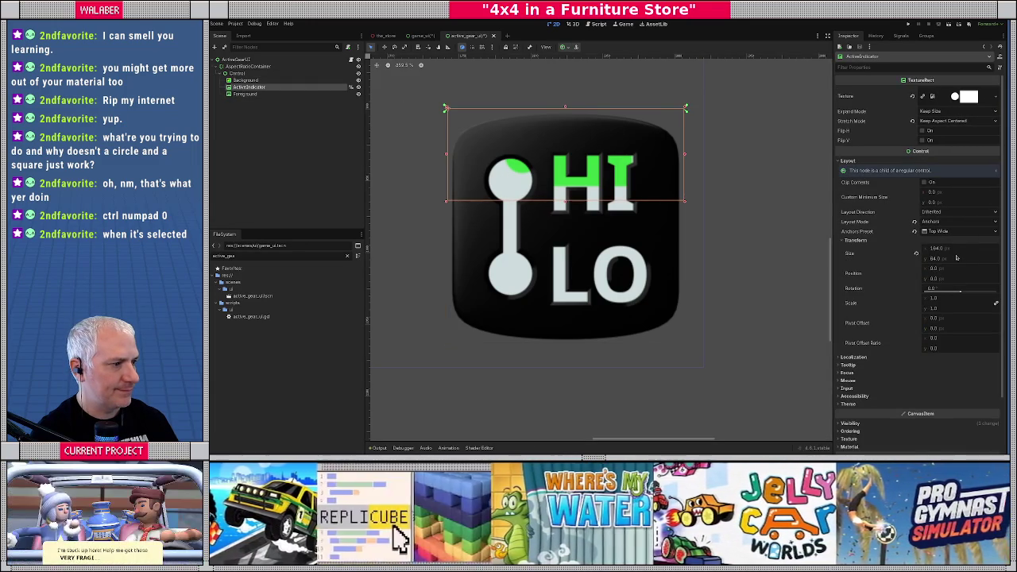
left_click_drag(942, 278, 970, 278)
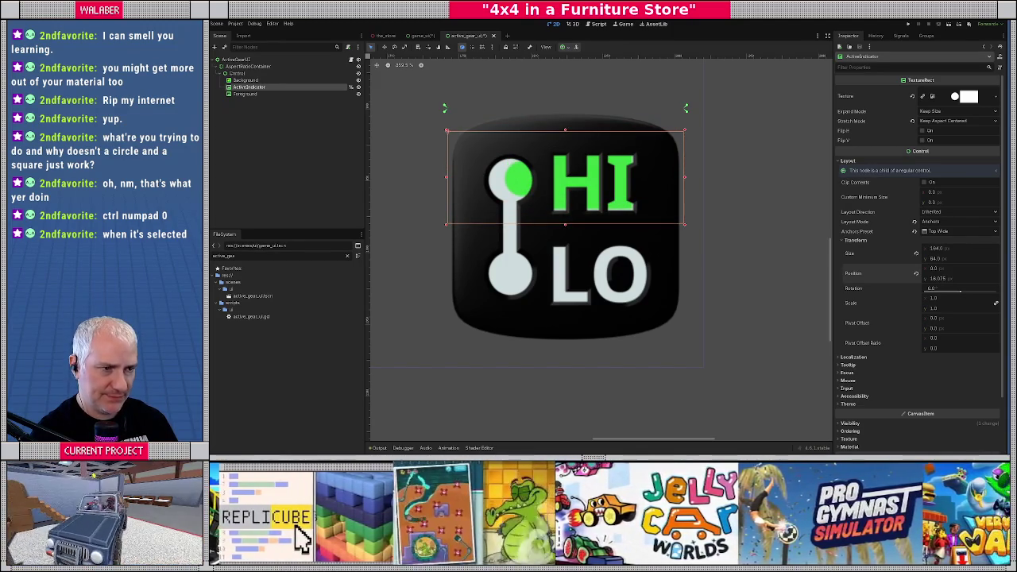
Try Keep Aspect stretching, revert to Keep Aspect Centered, and make the indicator taller.
left_click(952, 123)
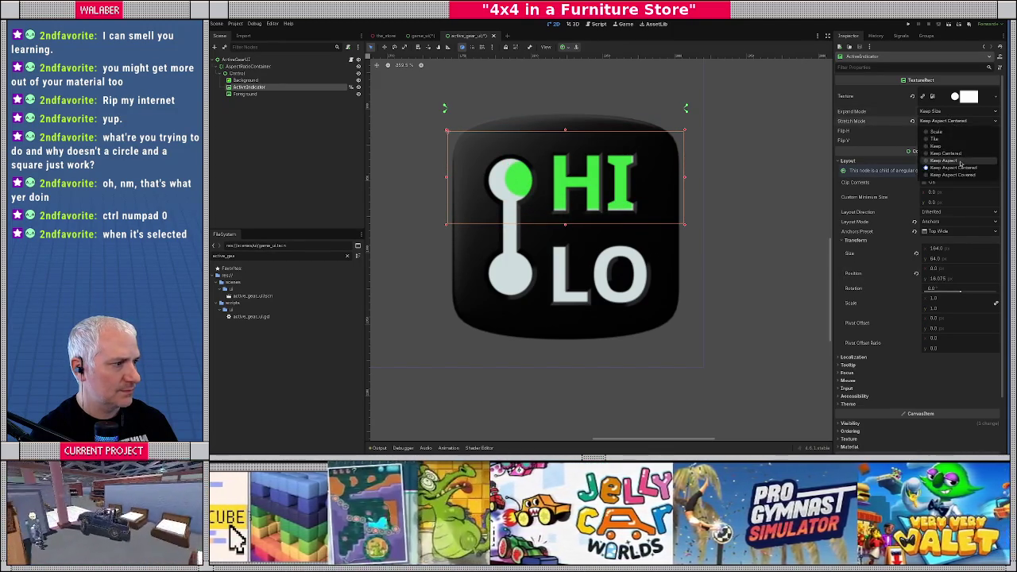
left_click(960, 164)
left_click(952, 121)
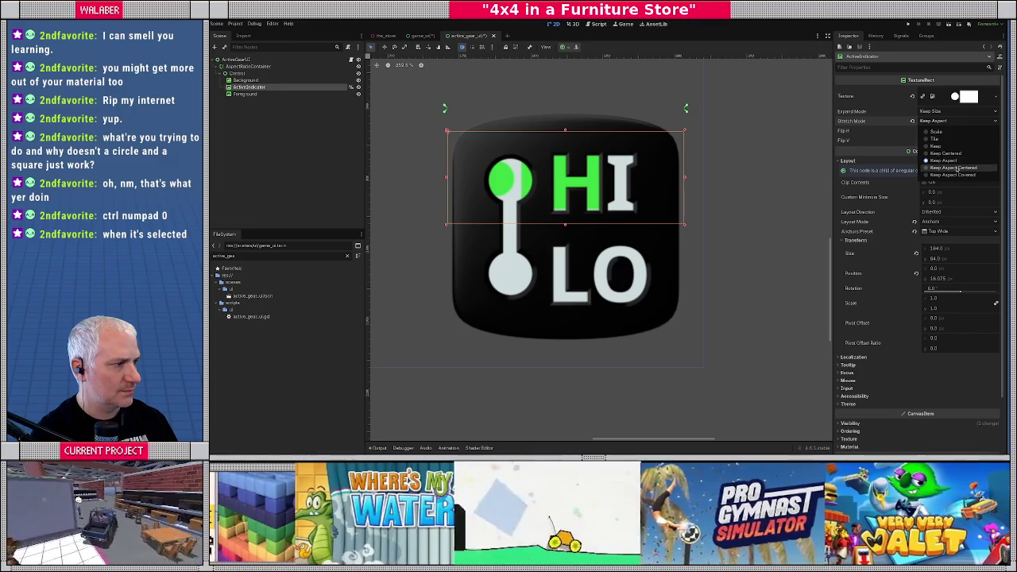
left_click(957, 170)
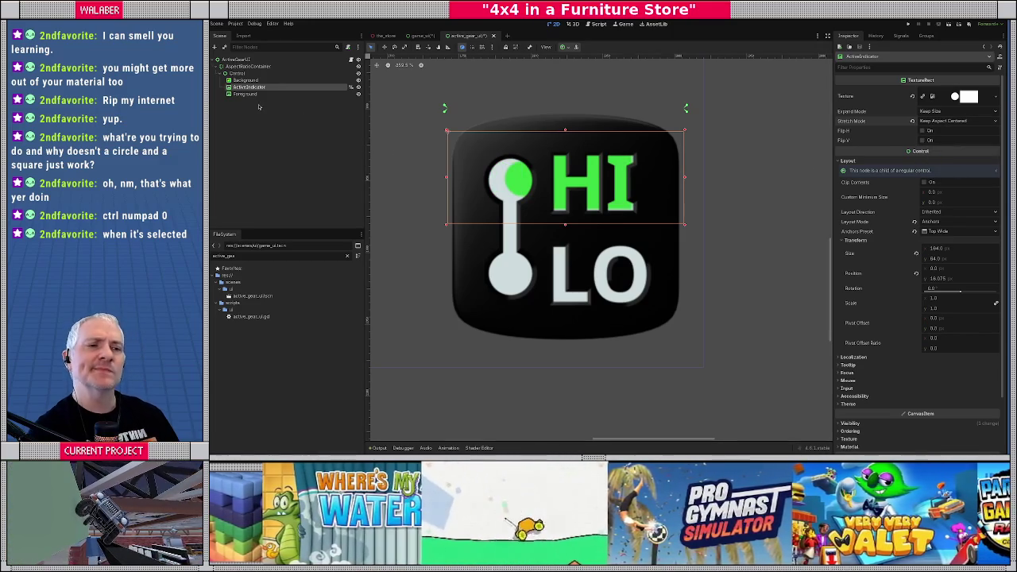
left_click_drag(566, 227, 565, 251)
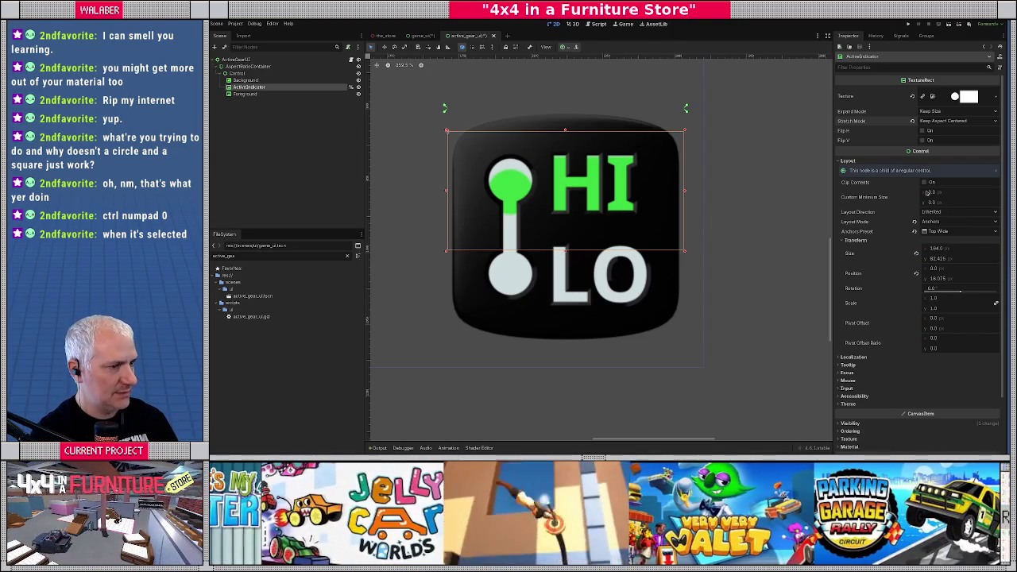
Set Stretch Mode to Scale and Expand Mode to Ignore Size, resize, and use Position layout.
left_click(941, 120)
left_click(939, 133)
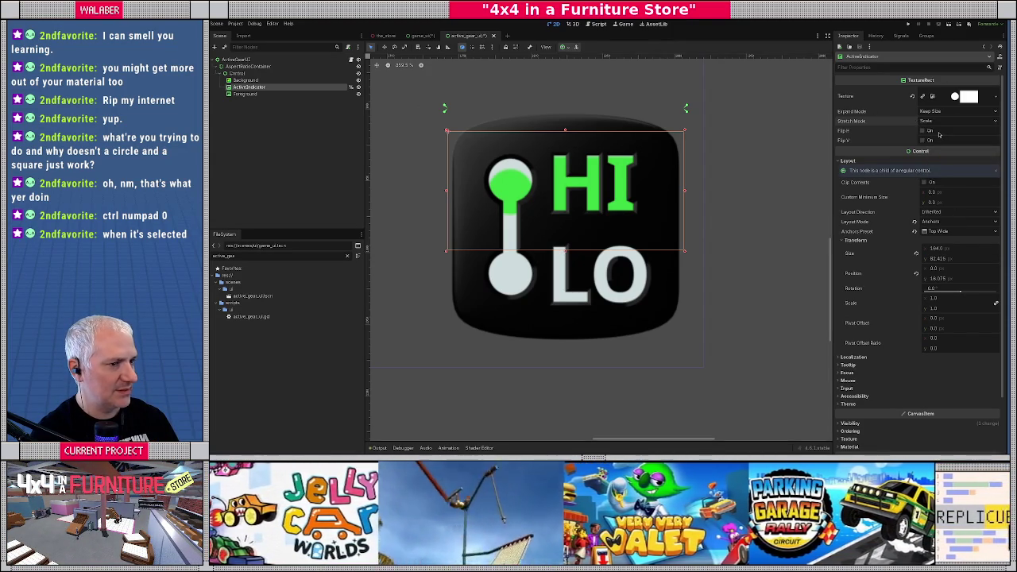
left_click(933, 112)
left_click(938, 128)
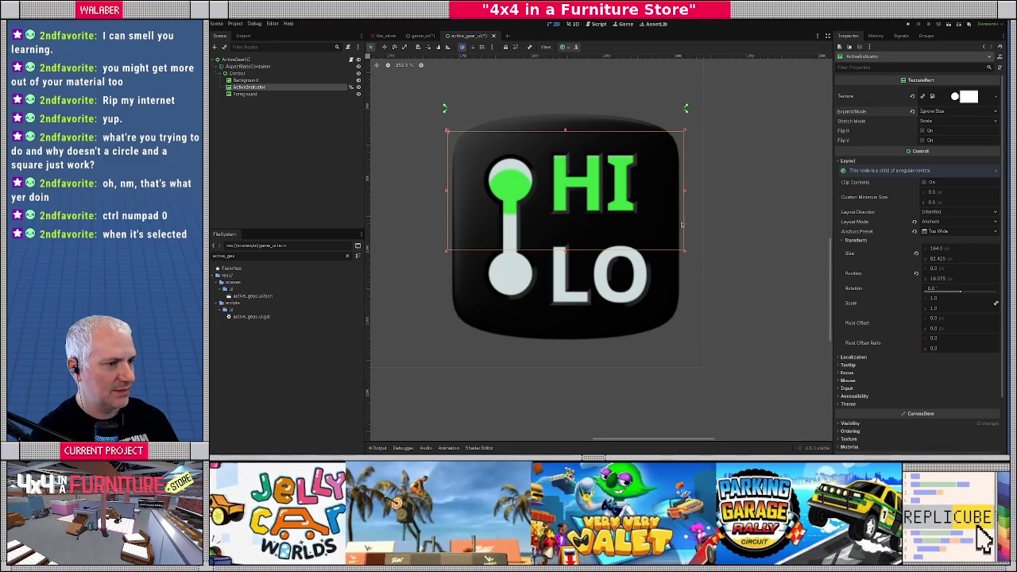
mouse_move(685, 252)
left_mouse_down()
mouse_move(660, 224)
mouse_move(559, 226)
mouse_move(686, 232)
left_mouse_up()
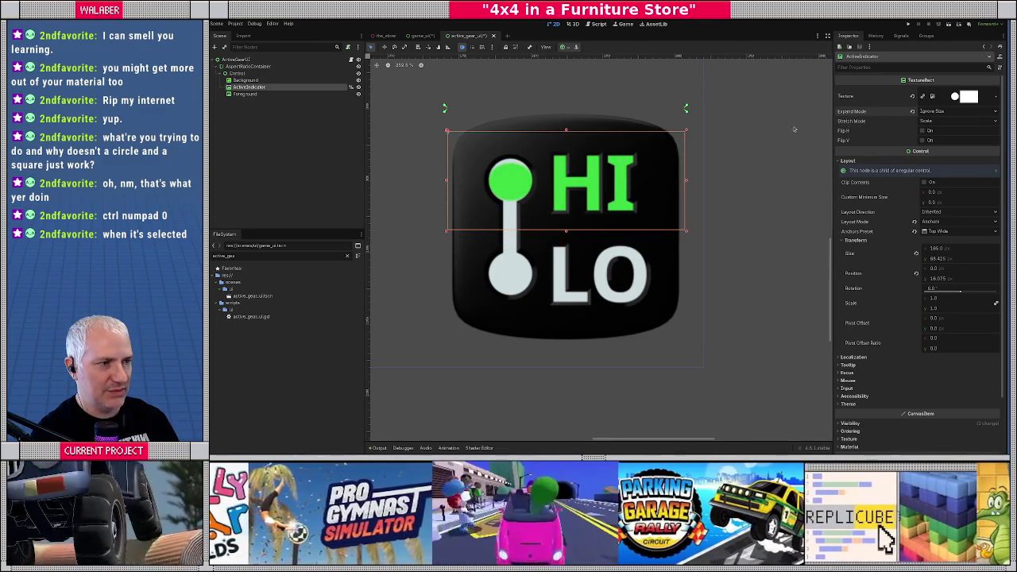
left_click(944, 222)
left_click(948, 232)
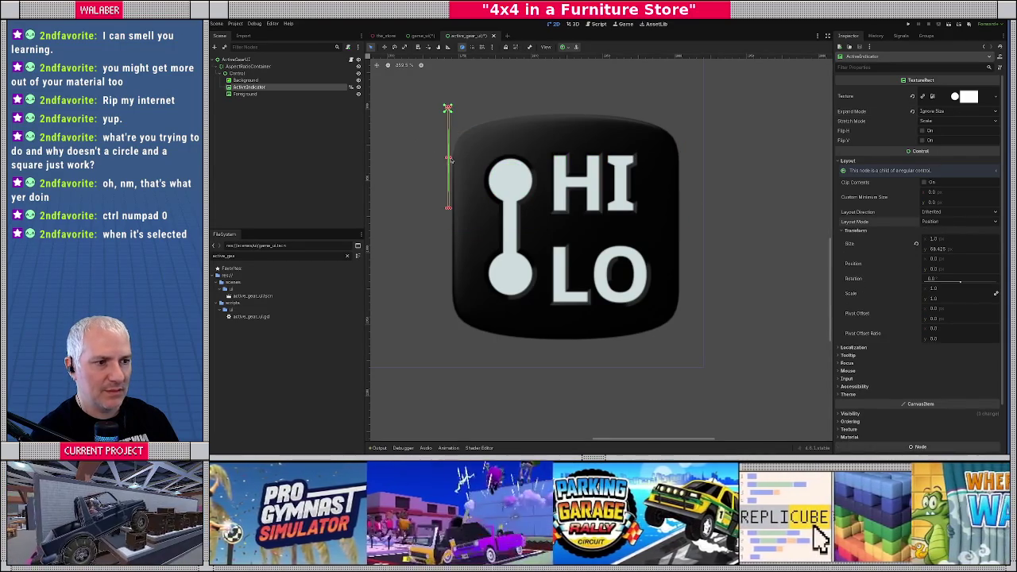
Widen the indicator across the icon's top half and enter 185 as its size.
left_click_drag(454, 161, 688, 181)
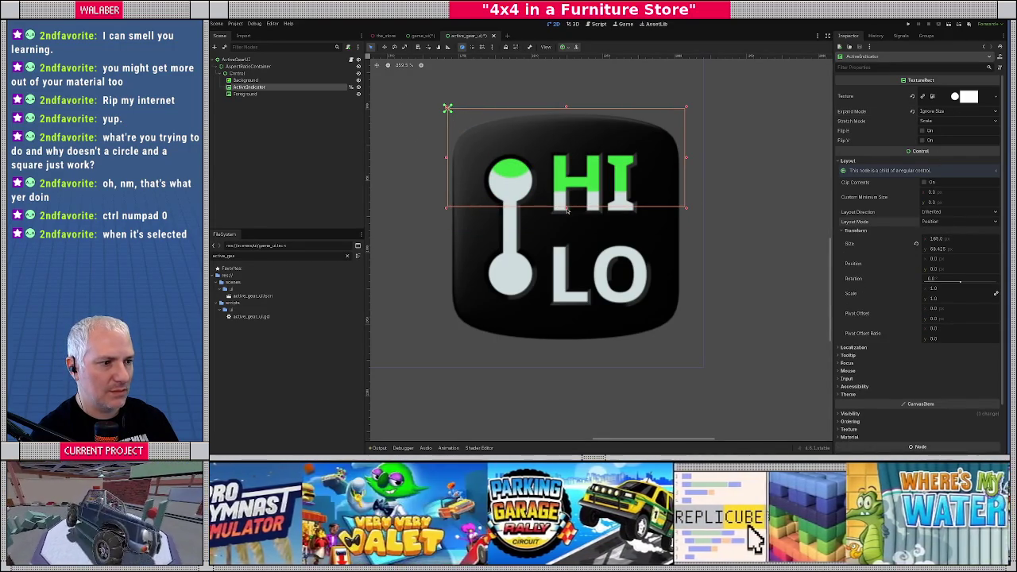
left_click_drag(954, 269, 968, 269)
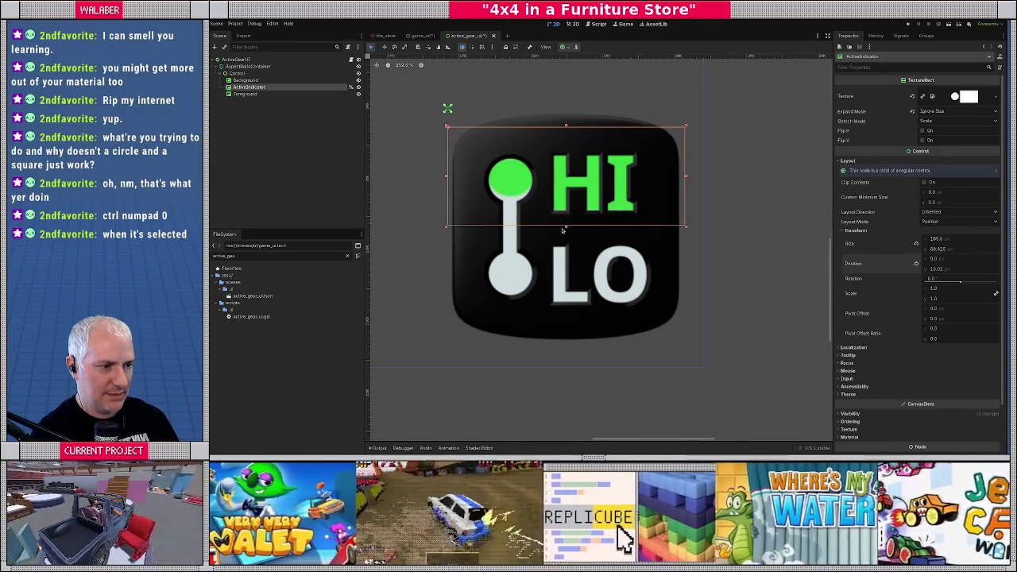
left_click_drag(562, 230, 565, 233)
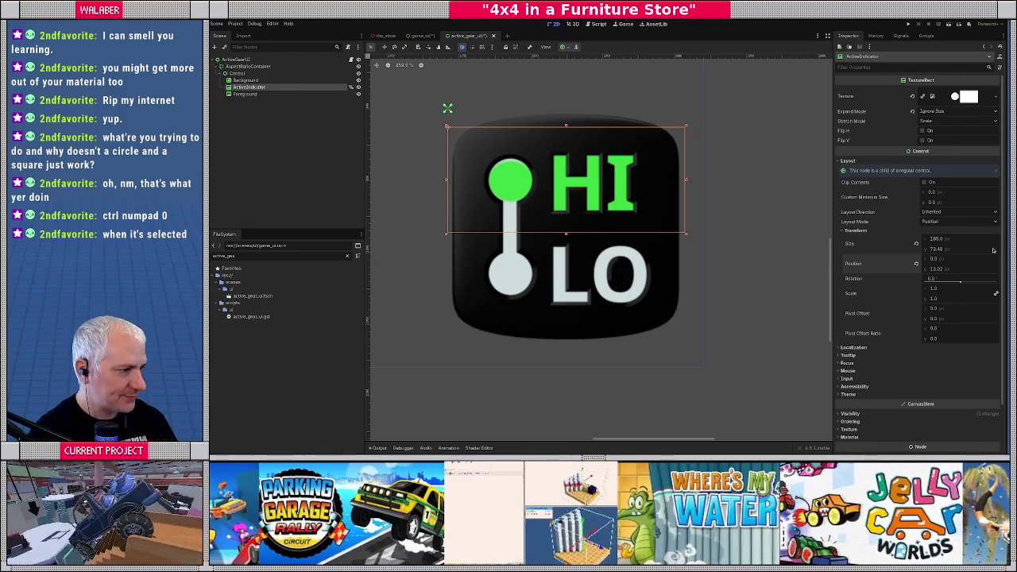
left_click(959, 241)
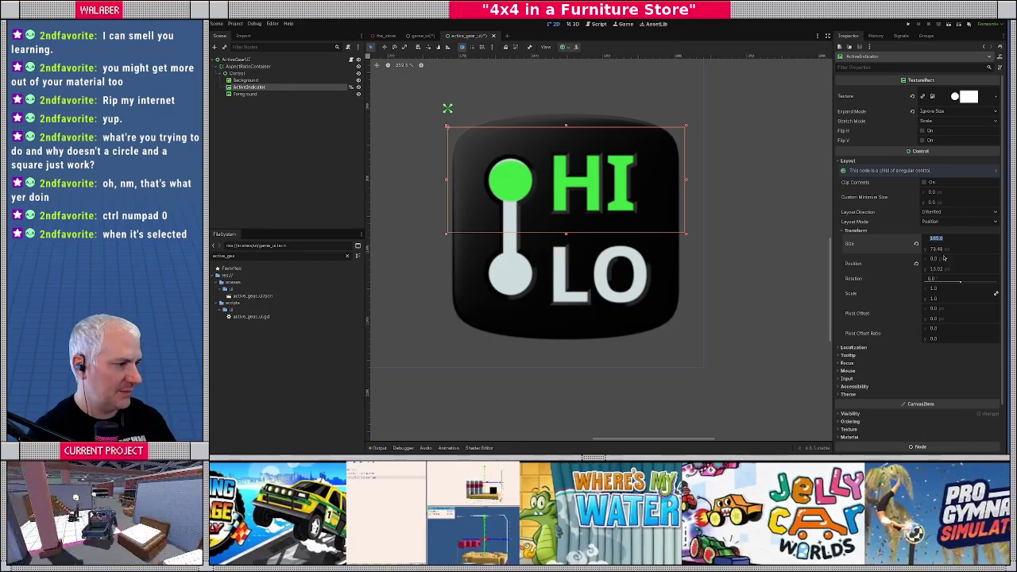
left_click(963, 251)
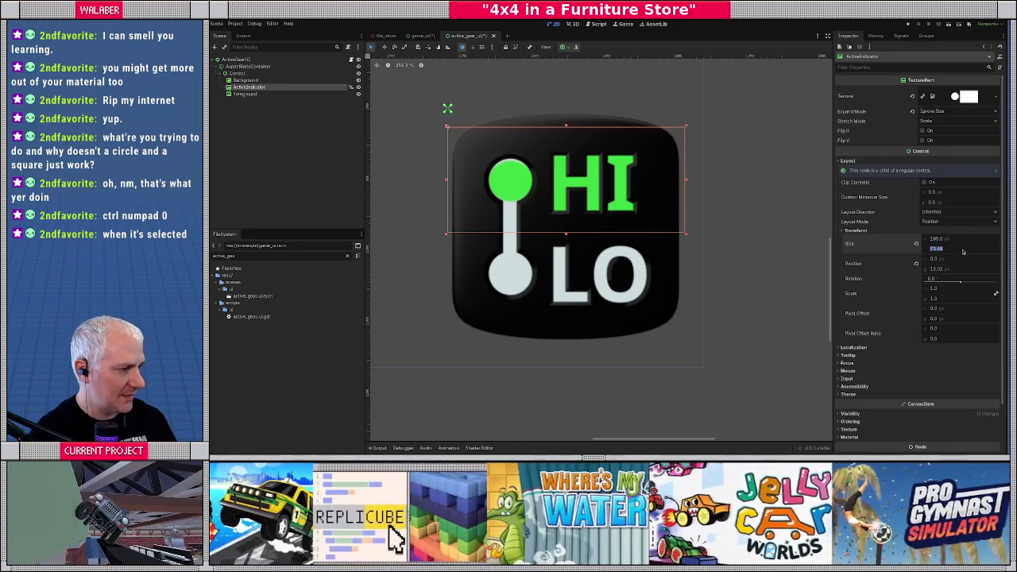
type("185")
key("Return")
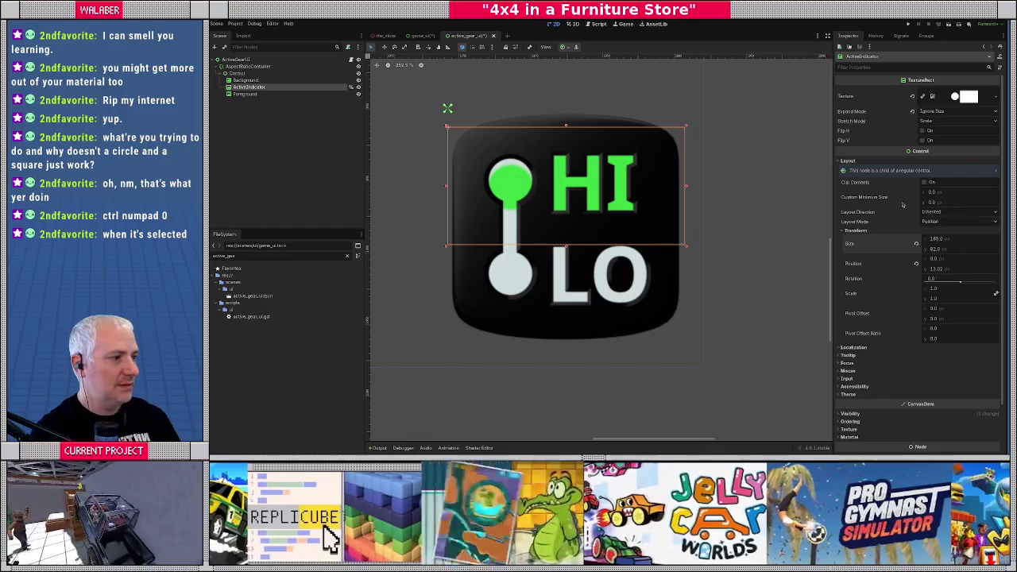
Set the indicator's Position Y to 0 then lower it slightly, and resize Foreground.
left_click_drag(945, 268, 928, 268)
left_click(974, 270)
type("0")
key("Return")
mouse_move(957, 272)
left_mouse_down()
mouse_move(982, 272)
mouse_move(947, 270)
left_mouse_up()
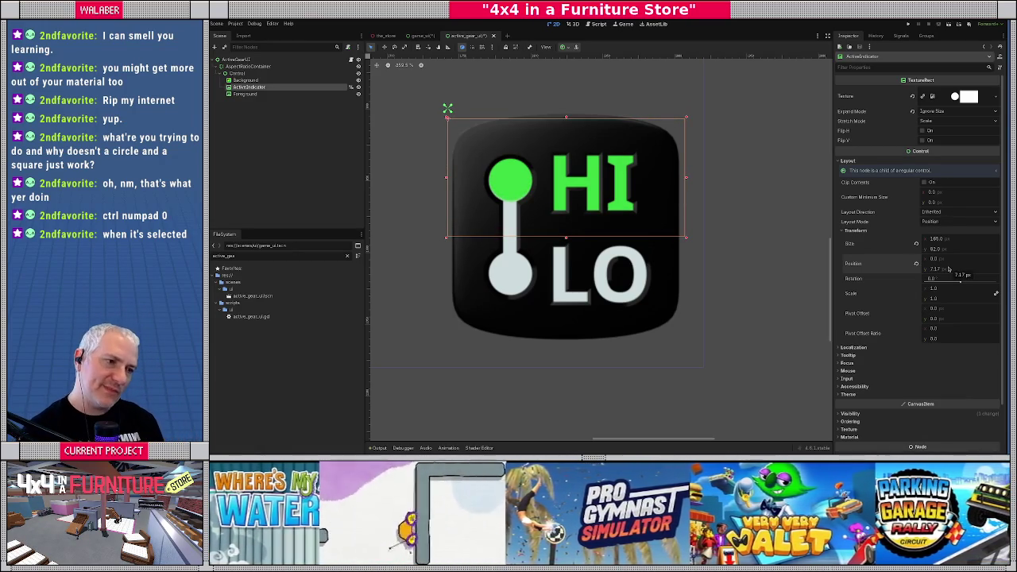
left_click(964, 271)
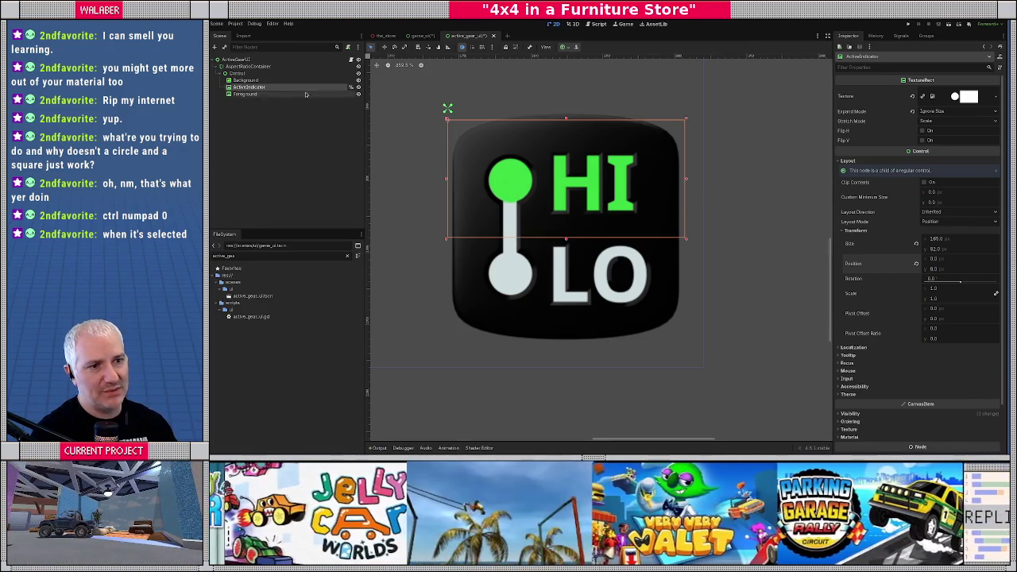
left_click(245, 94)
mouse_move(448, 104)
left_mouse_down()
mouse_move(453, 135)
mouse_move(405, 81)
mouse_move(371, 76)
mouse_move(389, 135)
mouse_move(471, 135)
mouse_move(451, 97)
mouse_move(440, 108)
mouse_move(482, 129)
mouse_move(492, 149)
left_mouse_up()
Set the Foreground texture's Stretch Mode to Scale so it fills its rect.
left_click(248, 67)
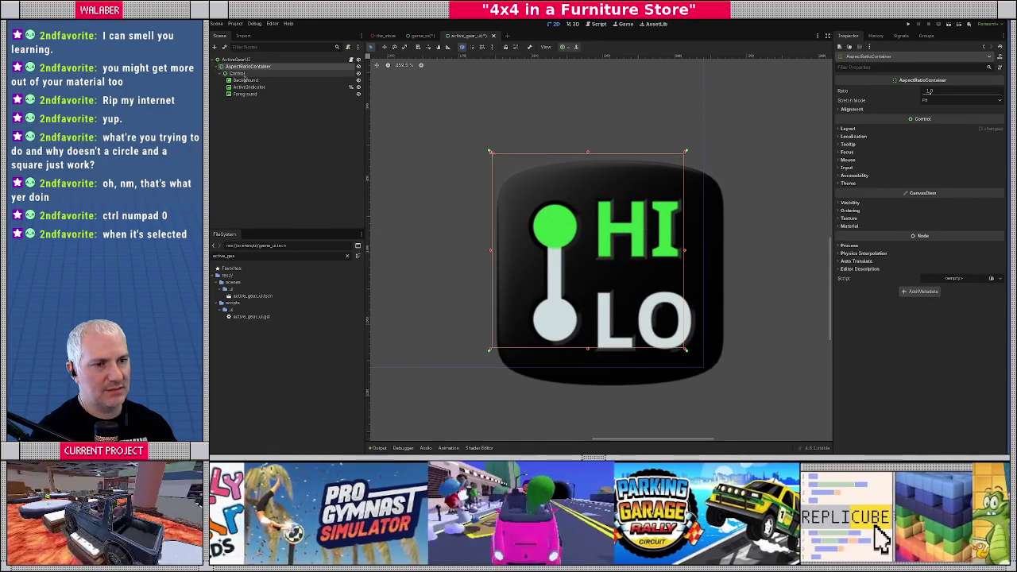
left_click(240, 73)
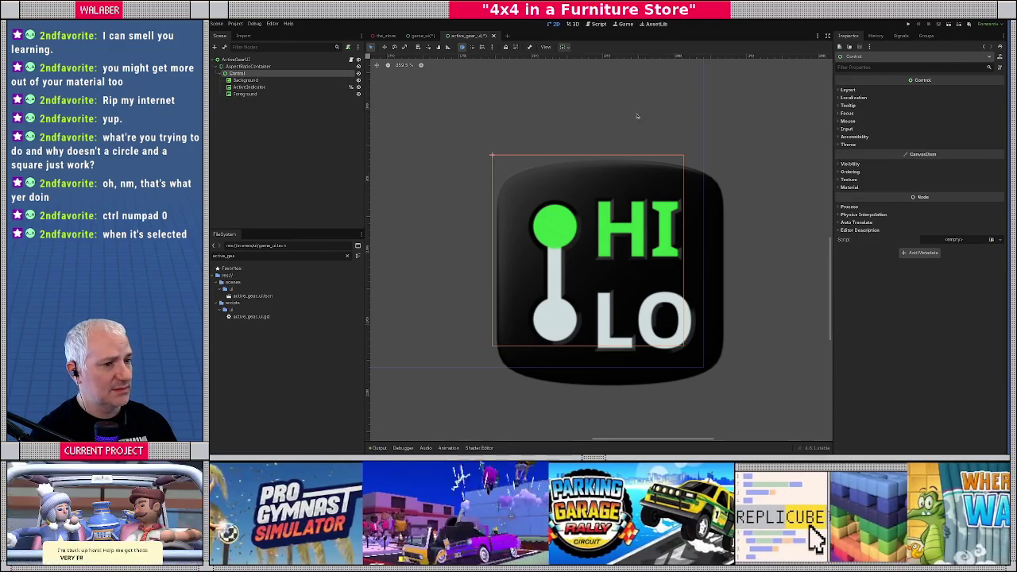
left_click(246, 81)
left_click(248, 95)
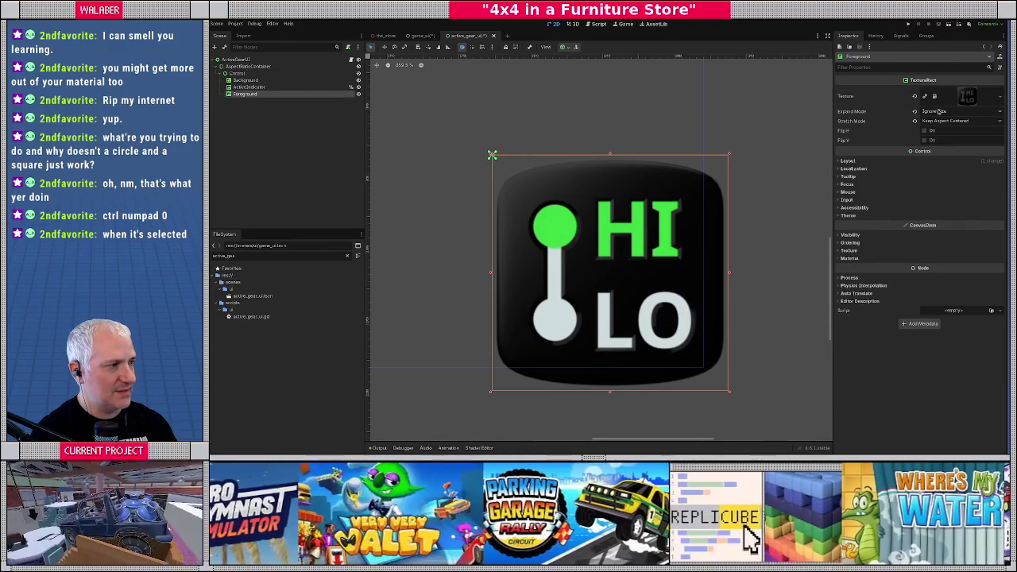
left_click(939, 113)
left_click(940, 122)
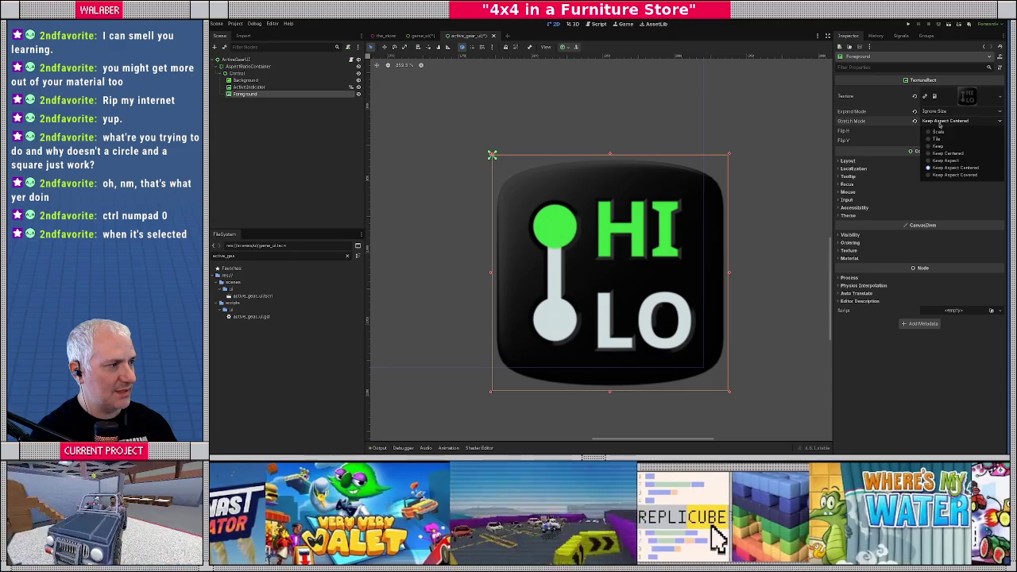
left_click(938, 132)
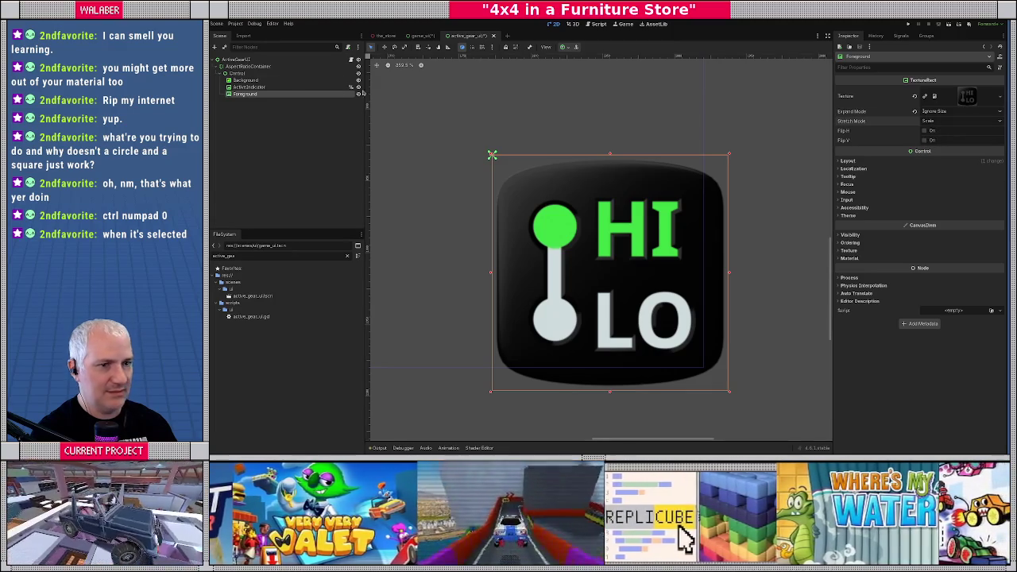
Apply the Full Rect anchor preset to both Foreground and Background.
left_click(239, 73)
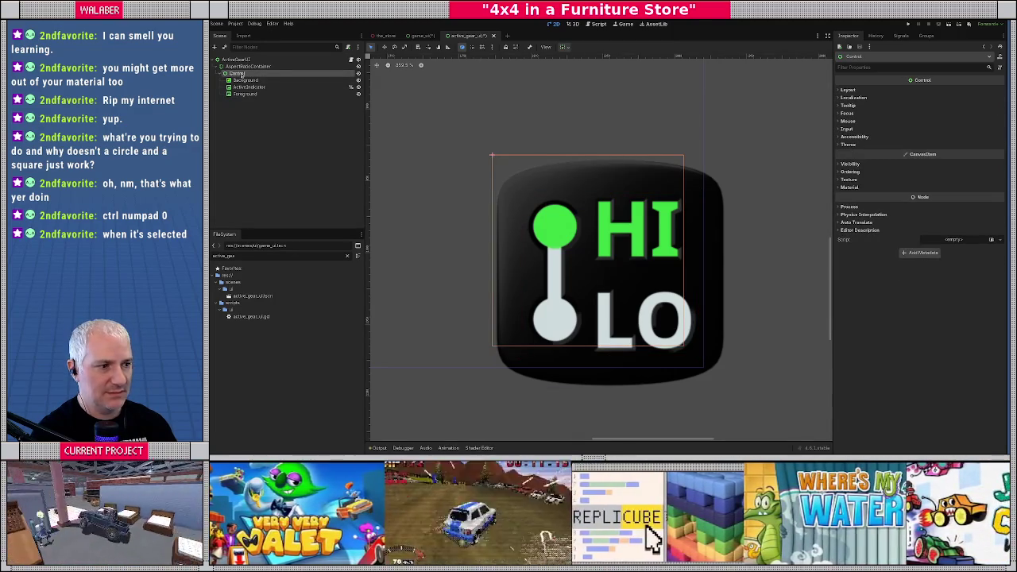
left_click(244, 94)
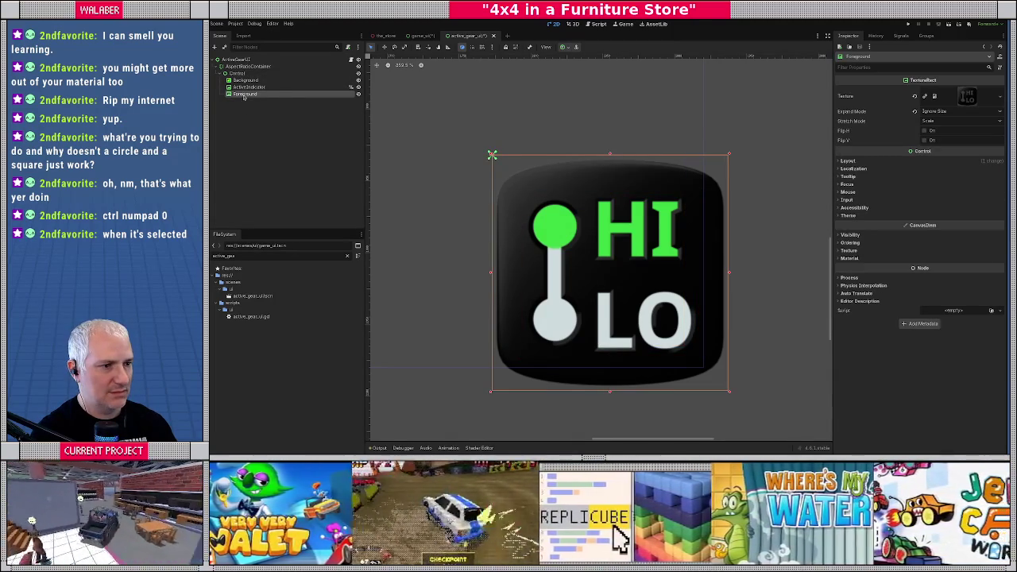
left_click(563, 47)
left_click(601, 104)
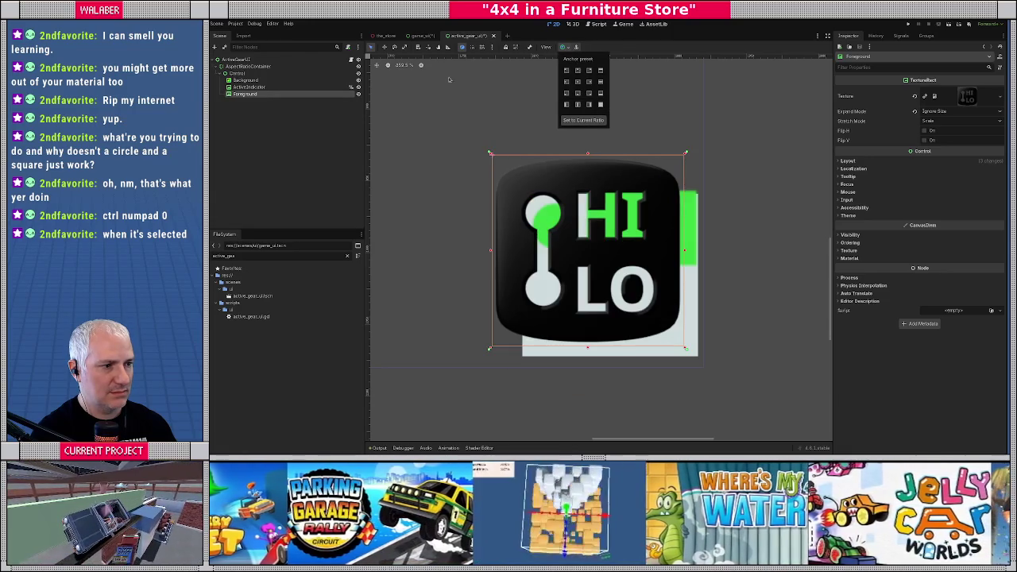
left_click(246, 80)
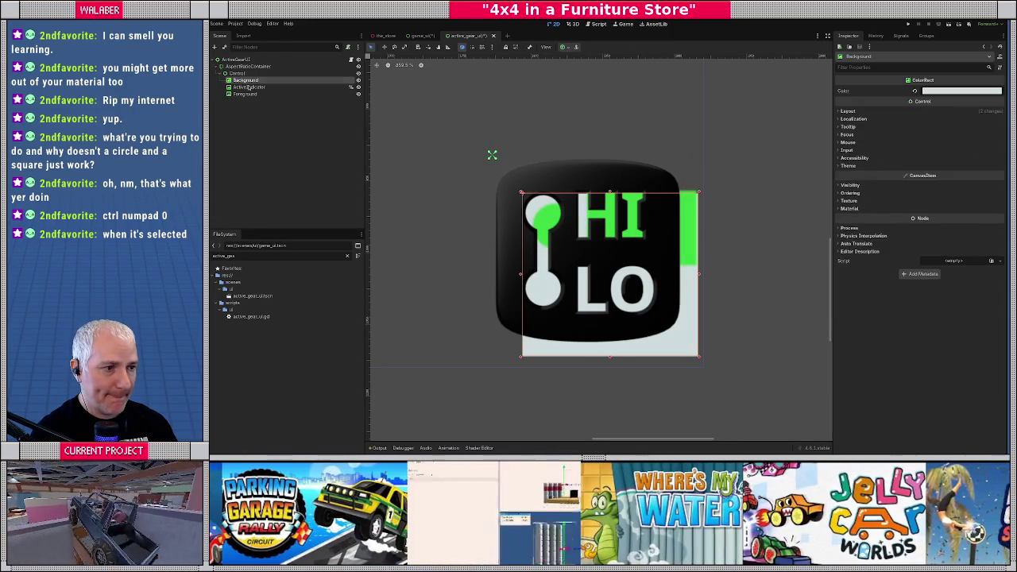
left_click(563, 47)
left_click(600, 104)
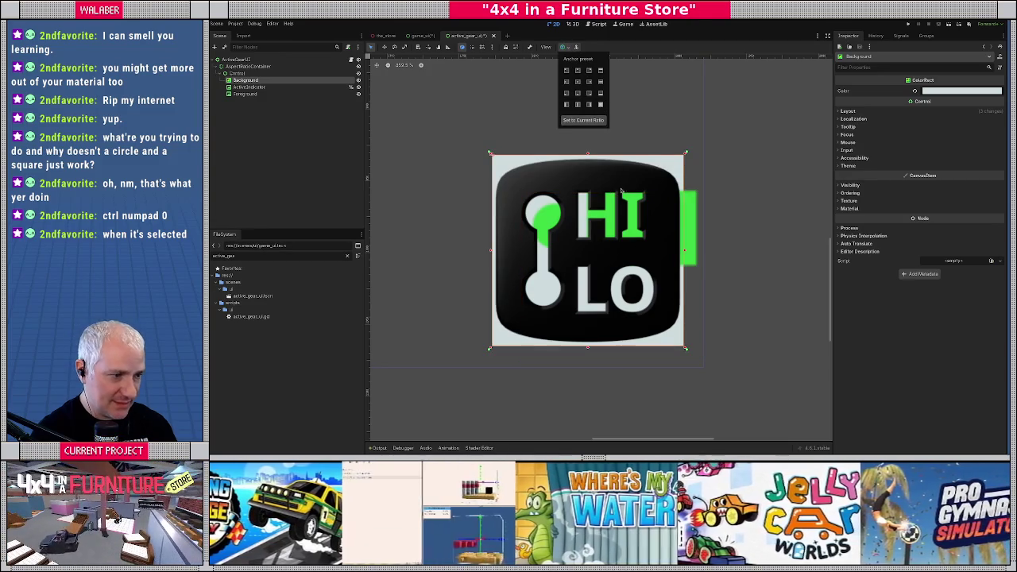
Shrink the Background's top, bottom, left and right edges to sit inside the icon's black plate.
left_click_drag(586, 161, 587, 180)
left_click_drag(588, 347, 588, 322)
left_click_drag(496, 258, 511, 251)
left_click_drag(685, 251, 664, 251)
left_click_drag(512, 251, 515, 251)
left_click_drag(591, 182, 587, 192)
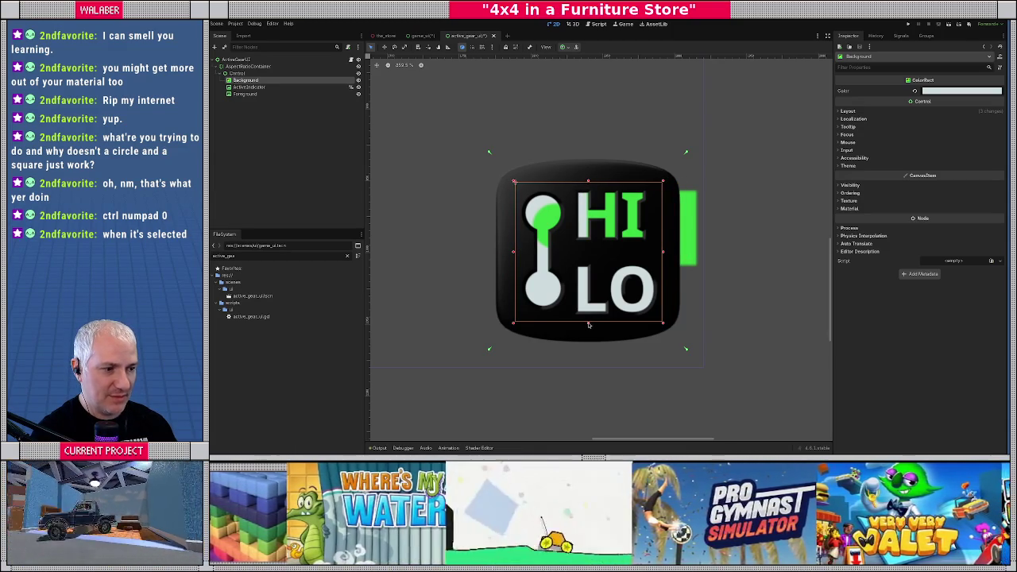
left_click_drag(589, 324, 589, 321)
left_click(246, 61)
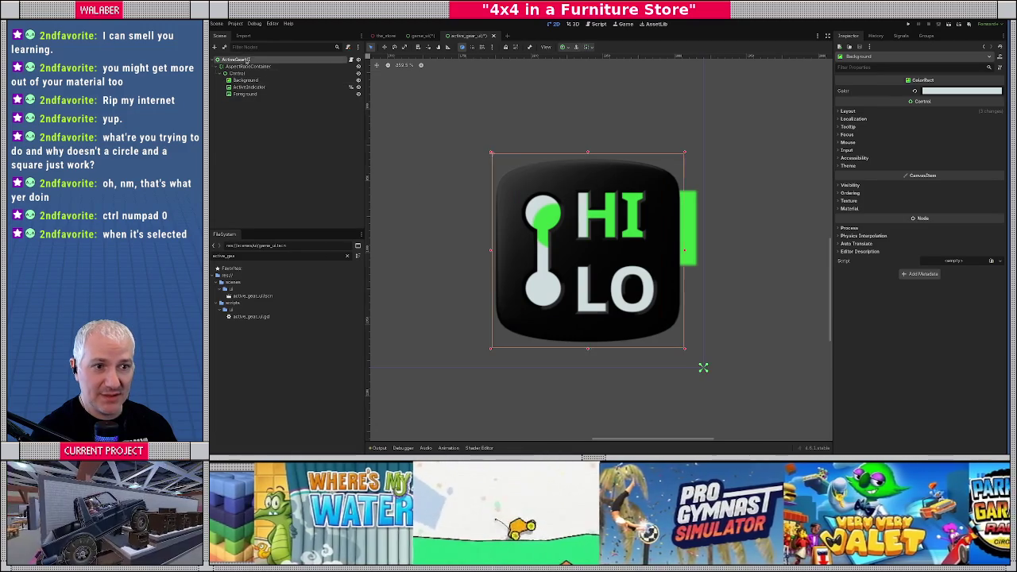
Enlarge the ActiveGearUI root control from its corner, then zoom in on the ActiveIndicator.
mouse_move(491, 153)
left_mouse_down()
mouse_move(463, 108)
mouse_move(415, 100)
mouse_move(424, 159)
mouse_move(471, 196)
mouse_move(509, 199)
mouse_move(540, 115)
mouse_move(439, 96)
mouse_move(421, 156)
mouse_move(485, 200)
mouse_move(551, 166)
mouse_move(472, 95)
mouse_move(421, 118)
mouse_move(433, 143)
mouse_move(454, 120)
mouse_move(445, 114)
mouse_move(480, 146)
left_mouse_up()
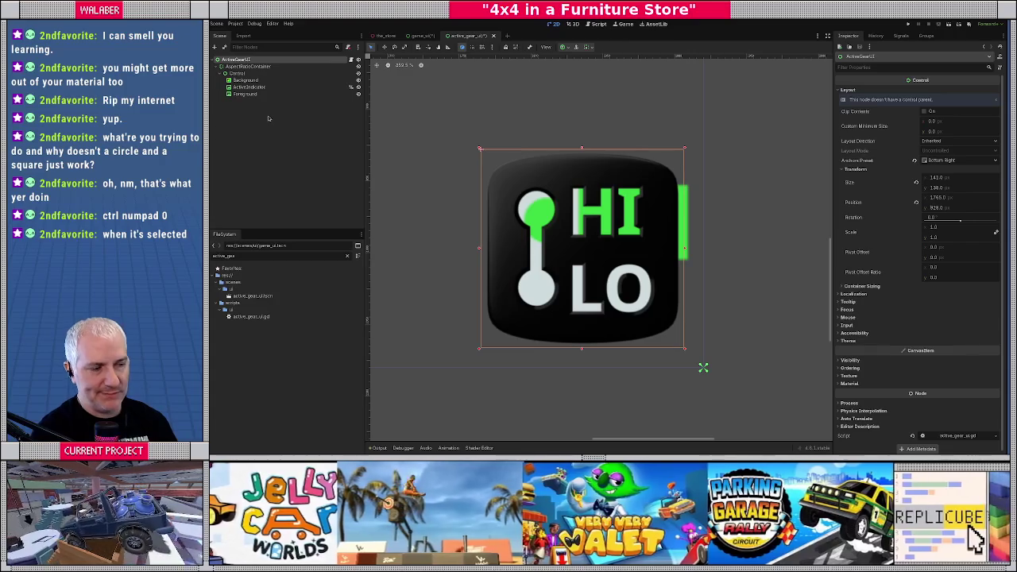
left_click(249, 87)
scroll(582, 198, "up", 3)
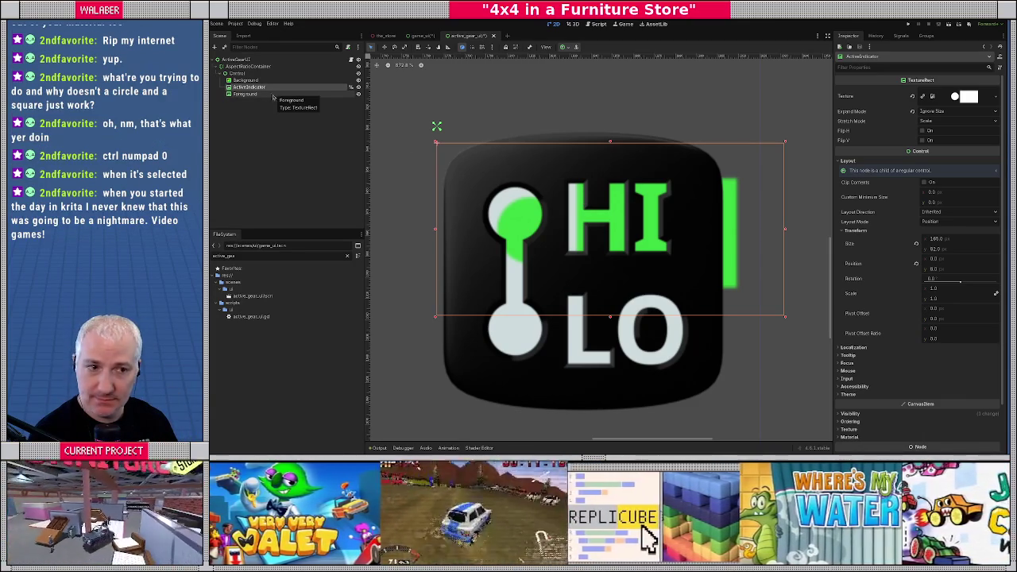
Add a ReferenceRect child under the Control node by searching 'rect'.
right_click(266, 73)
left_click(271, 82)
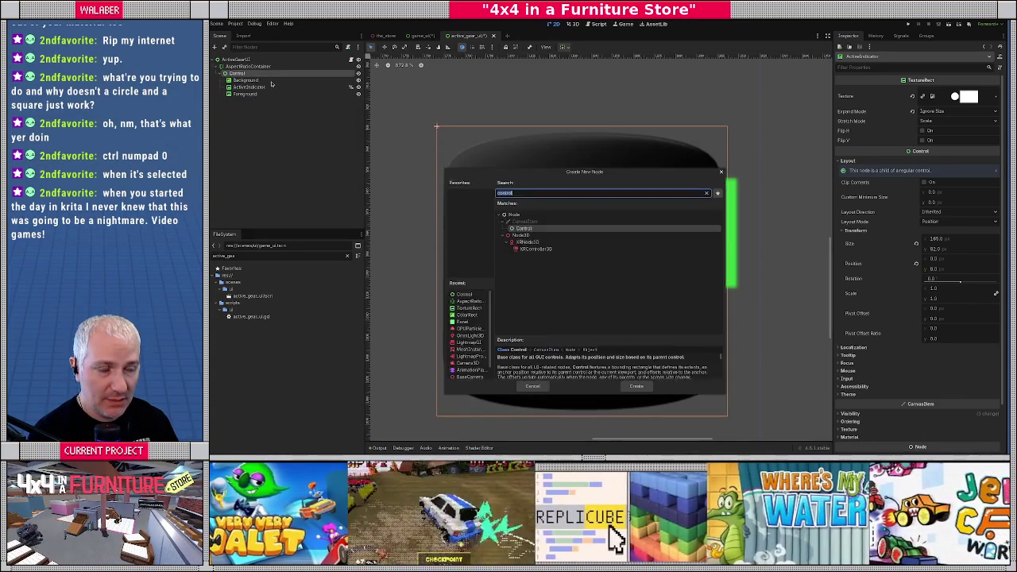
type("pr")
type("pl")
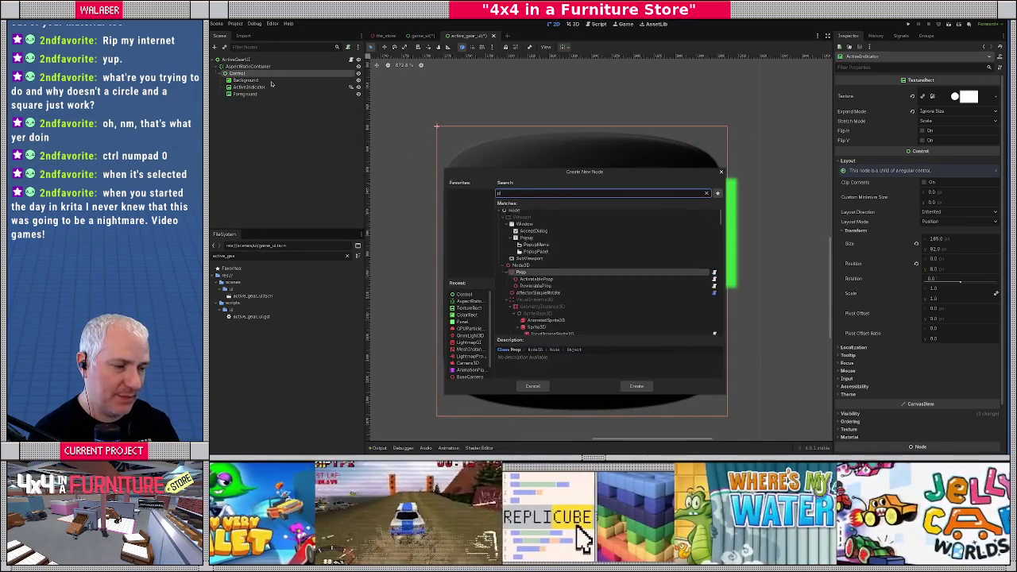
key("BackSpace")
key("BackSpace")
type("rect")
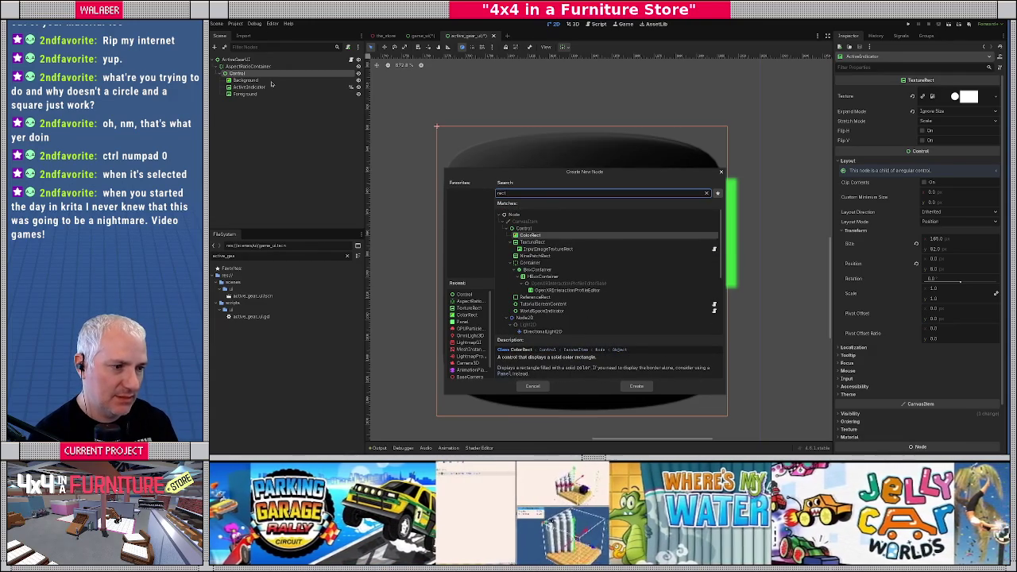
key("Down")
key("Down")
key("Down")
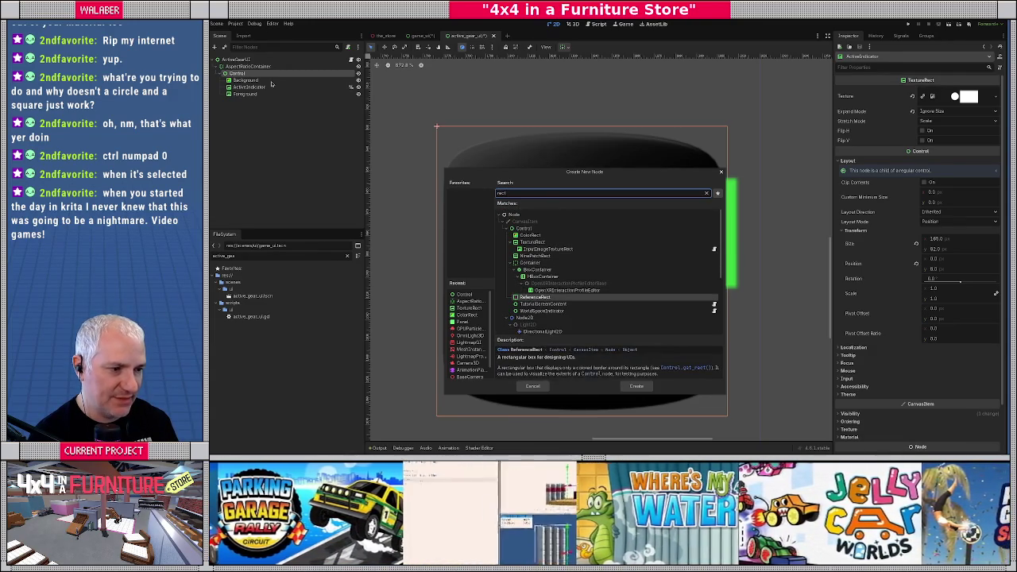
key("Return")
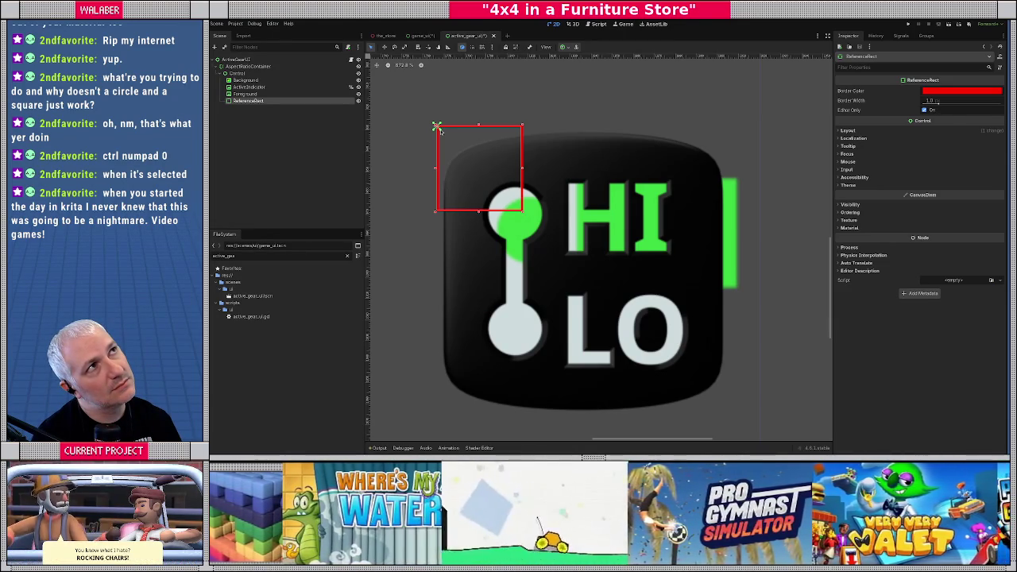
Spread the red ReferenceRect over the icon's top half and align the ActiveIndicator's corners to it.
mouse_move(437, 128)
left_mouse_down()
mouse_move(739, 288)
mouse_move(718, 284)
mouse_move(729, 284)
left_mouse_up()
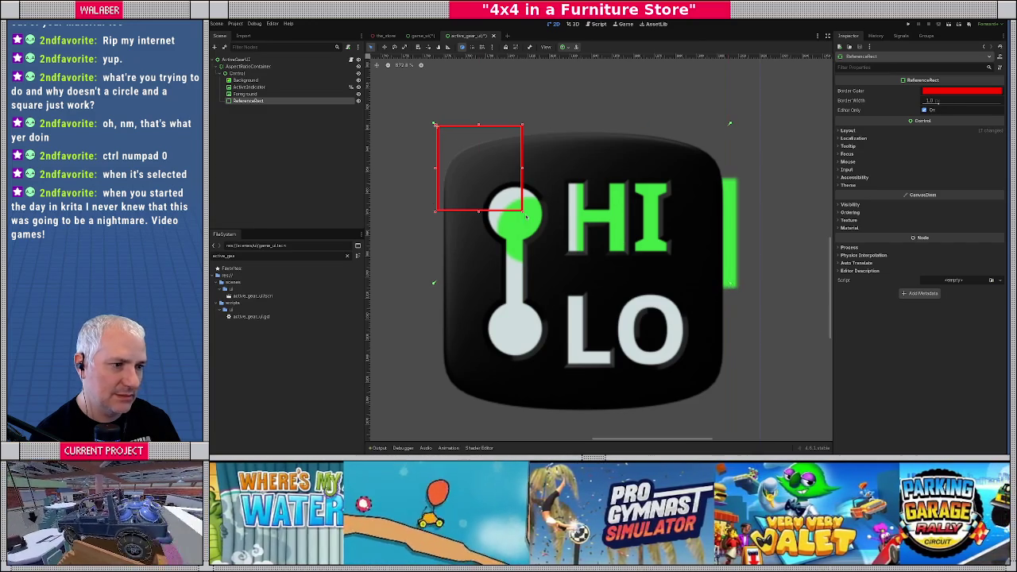
mouse_move(521, 211)
left_mouse_down()
mouse_move(647, 263)
mouse_move(728, 282)
left_mouse_up()
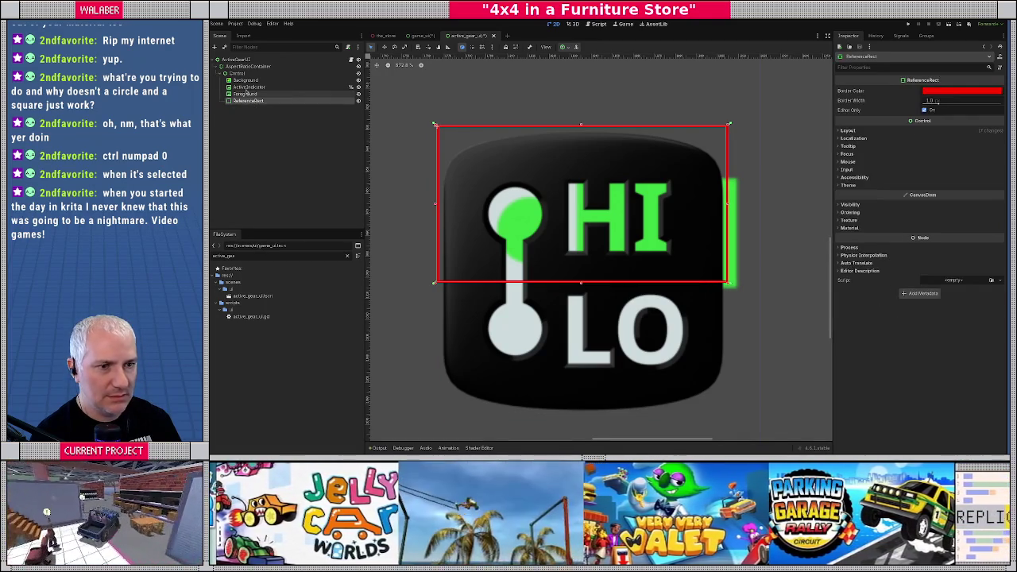
left_click(246, 88)
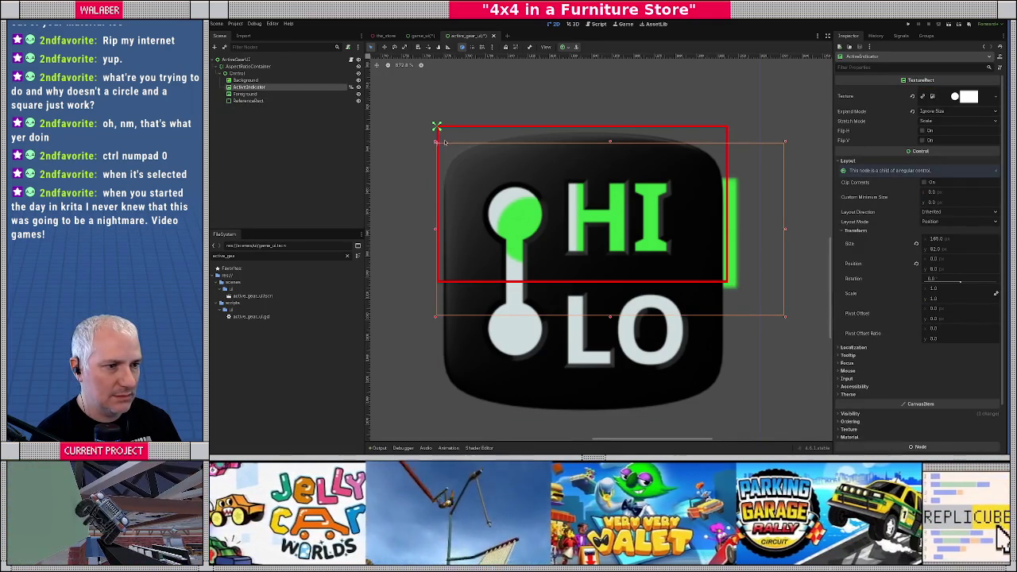
left_click_drag(435, 142, 435, 125)
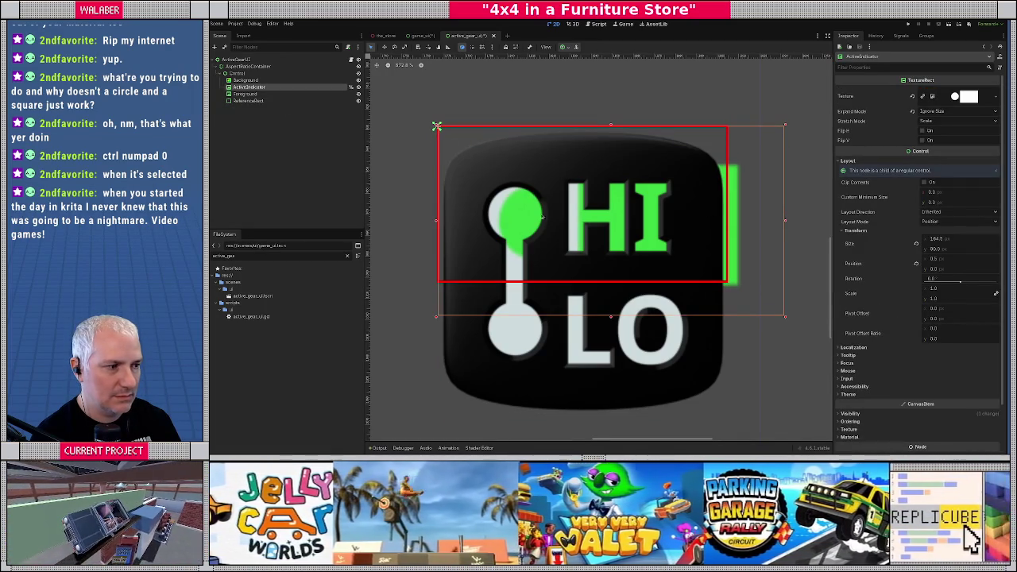
left_click_drag(785, 318, 727, 283)
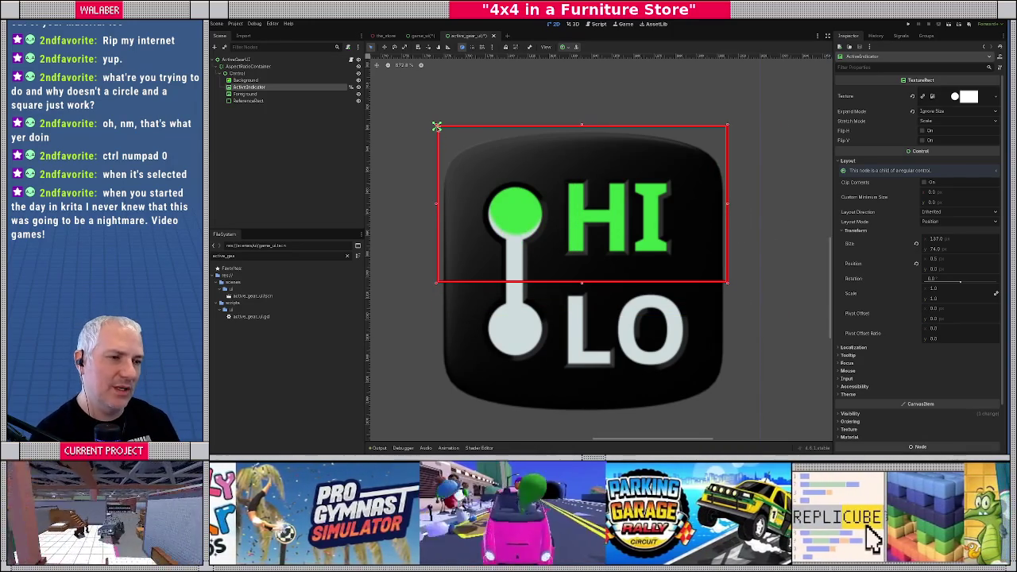
key("ctrl+z")
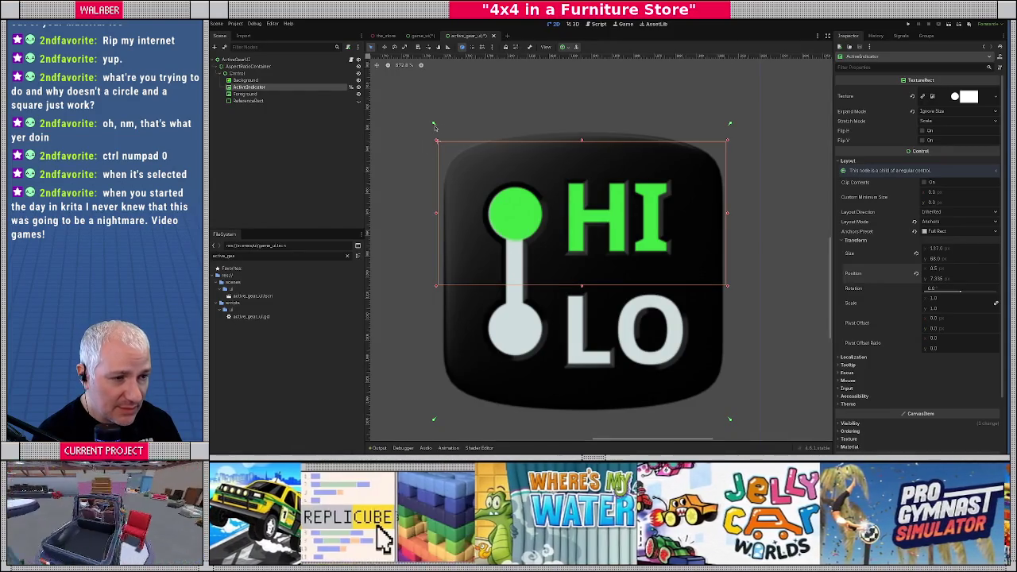
Switch the ActiveIndicator's Anchors Preset to Custom and keep the left anchor offset at 0 px.
left_click_drag(434, 125, 436, 140)
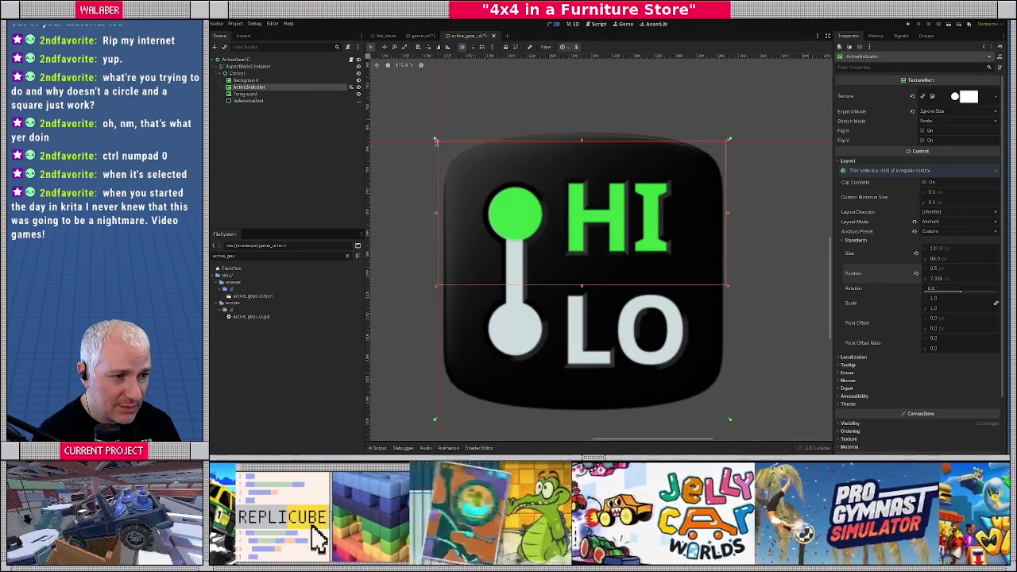
left_click_drag(435, 141, 433, 125)
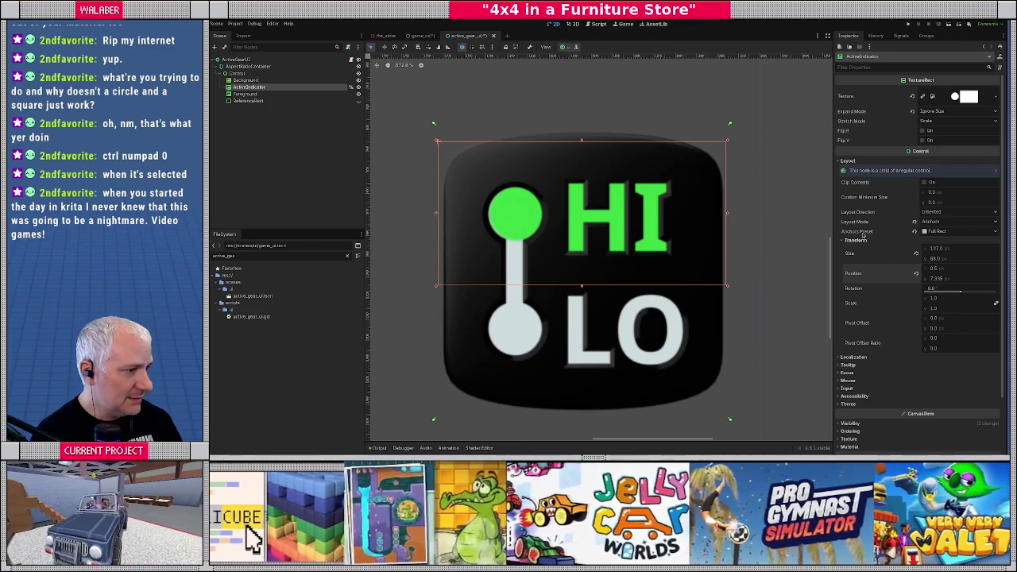
left_click(945, 231)
left_click(946, 240)
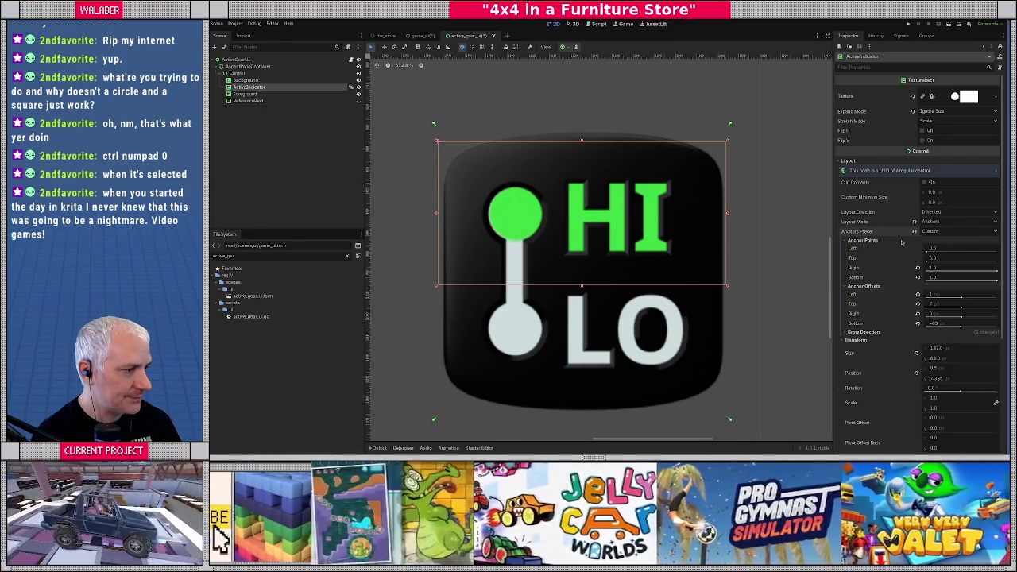
left_click(941, 296)
key("Tab")
key("Tab")
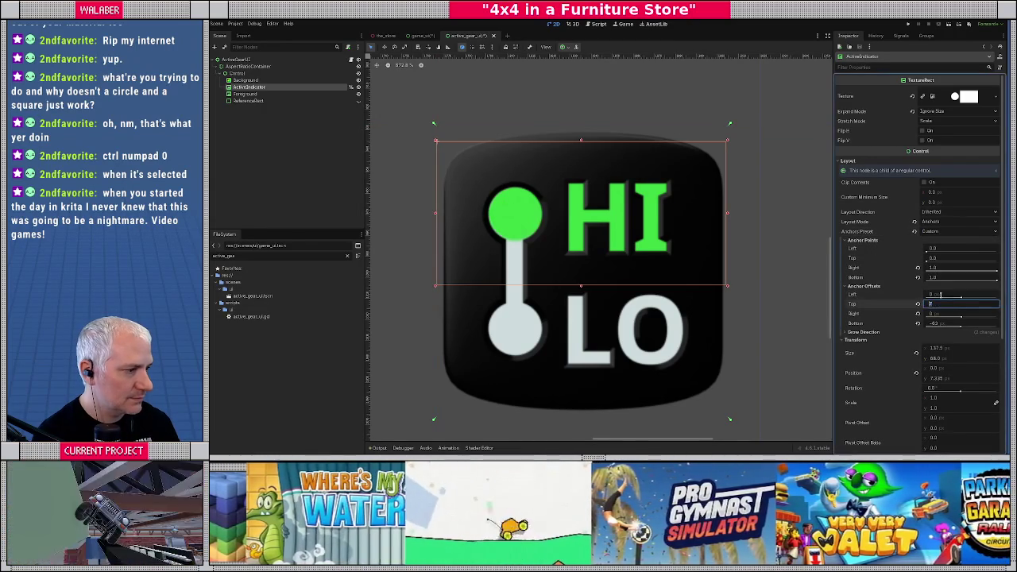
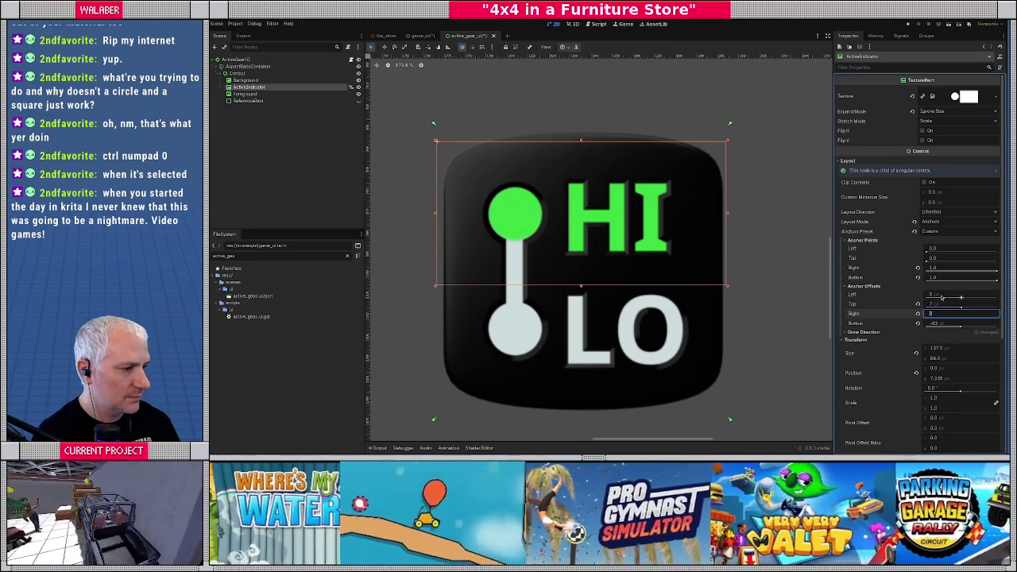
Set the ActiveIndicator's top and bottom anchors to 0.5.
left_click(868, 335)
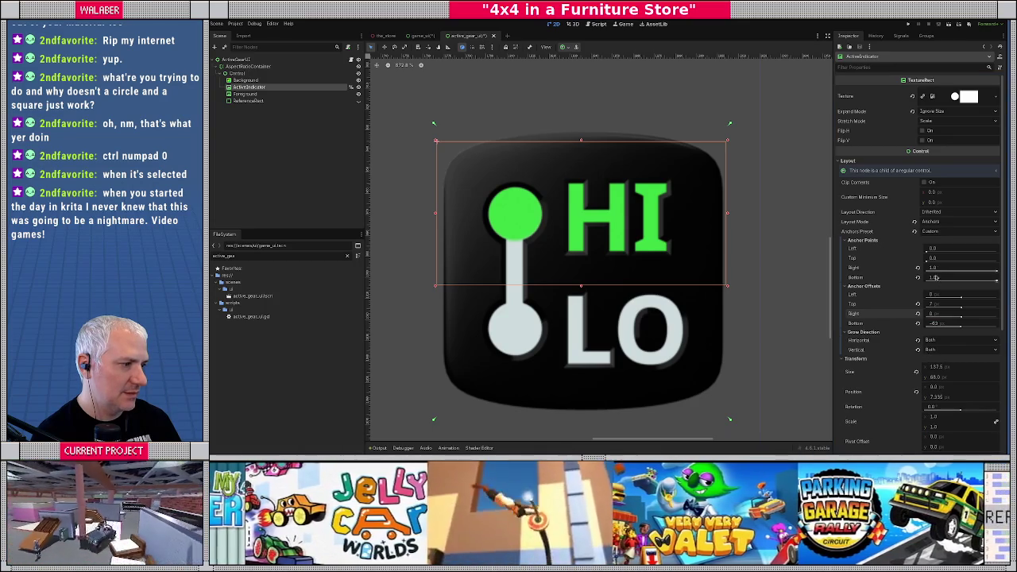
left_click(945, 249)
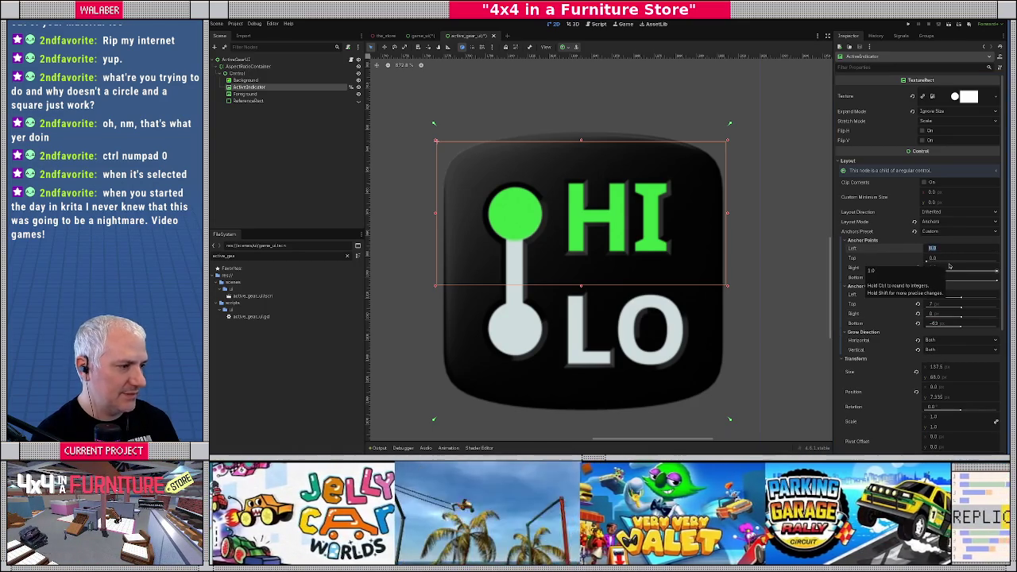
key("Tab")
type("0")
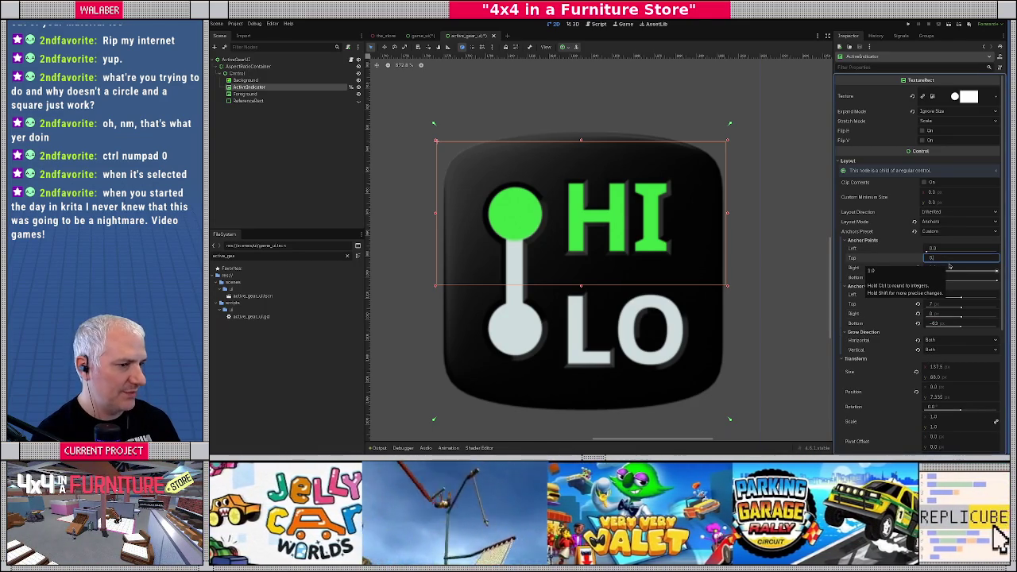
type(".5")
key("Tab")
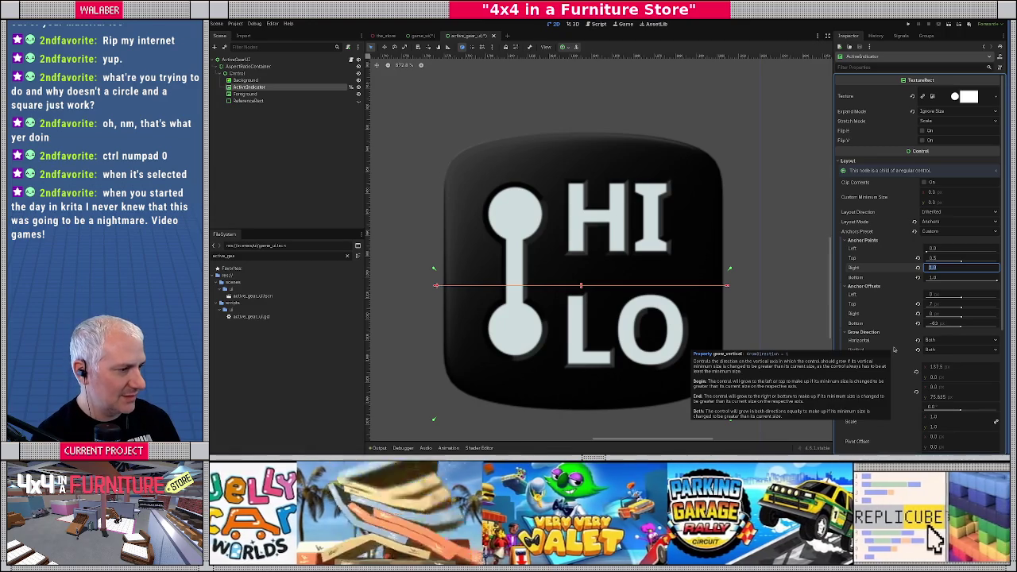
key("Tab")
type(".5")
key("Return")
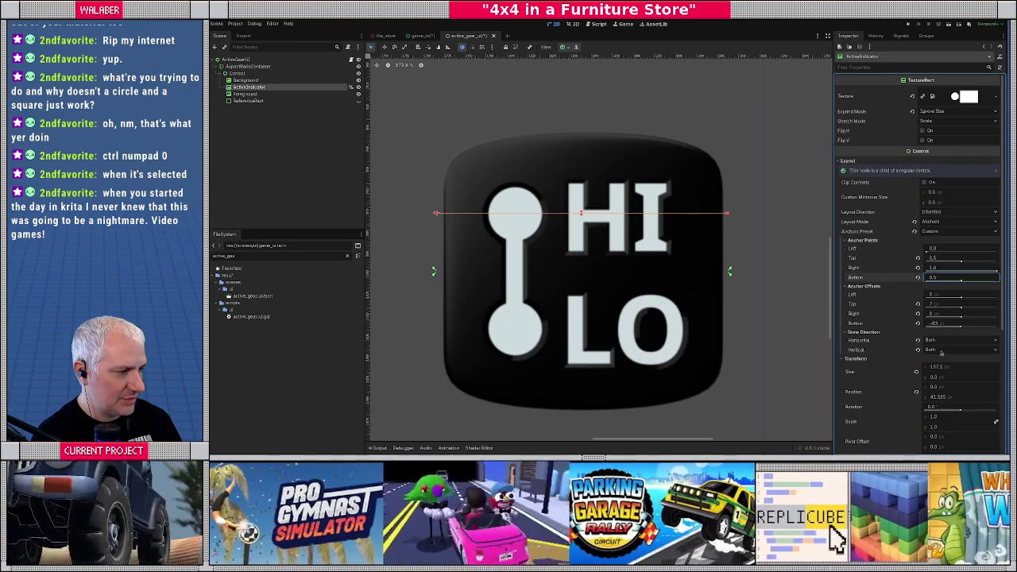
Make the indicator grow upward, zero its offsets, and drag the top offset to about -62.
left_click(942, 350)
left_click(943, 362)
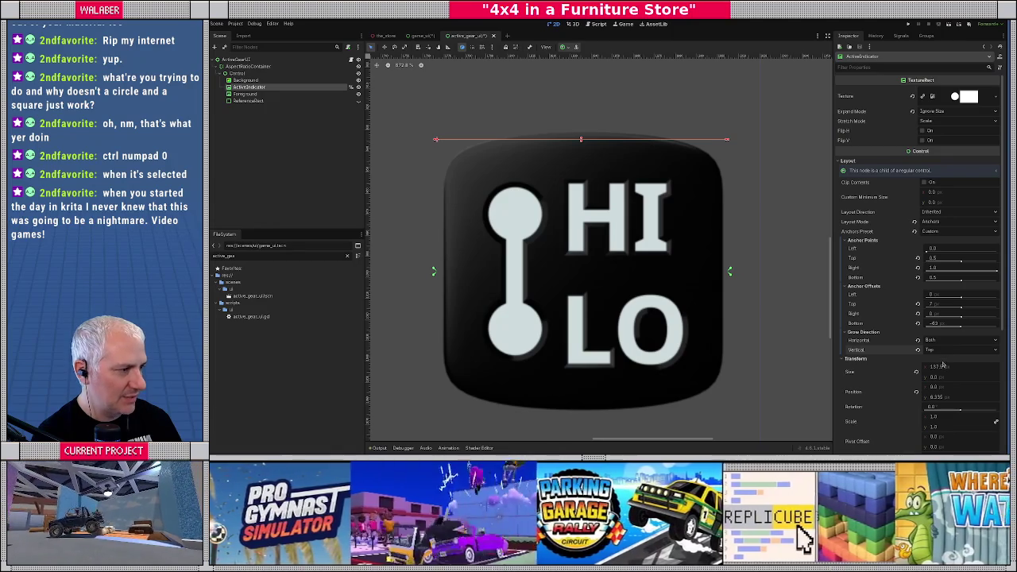
left_click(944, 324)
type("0")
key("Return")
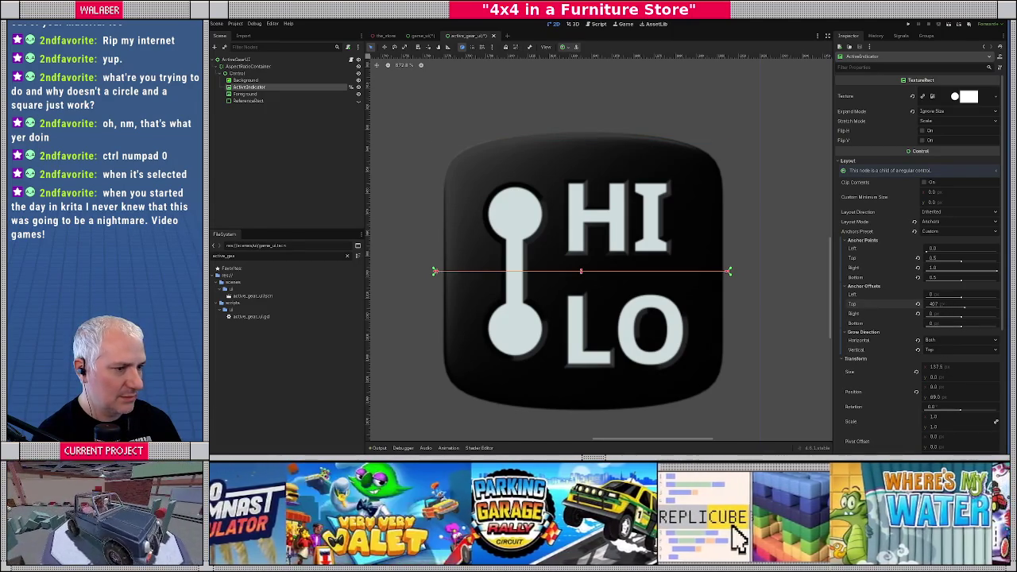
left_click(954, 307)
type("0")
key("Return")
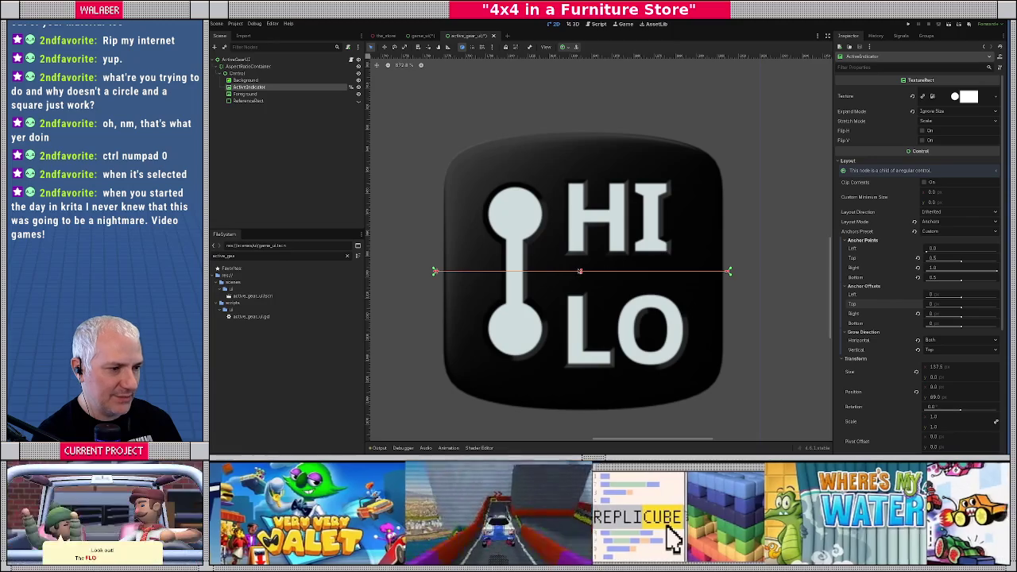
left_click_drag(945, 305, 910, 304)
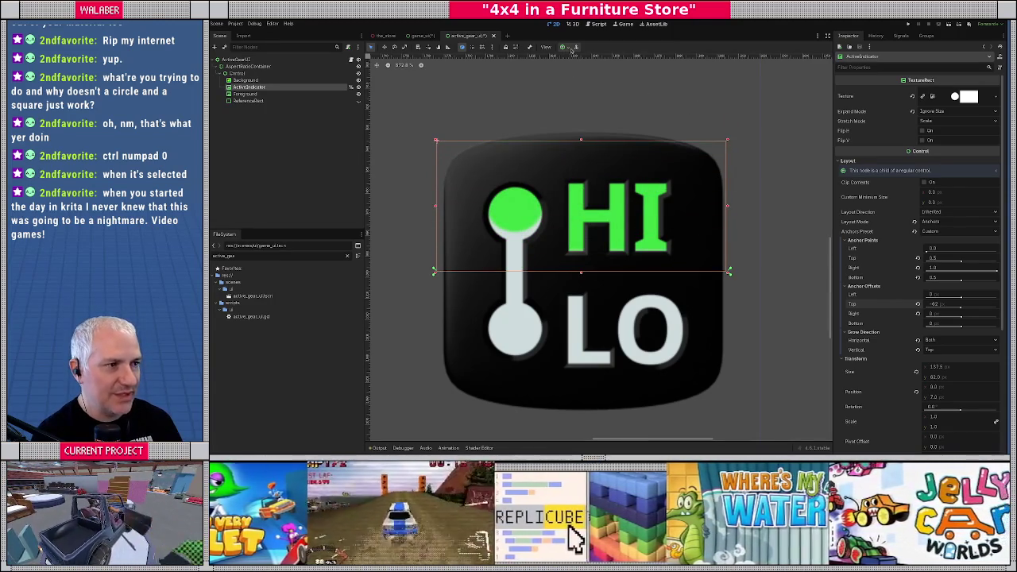
left_click(569, 48)
left_click(532, 52)
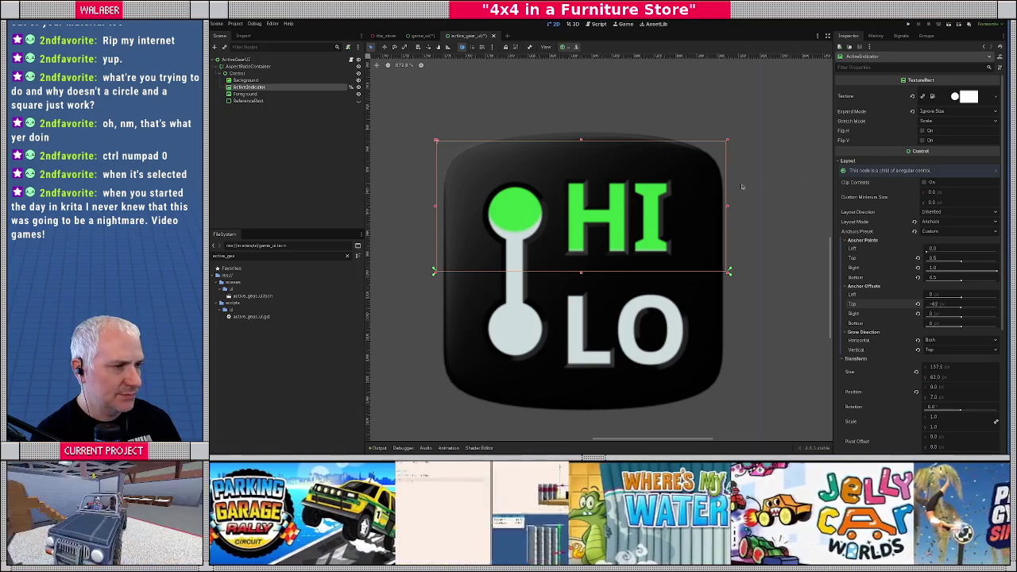
Switch the indicator to Position layout and size it 138 × 69 (138/3).
left_click(945, 221)
left_click(945, 230)
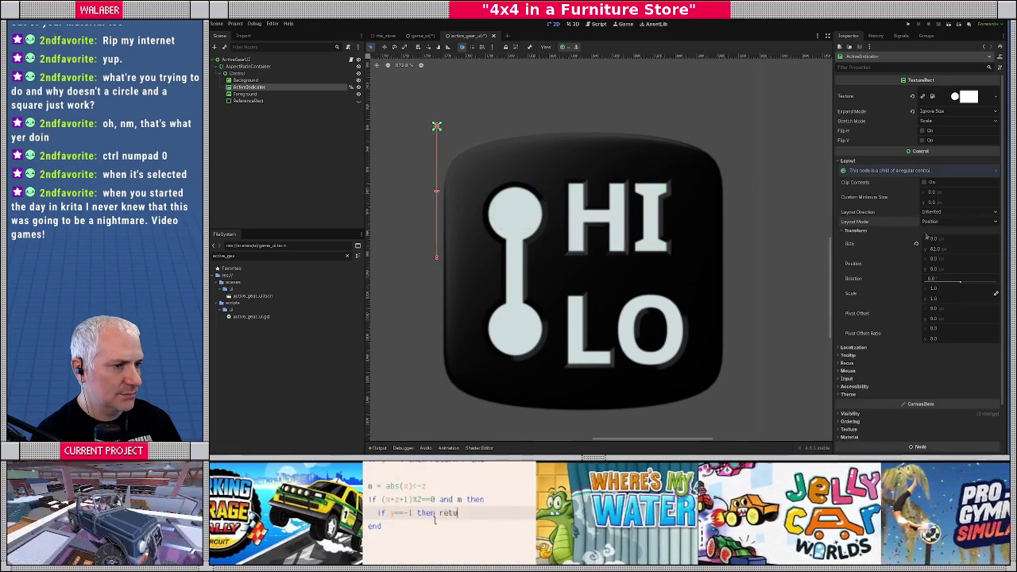
left_click_drag(436, 192, 466, 192)
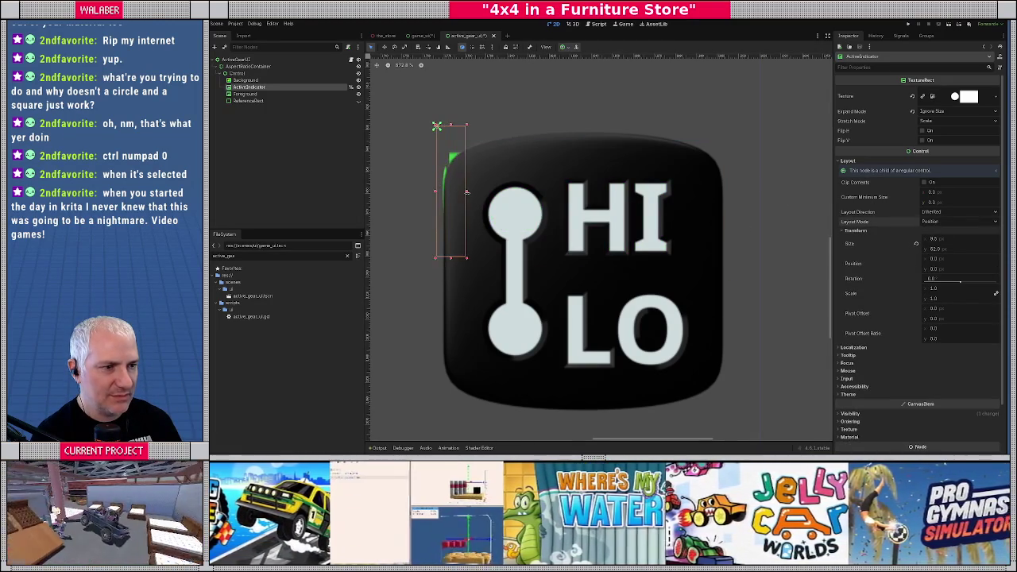
left_click(236, 73)
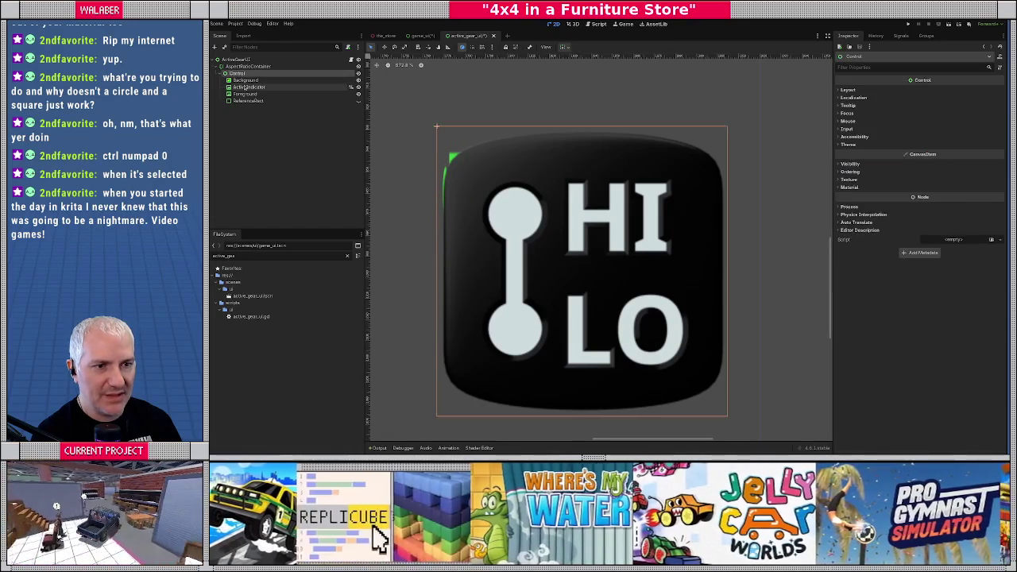
left_click(847, 90)
left_click(854, 159)
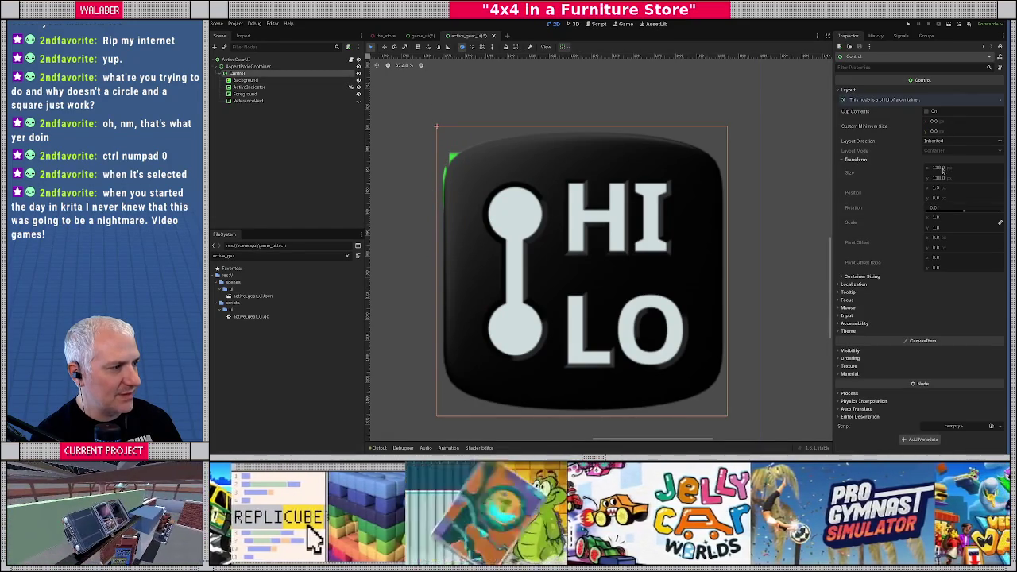
left_click(249, 86)
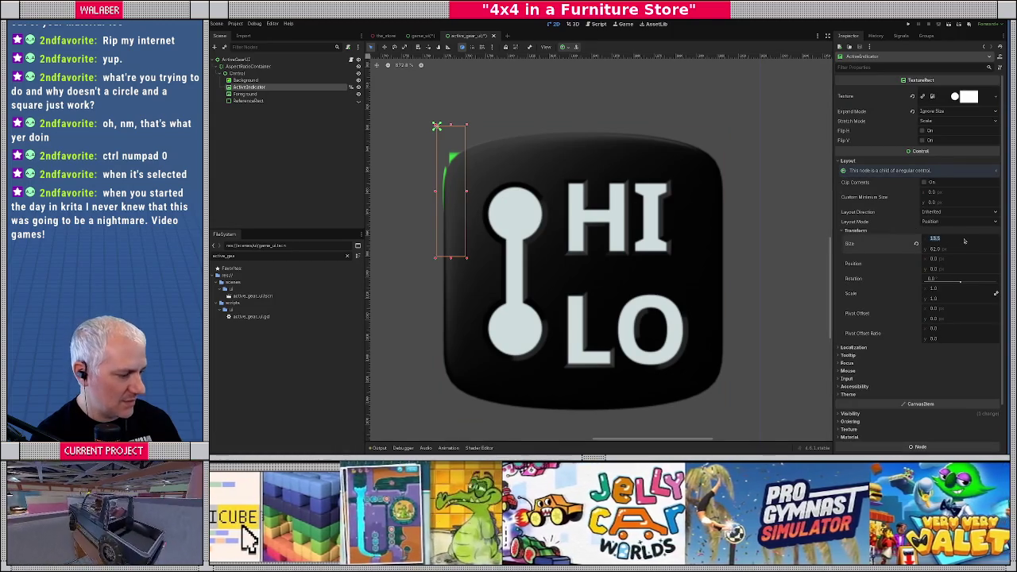
key("Tab")
type("138/3")
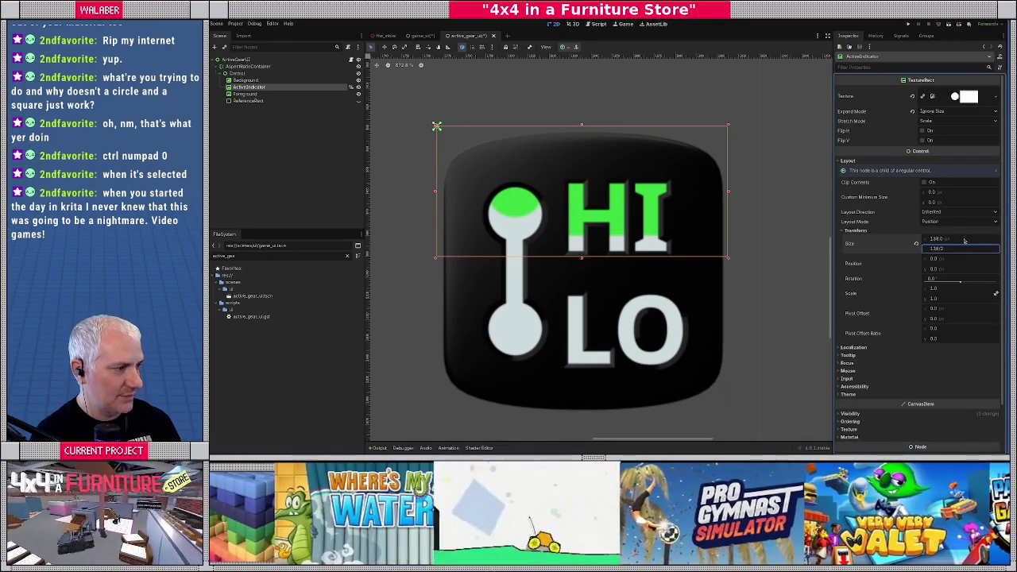
key("Return")
left_click(525, 213)
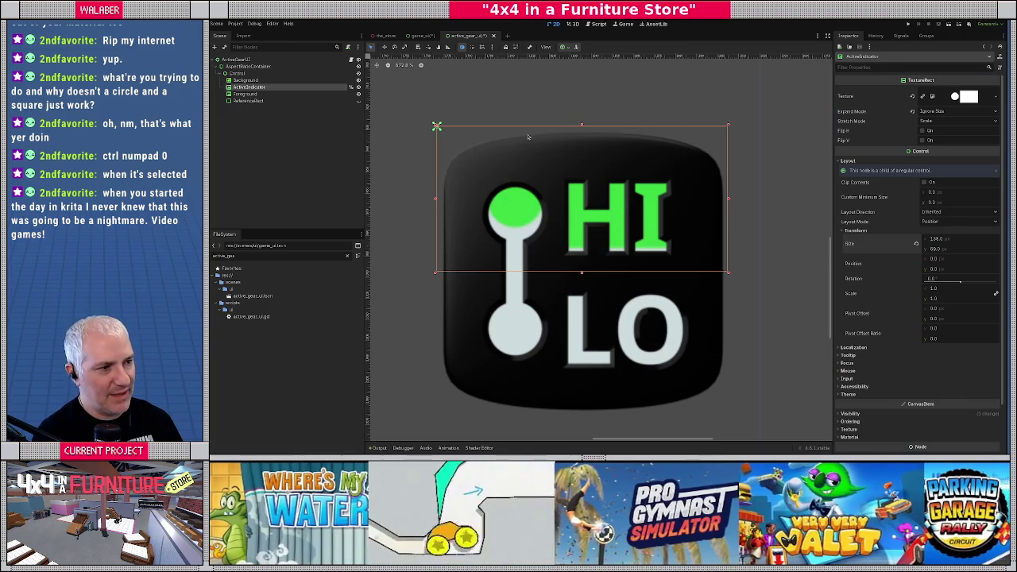
Set the indicator's Position Y to 7 and open the active_gear_ui.gd script.
mouse_move(955, 272)
left_mouse_down()
mouse_move(972, 273)
mouse_move(947, 271)
left_mouse_up()
left_click(952, 271)
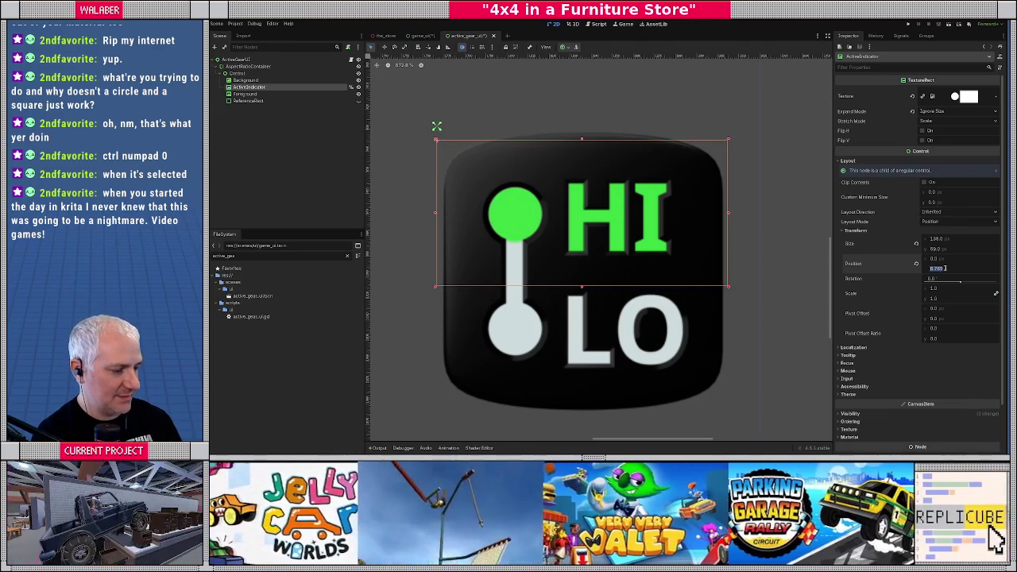
type("7")
key("Return")
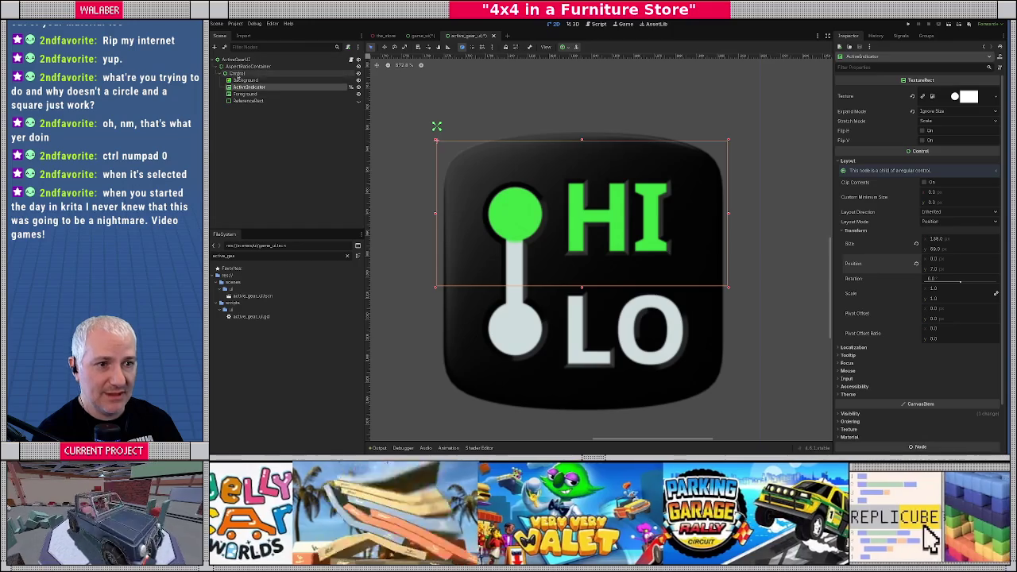
left_click(236, 74)
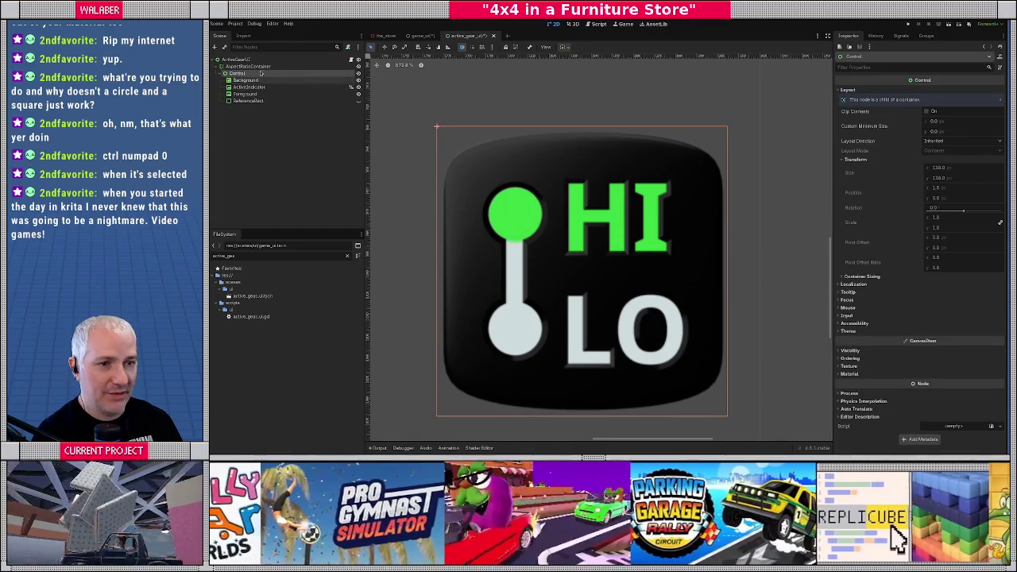
left_click(249, 87)
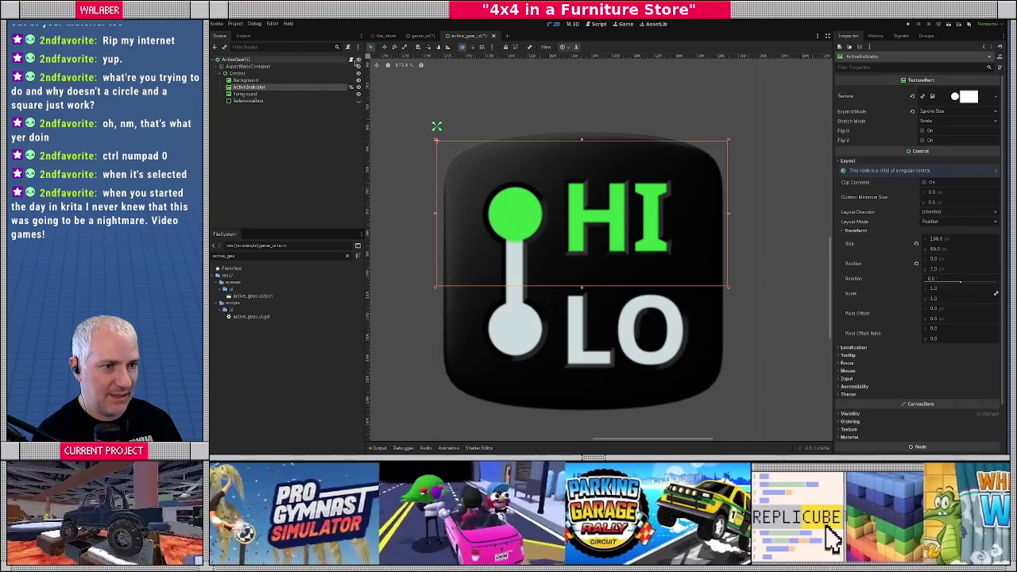
left_click(352, 60)
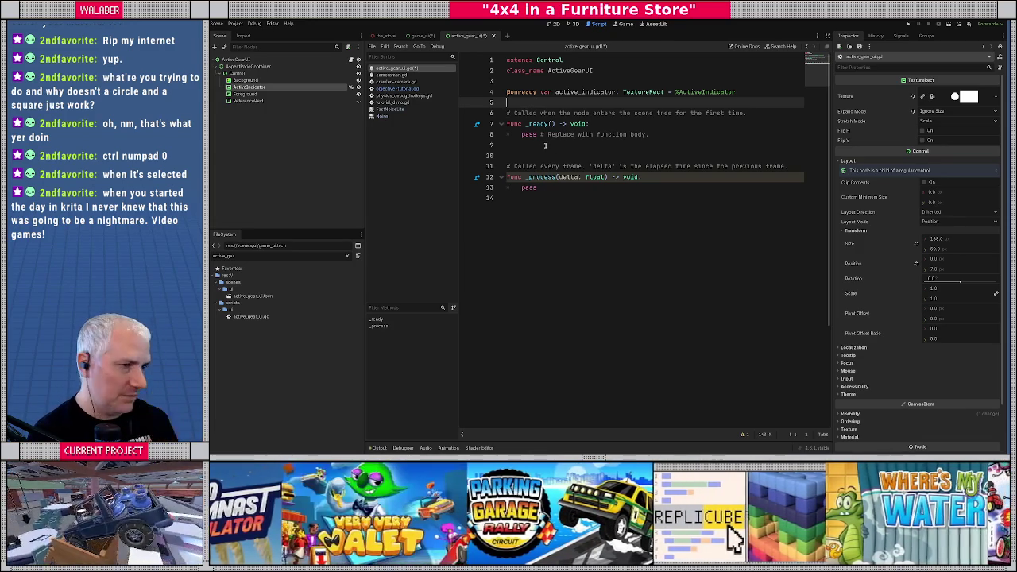
key("Return")
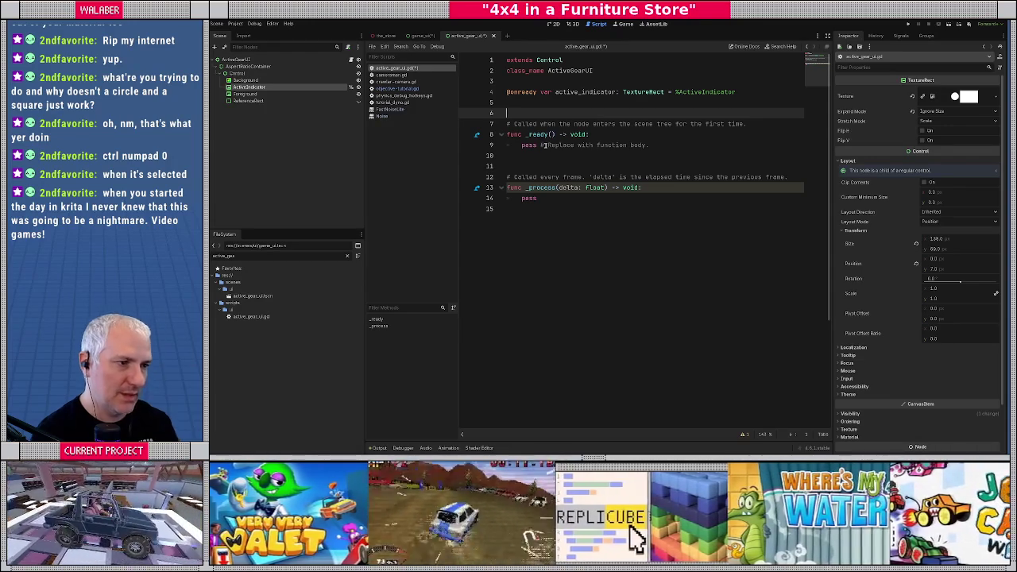
key("Up")
key("Up")
key("Up")
key("Return")
key("Return")
key("Up")
type("co")
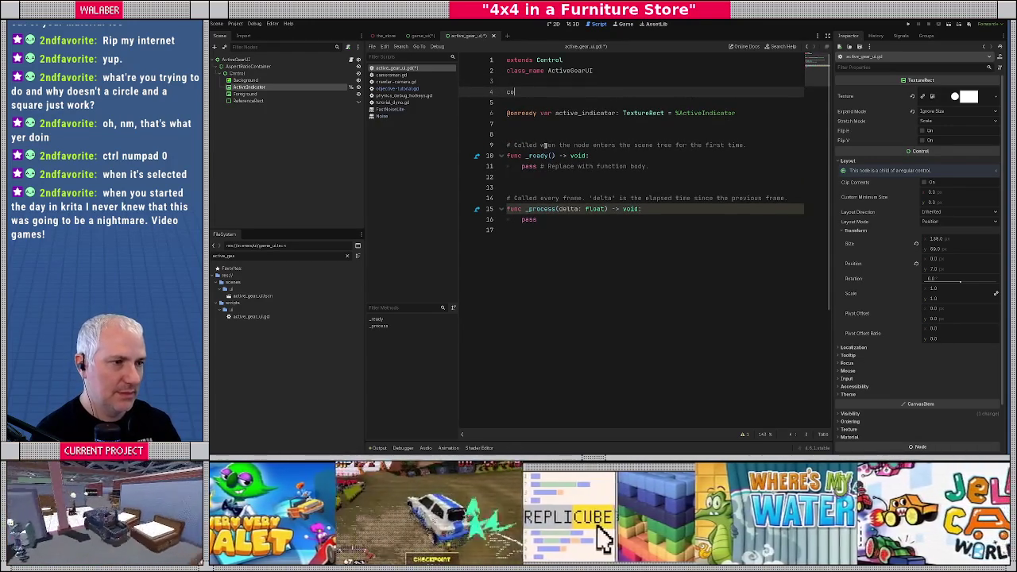
type("nst HI_")
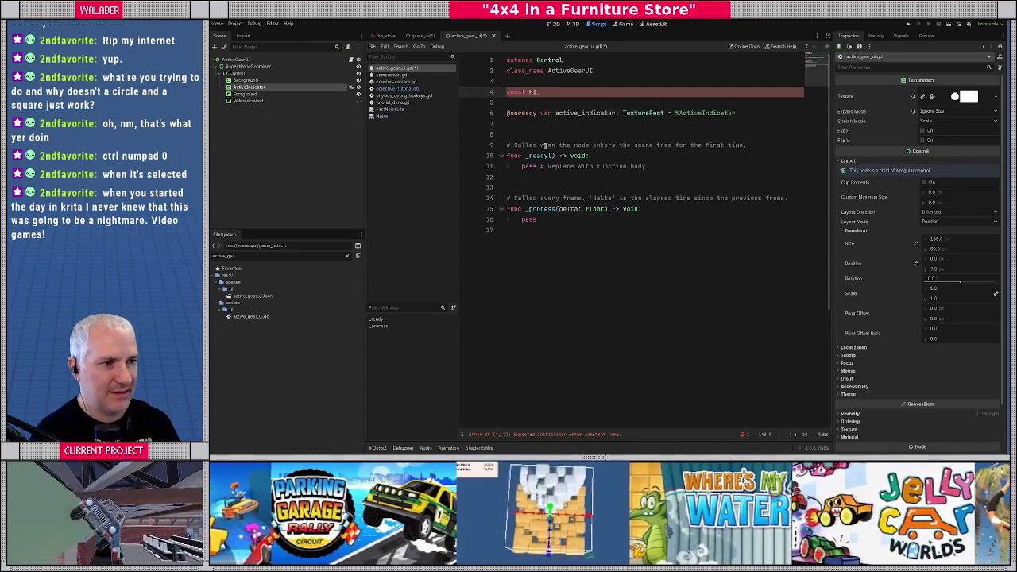
left_click(553, 25)
left_click(598, 24)
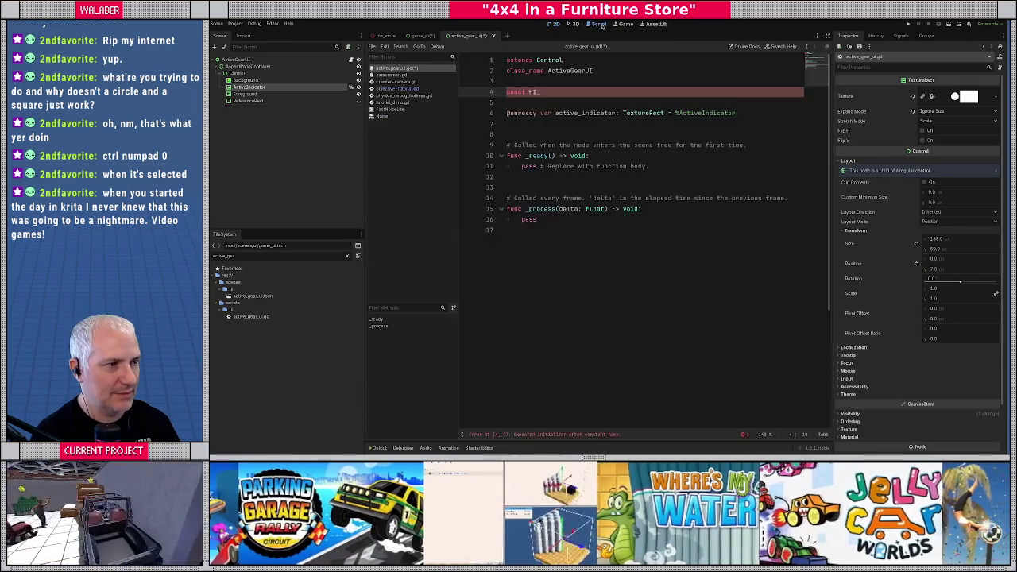
type("HI_")
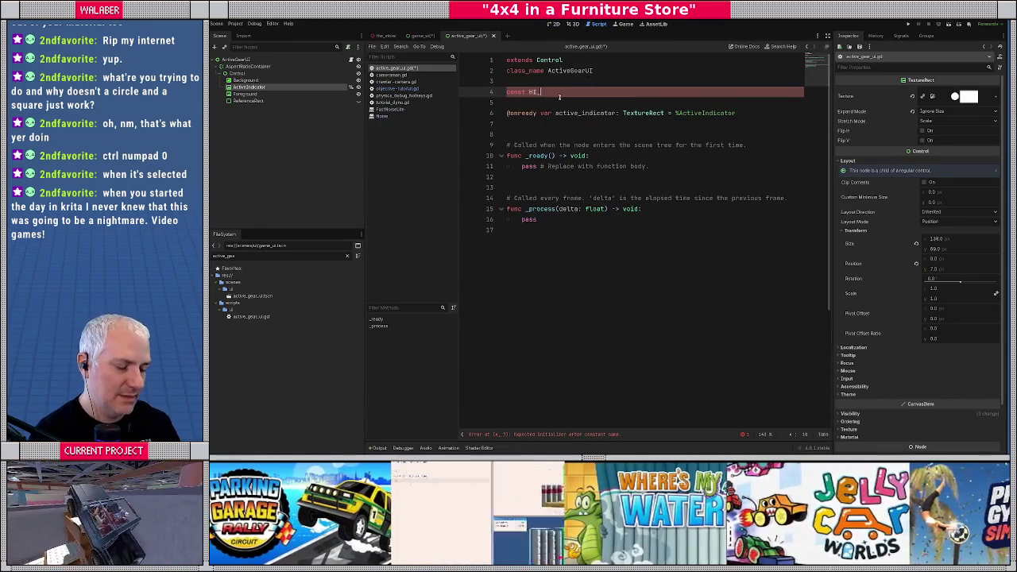
type("TOP_PERCENT ")
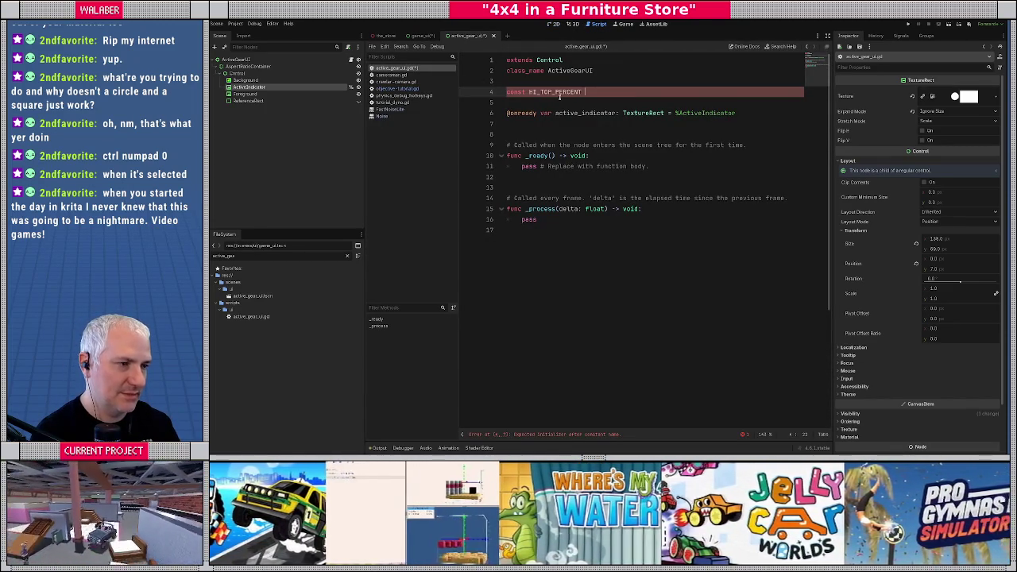
type("= 7")
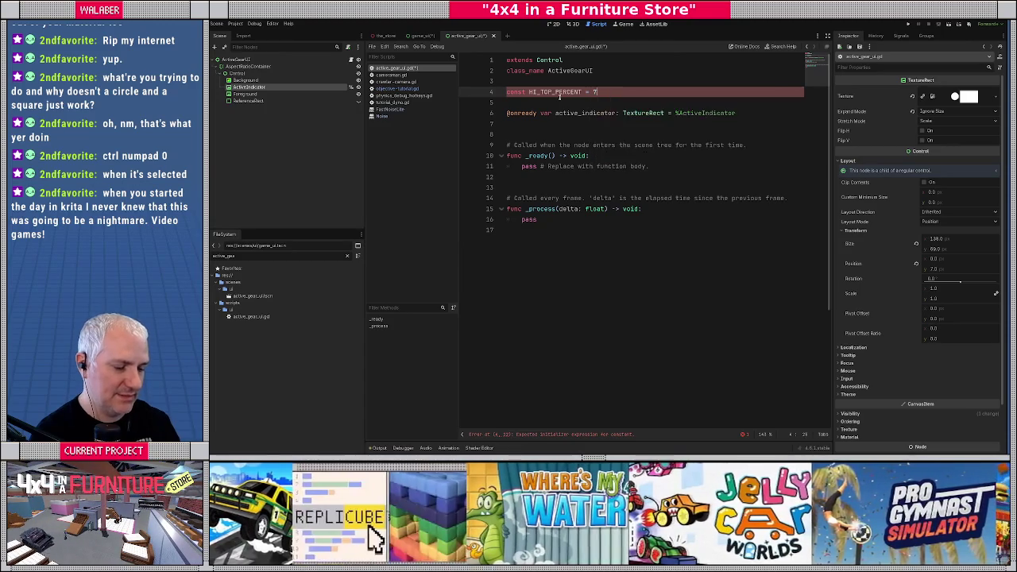
type(".0 ")
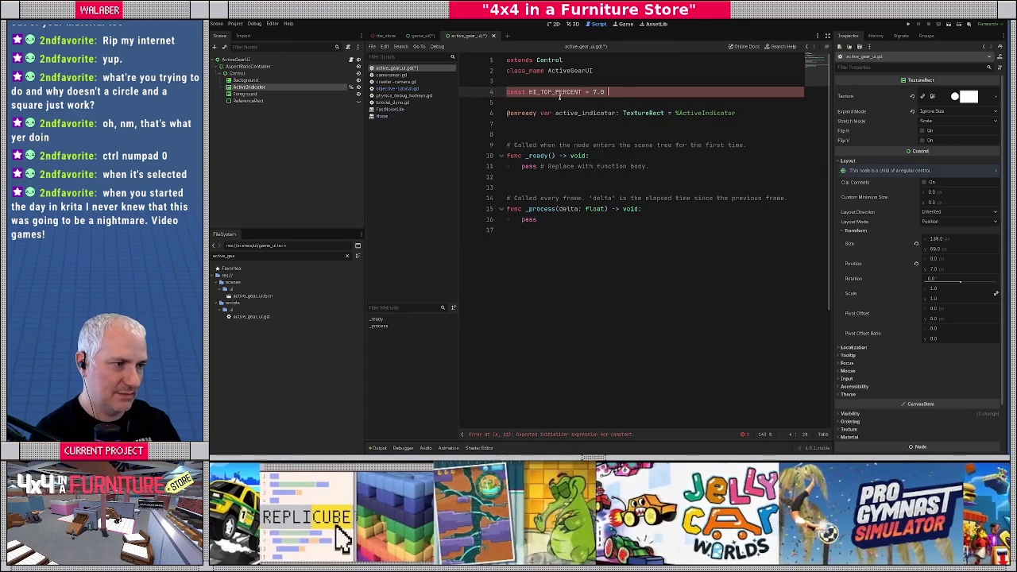
type("/ 138.0")
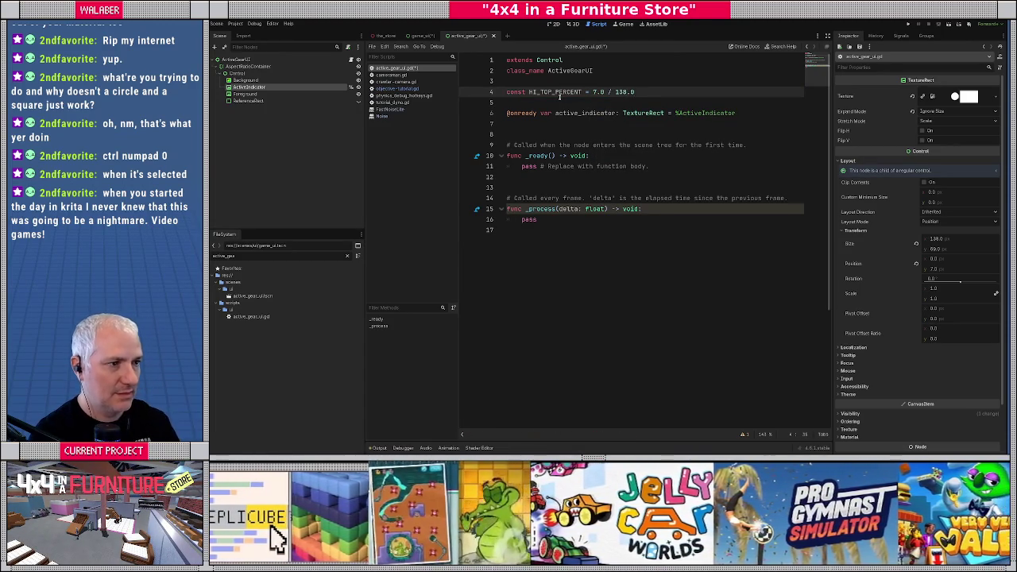
Begin a const LO_TOP_PERCENT line below it and return to the scene.
key("Return")
type("const LO_TOP_")
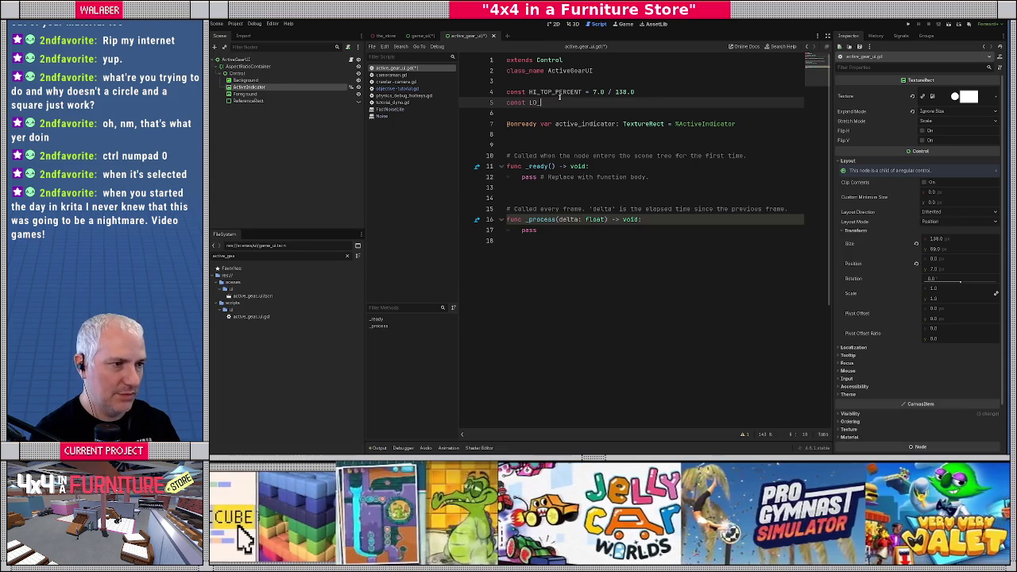
type("PERCENT =")
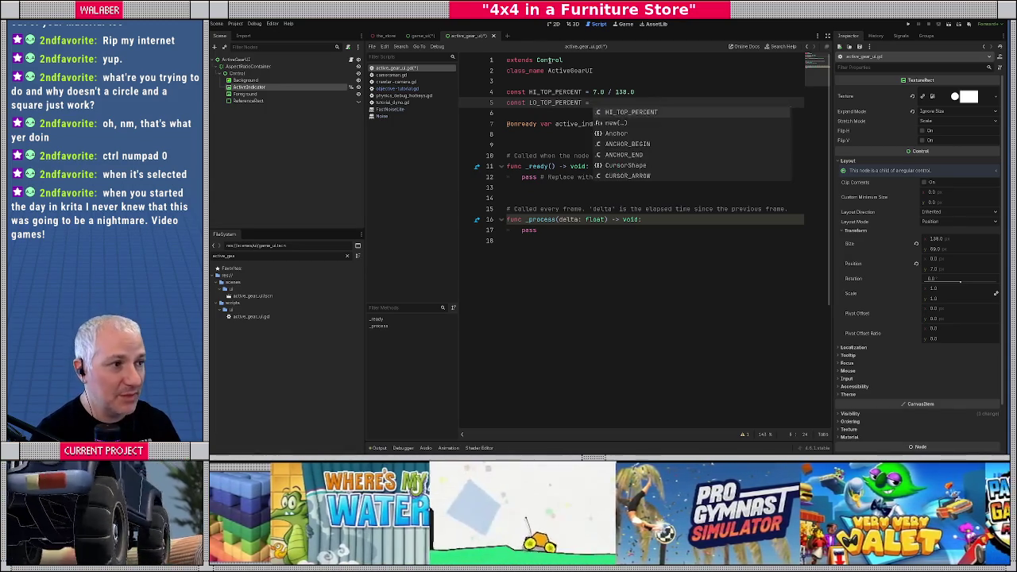
left_click(573, 24)
Move the indicator over LO at Position Y 62 and write 62.0 / 138.0 into LO_TOP_PERCENT.
left_click(555, 24)
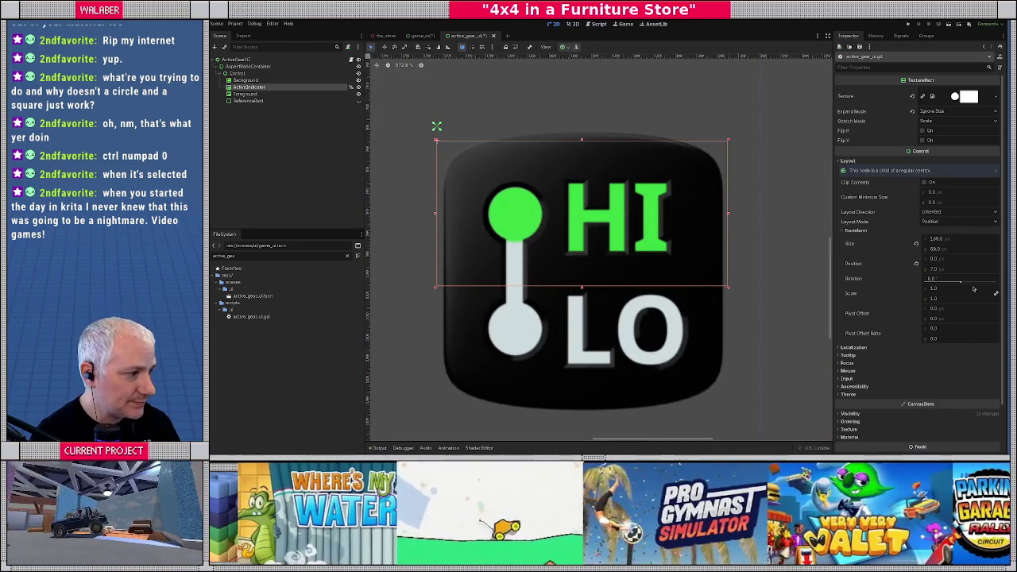
left_click_drag(952, 268, 1004, 269)
left_click(958, 271)
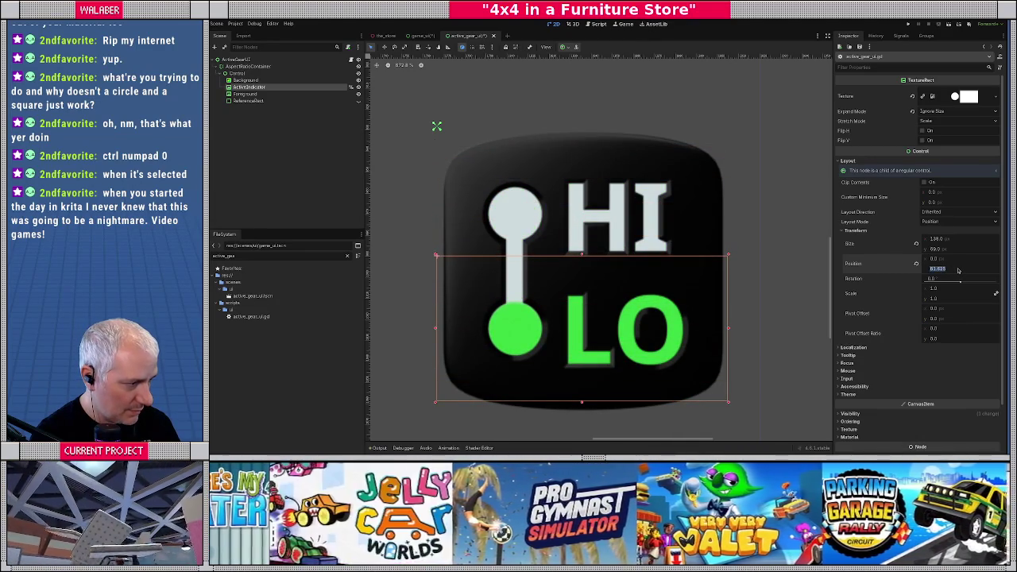
type("82")
key("Return")
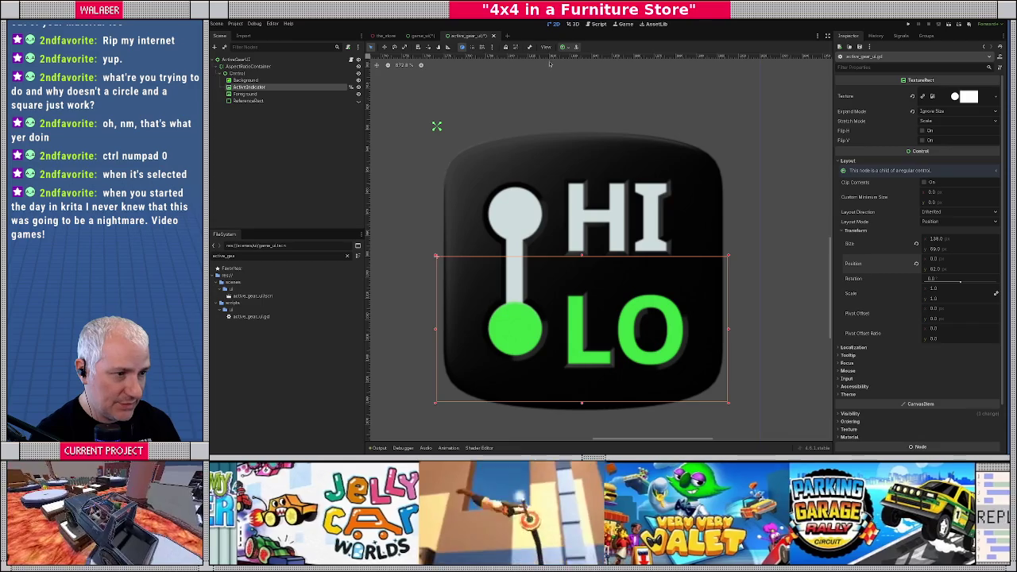
left_click(596, 24)
type("62.0 /")
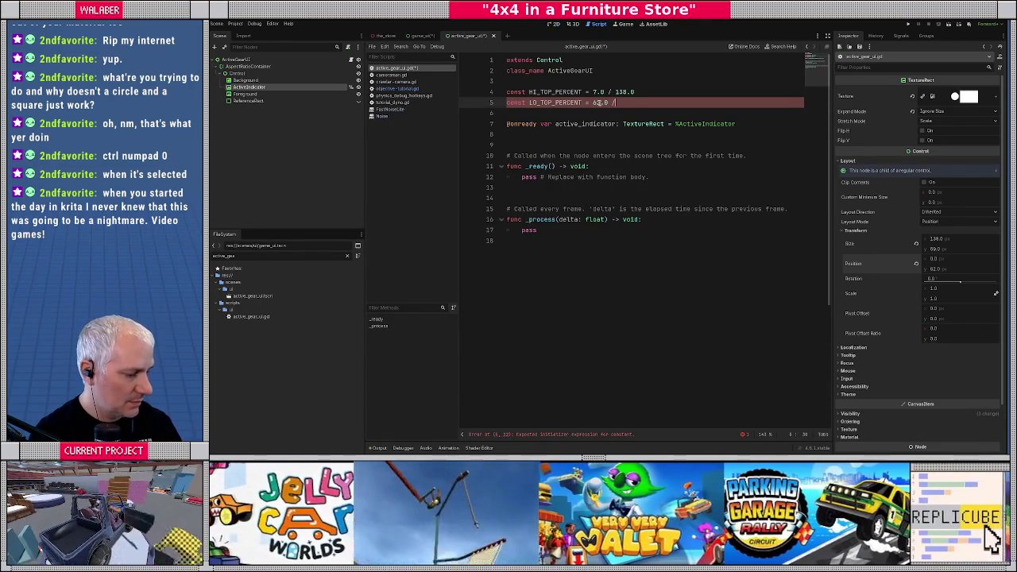
type(" 138.0")
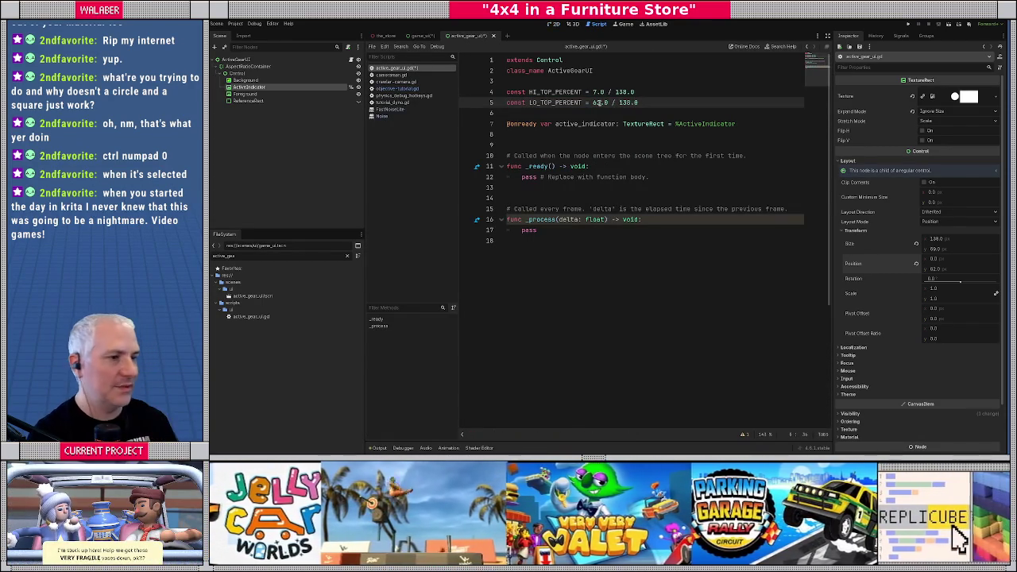
Delete the pass placeholder from _process.
double_click(522, 230)
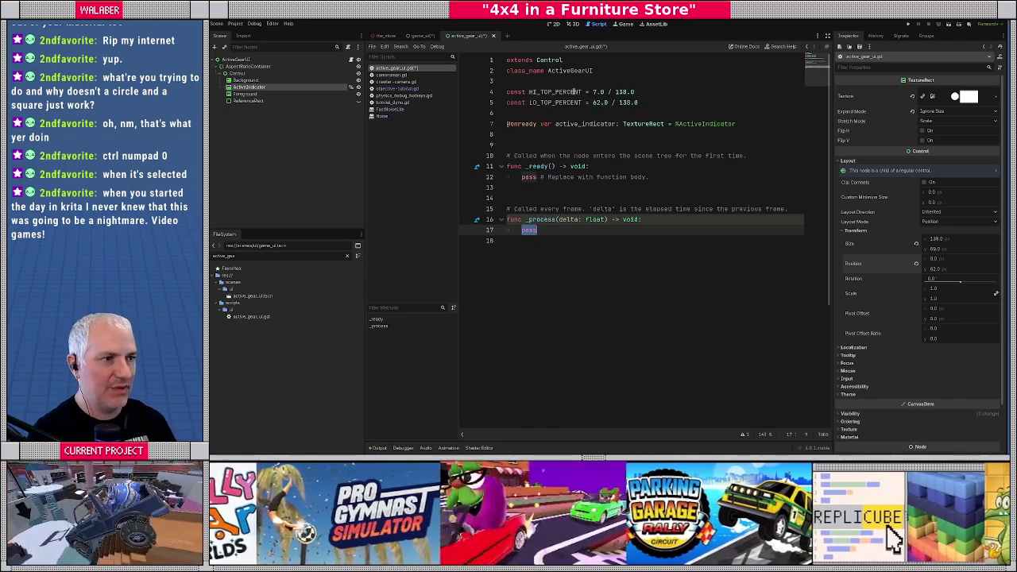
left_click(506, 61)
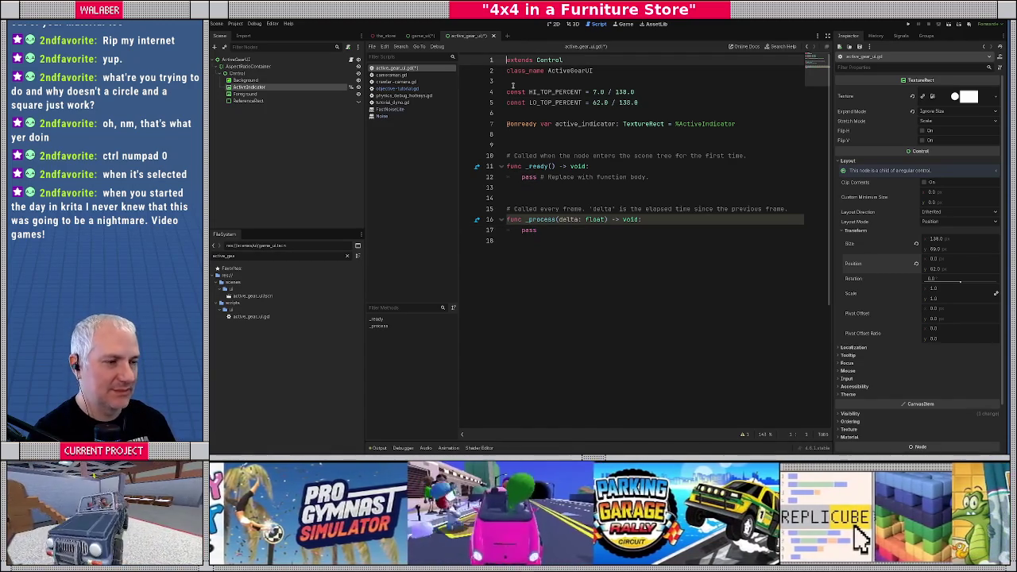
key("Down")
key("Down")
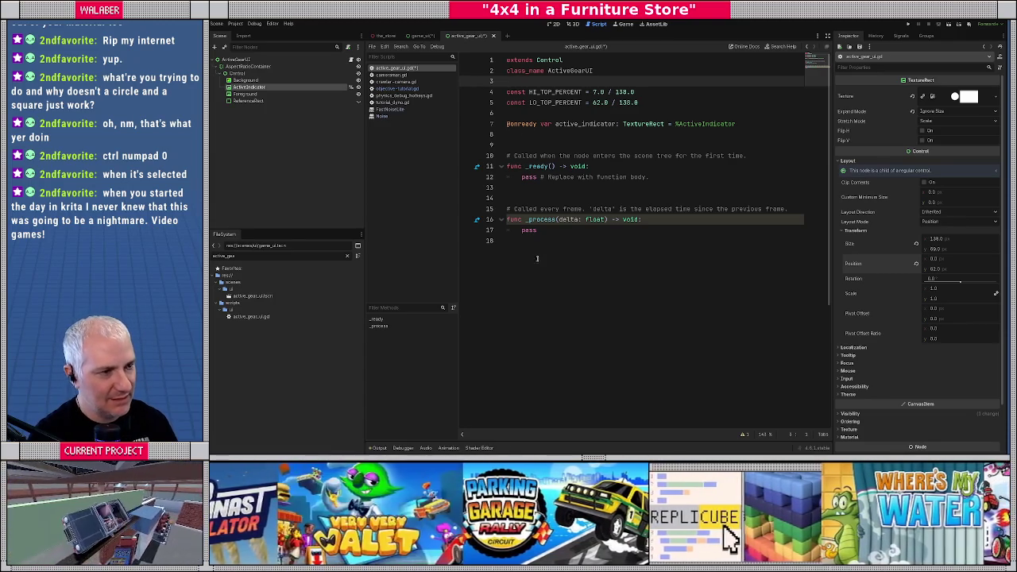
left_click(515, 115)
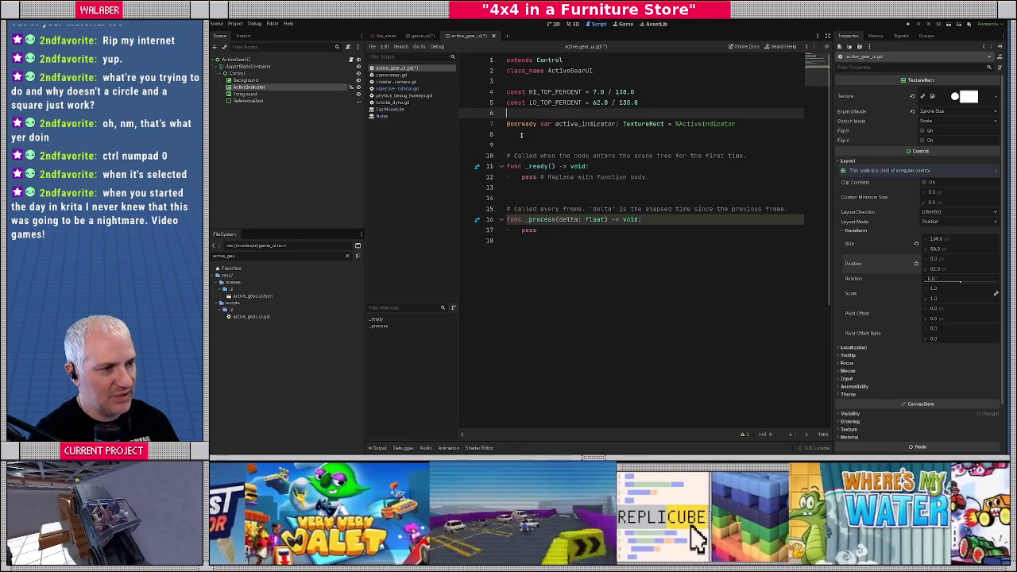
left_click(520, 136)
key("Return")
type("var")
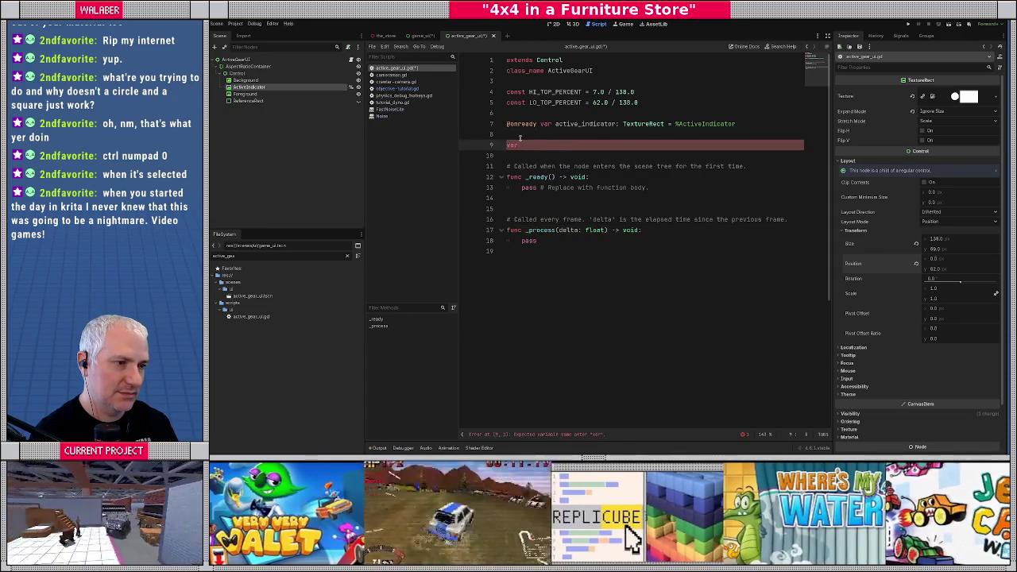
key("BackSpace")
key("BackSpace")
key("BackSpace")
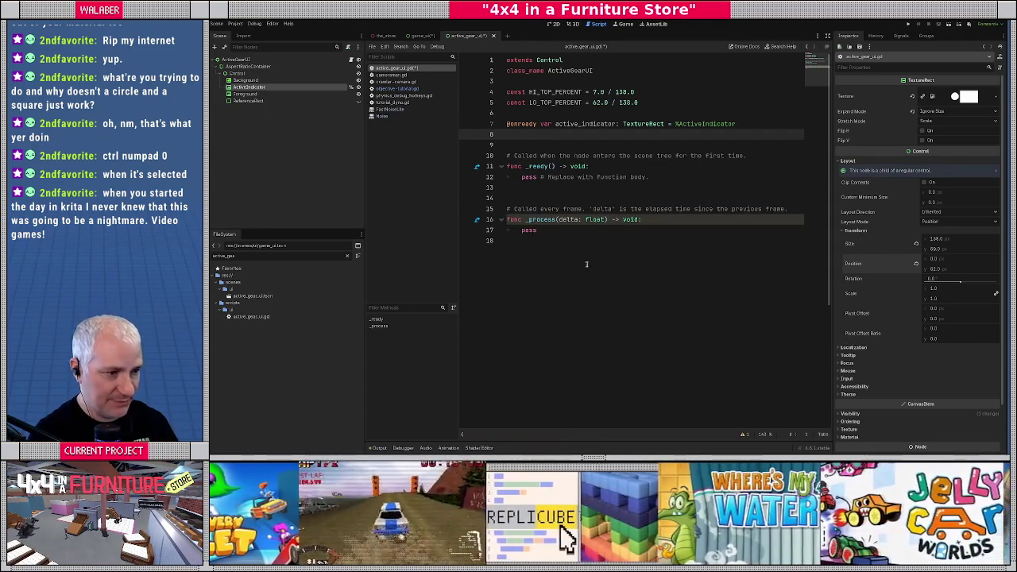
double_click(527, 231)
key("BackSpace")
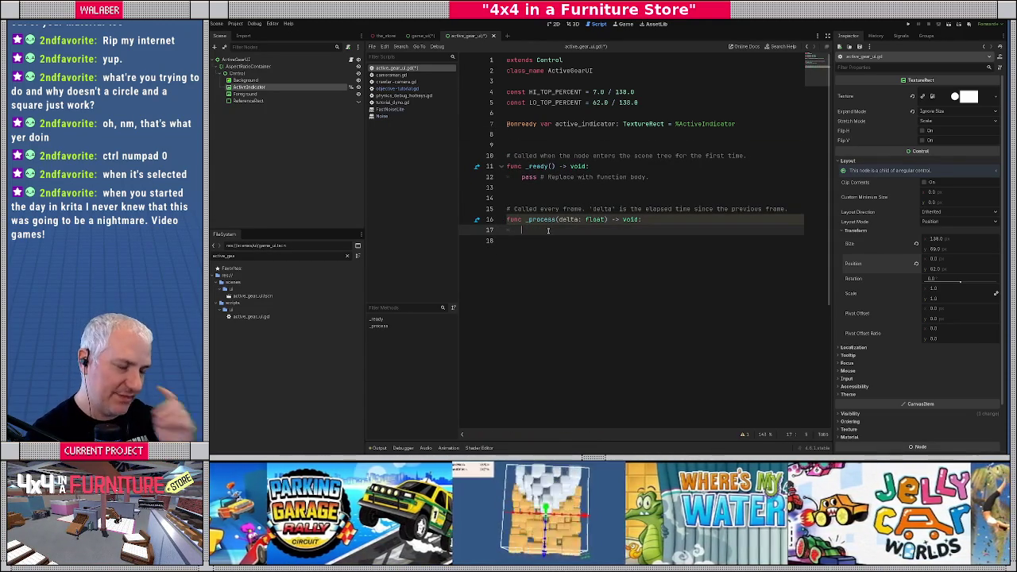
Declare var is_hi := true at the start of _process.
type("var g :")
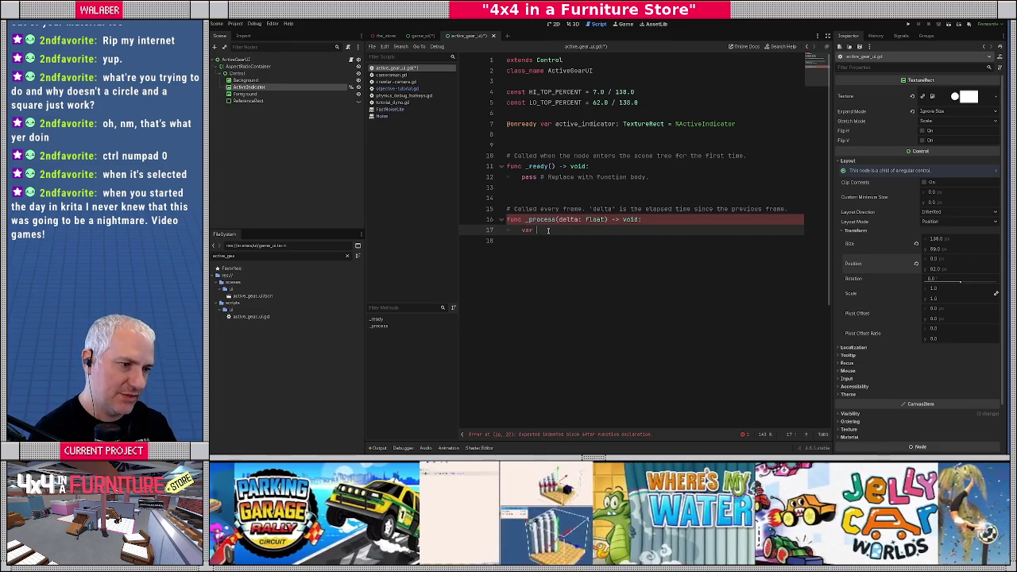
key("Home")
key("Return")
key("Up")
type("if")
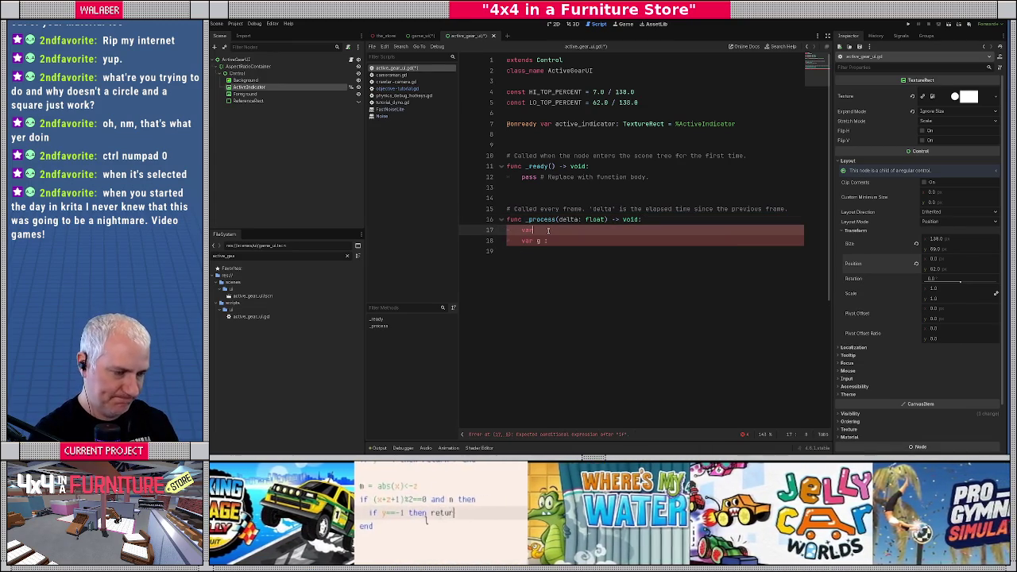
type("  is_hi")
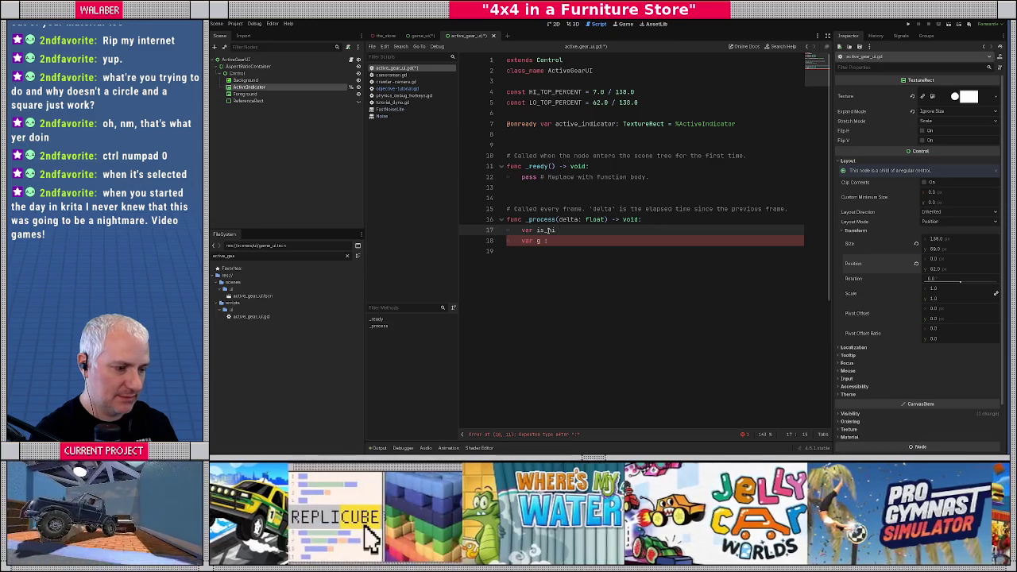
type("true")
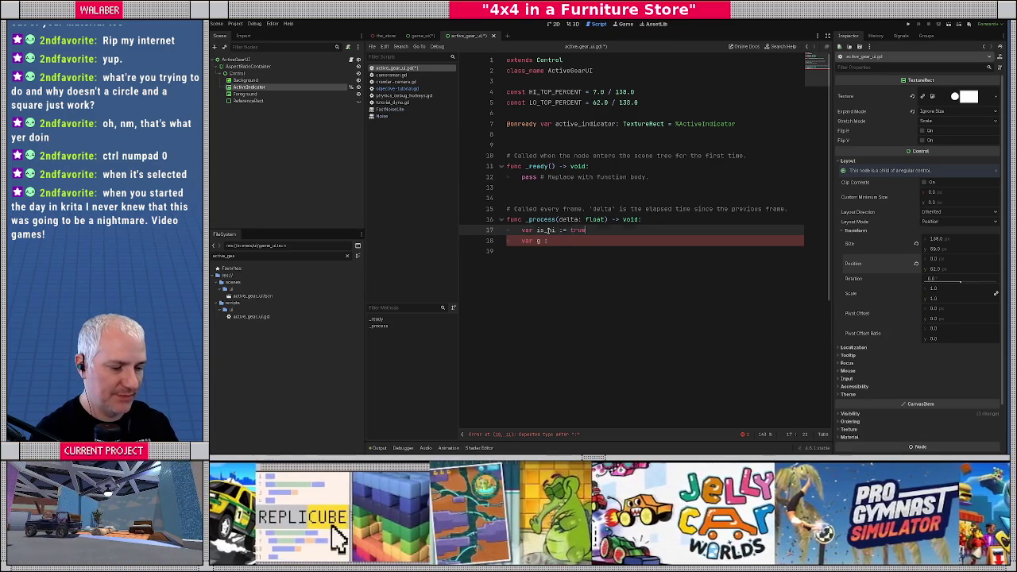
key("Return")
key("Return")
Add an if Context._crawler != null check setting is_hi from the crawler's gear equalling CrawlerGear.Hi.
type("if Context")
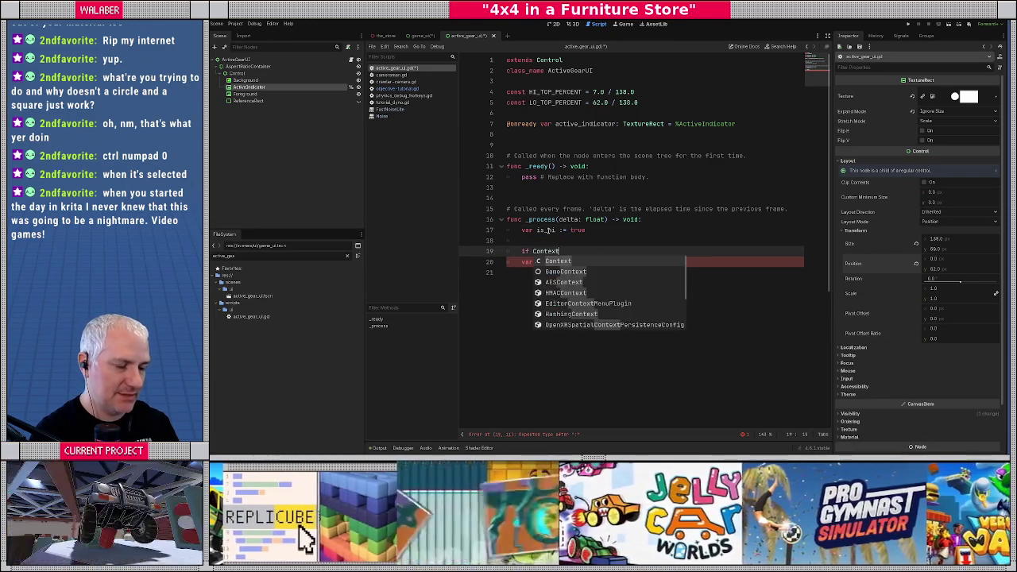
type("._crawler")
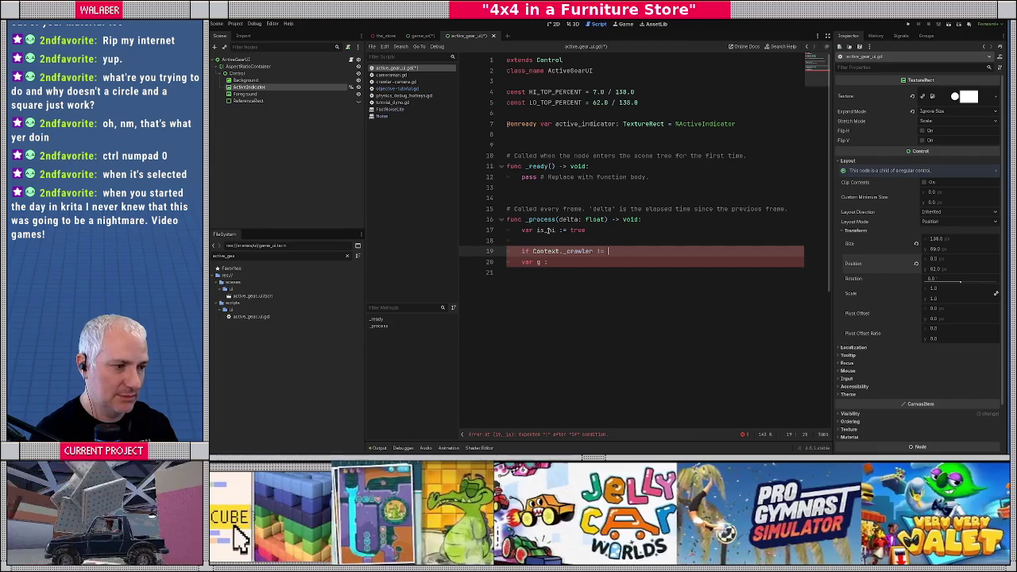
type(" != null:")
key("Return")
type("is_hi = Con")
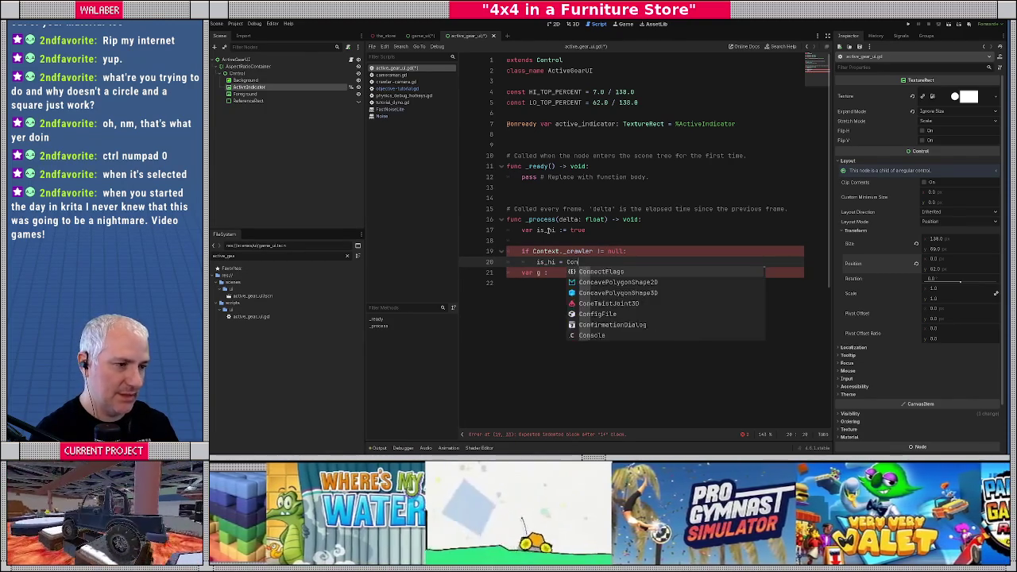
type("text._crawler.")
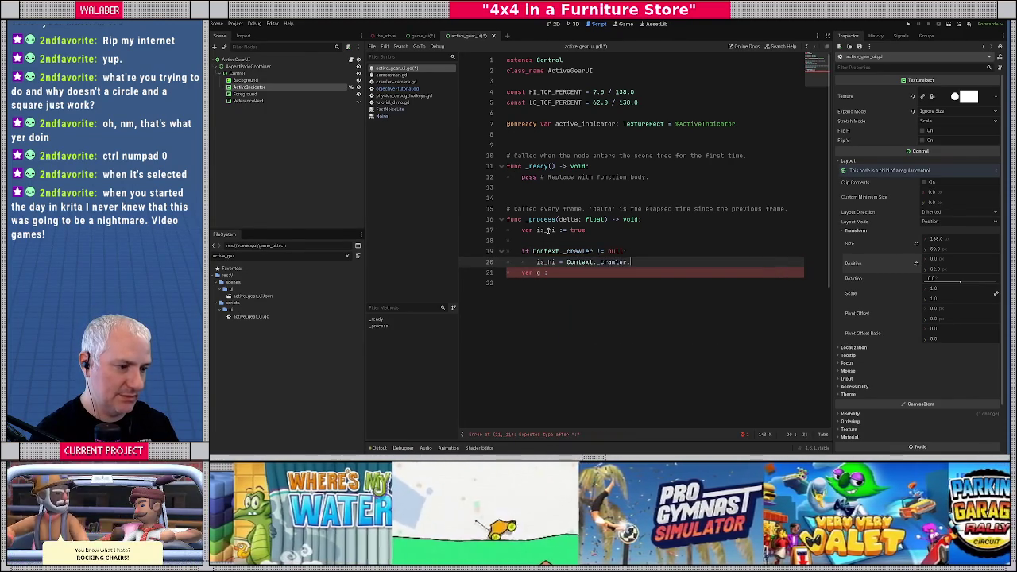
type("_gear =")
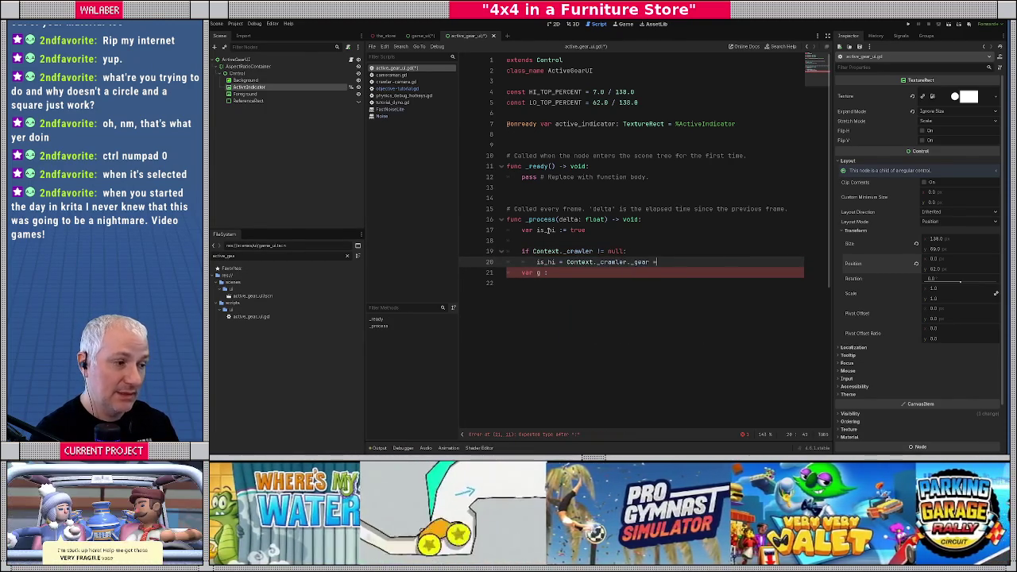
type("= Crawler.Gear")
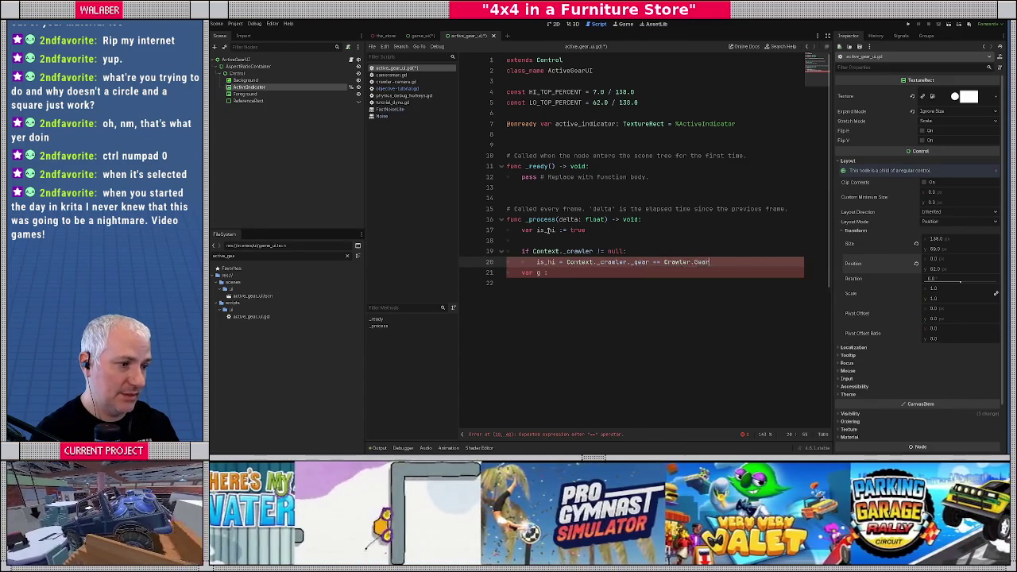
key("BackSpace")
key("BackSpace")
key("BackSpace")
key("BackSpace")
type("CrawlerG")
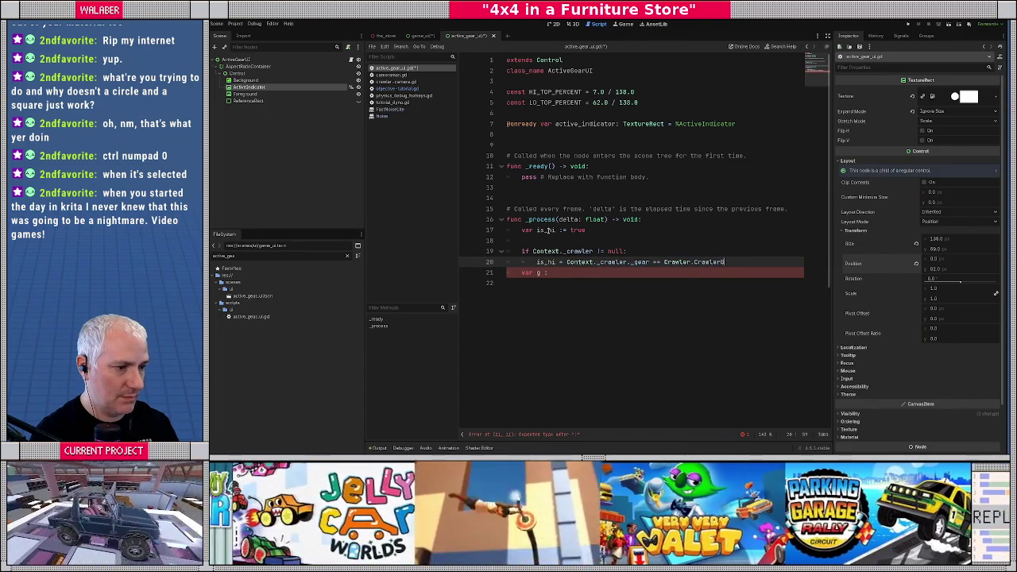
type("ear.H")
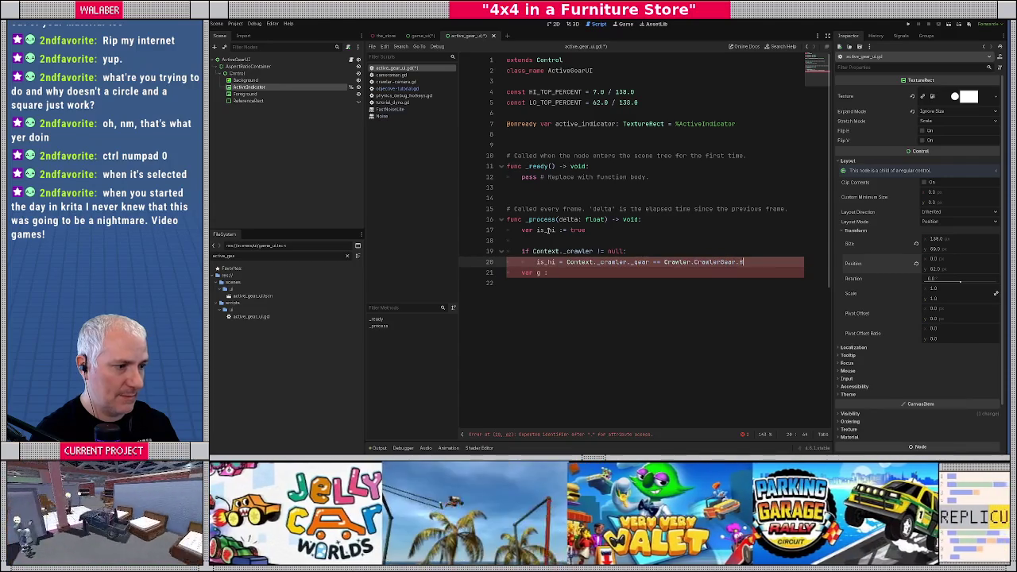
type("i")
key("shift+Home")
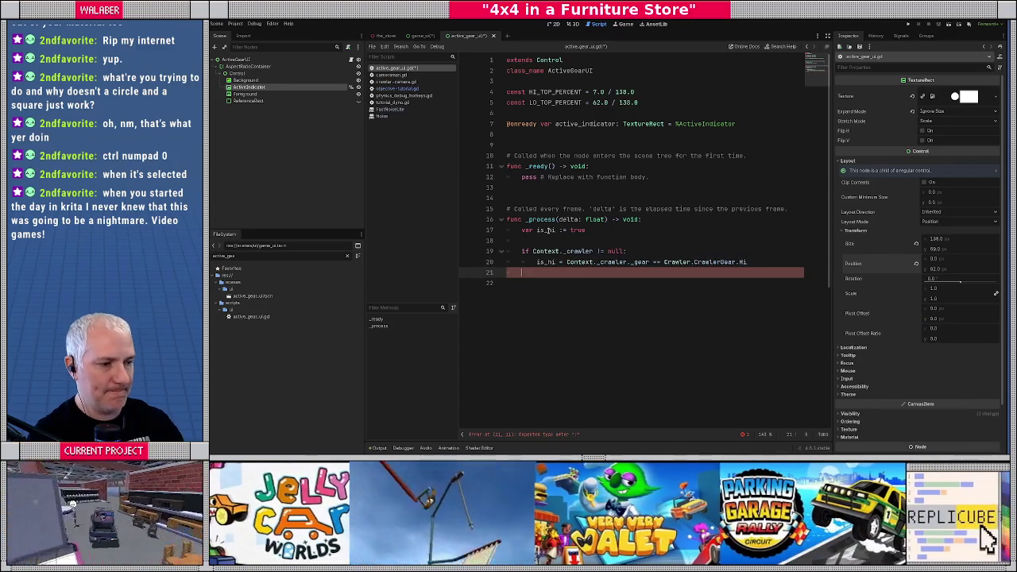
key("Return")
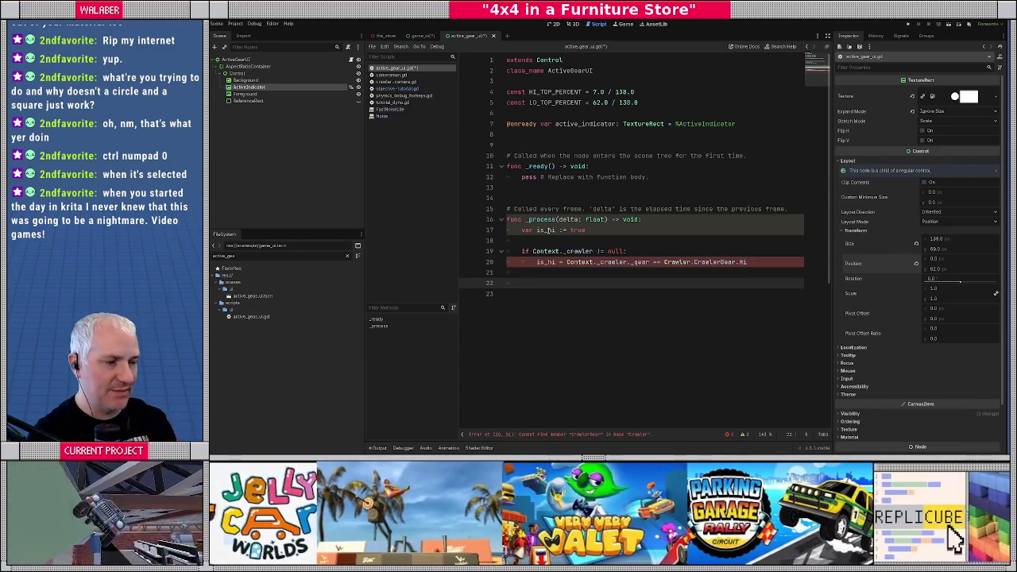
Add var parent_size := get_parent_control().size to _process.
type("var paren")
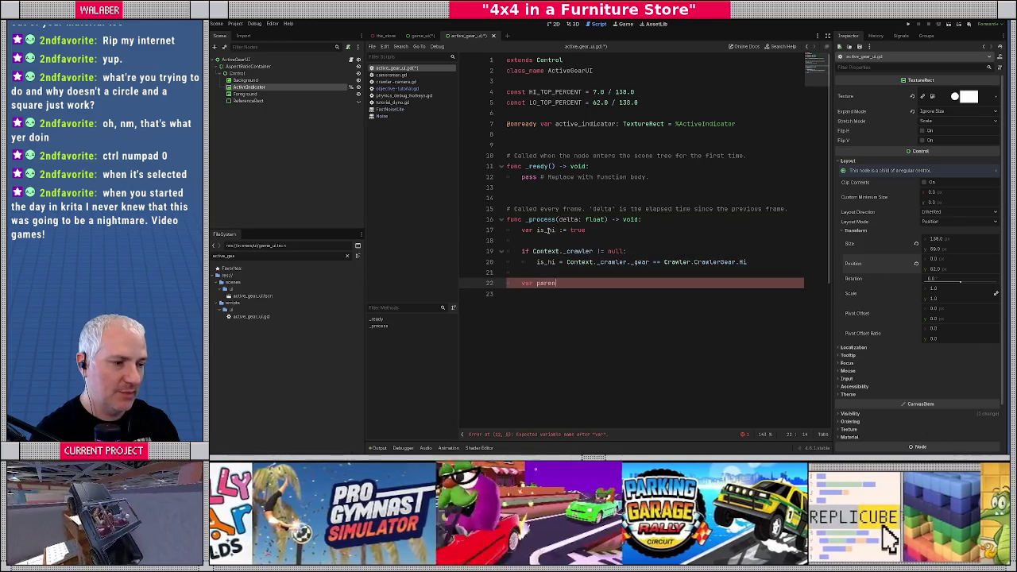
type("t_rect := ")
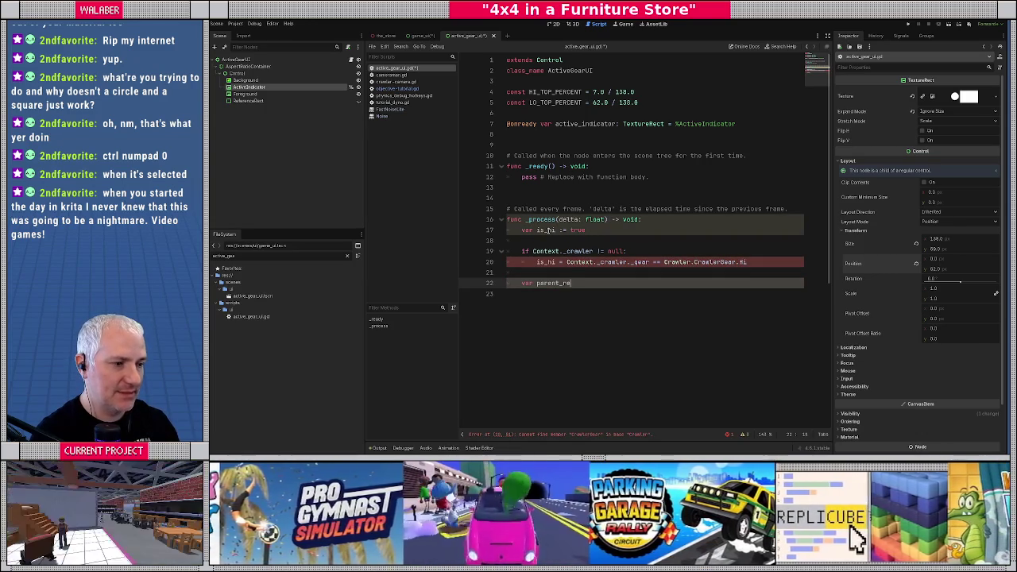
type("get_p")
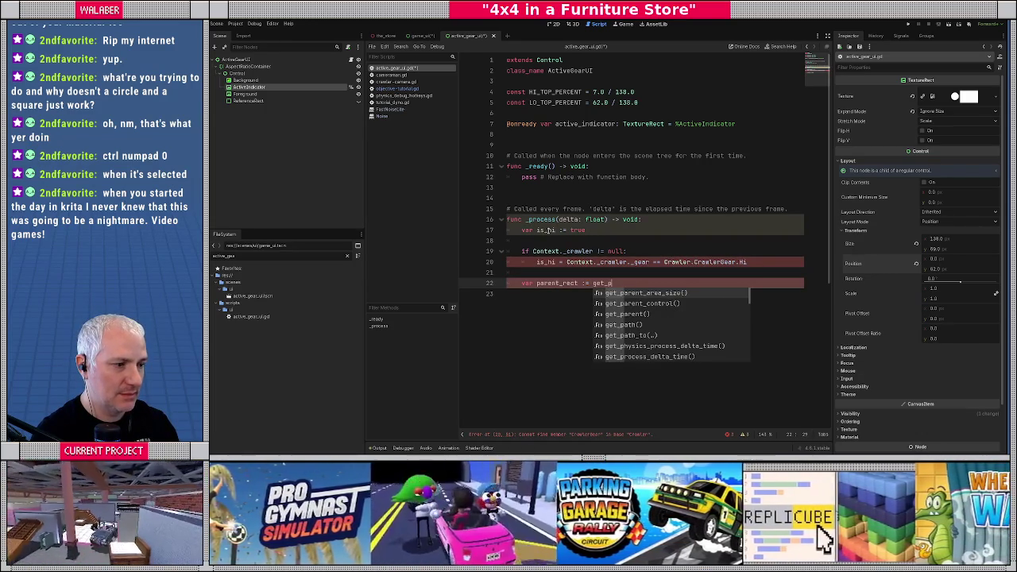
type("arent_c")
key("Return")
type(".siz")
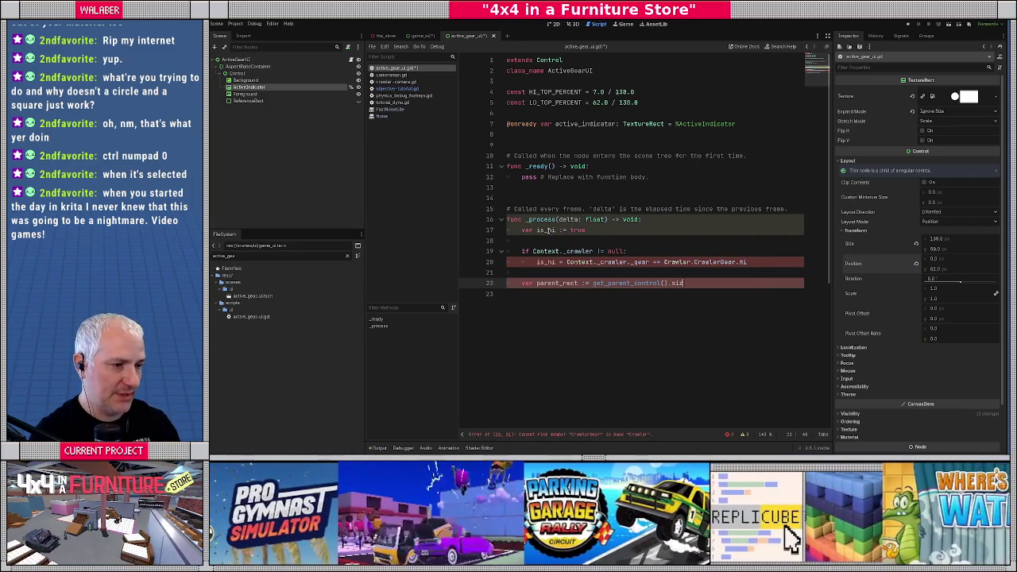
key("Return")
left_click_drag(561, 283, 577, 282)
type("size")
Set size = Vector2(parent_size.x, parent_size.y/2.0).
key("End")
key("Return")
key("Return")
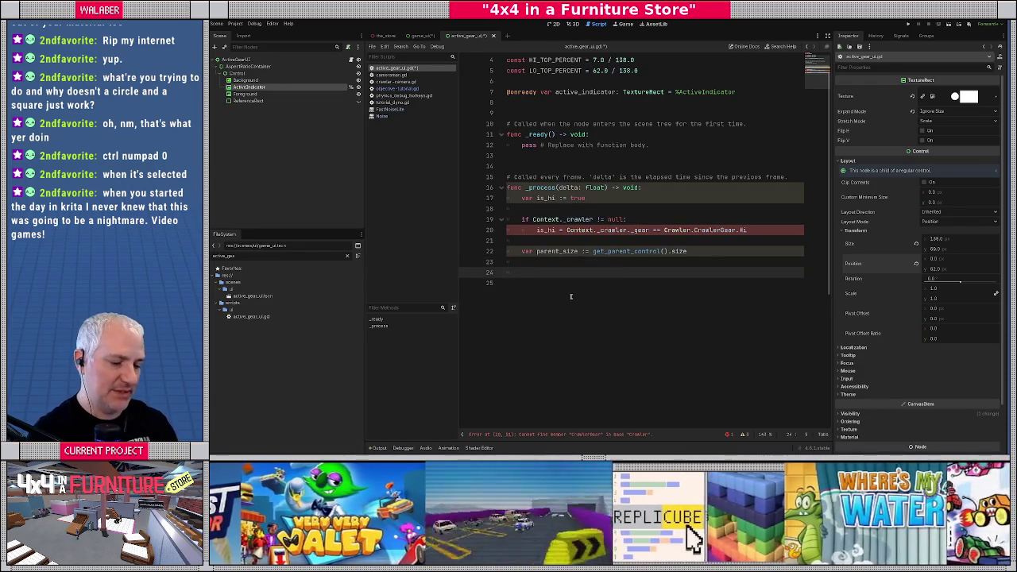
type("size = Vector2(pare")
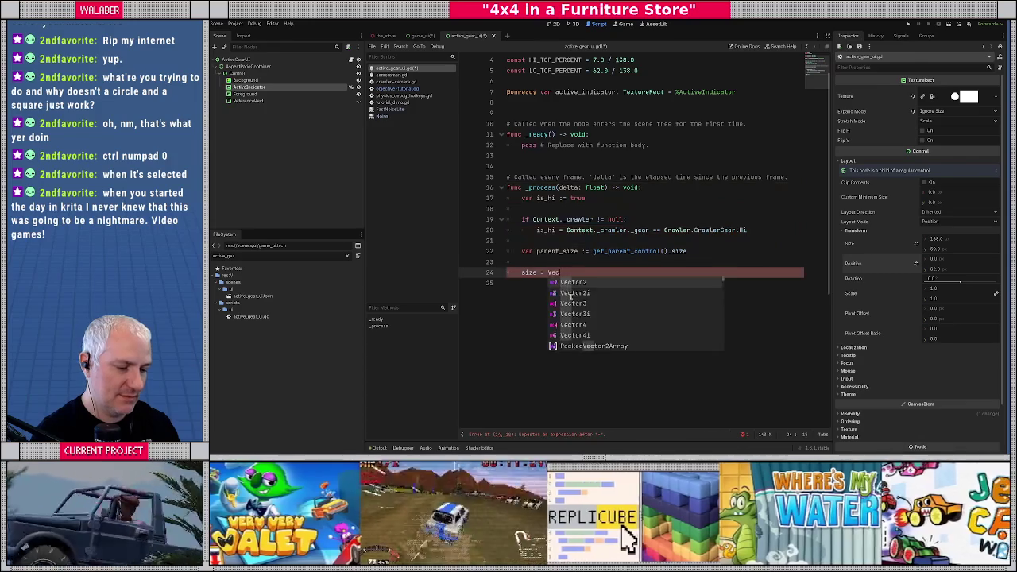
key("Return")
type(".x, parent")
key("Return")
type(".y/2.0)")
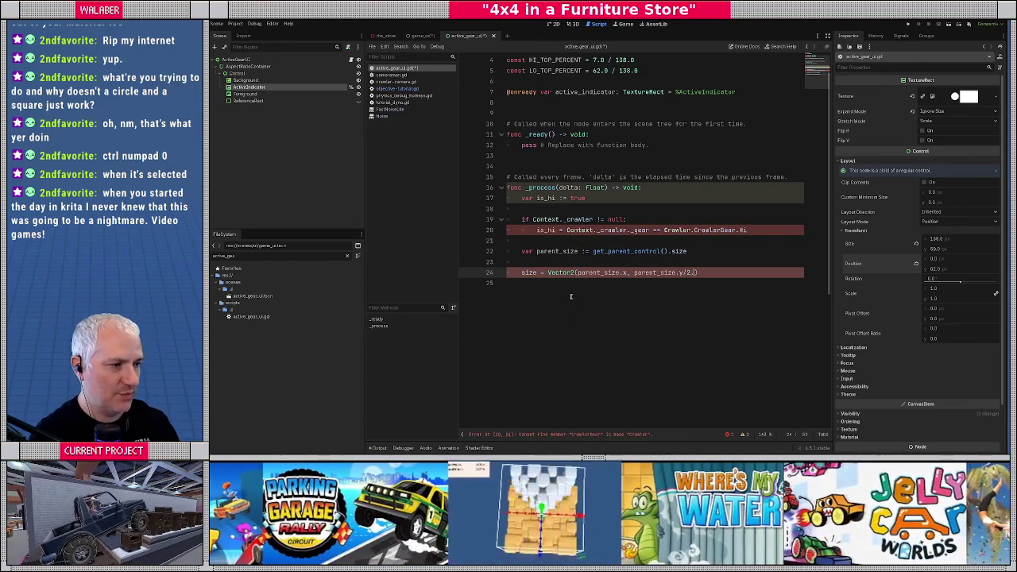
Add position = Vector2(0.0, top_pos) below the size line.
key("Return")
type("posi")
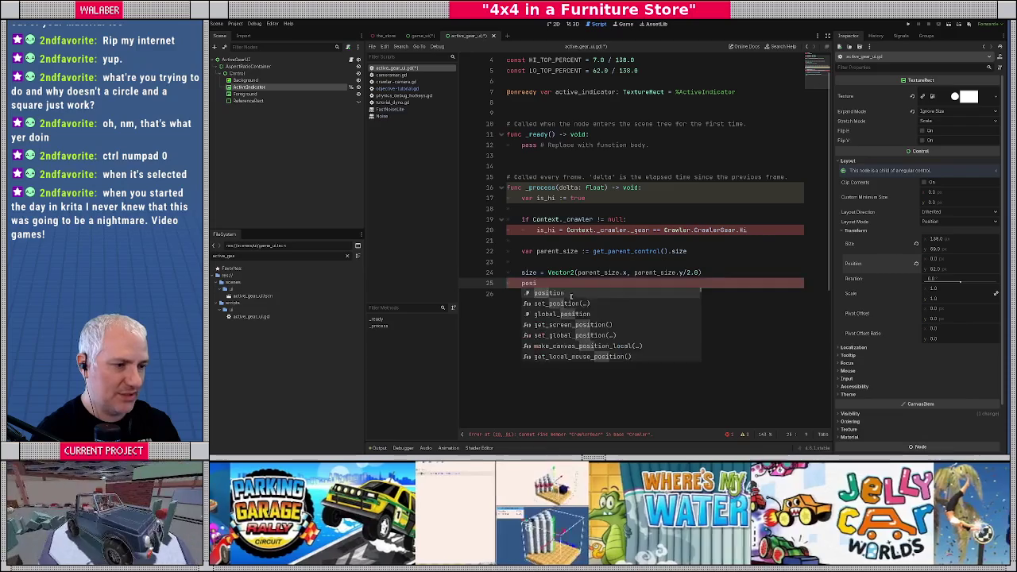
type("tion = V")
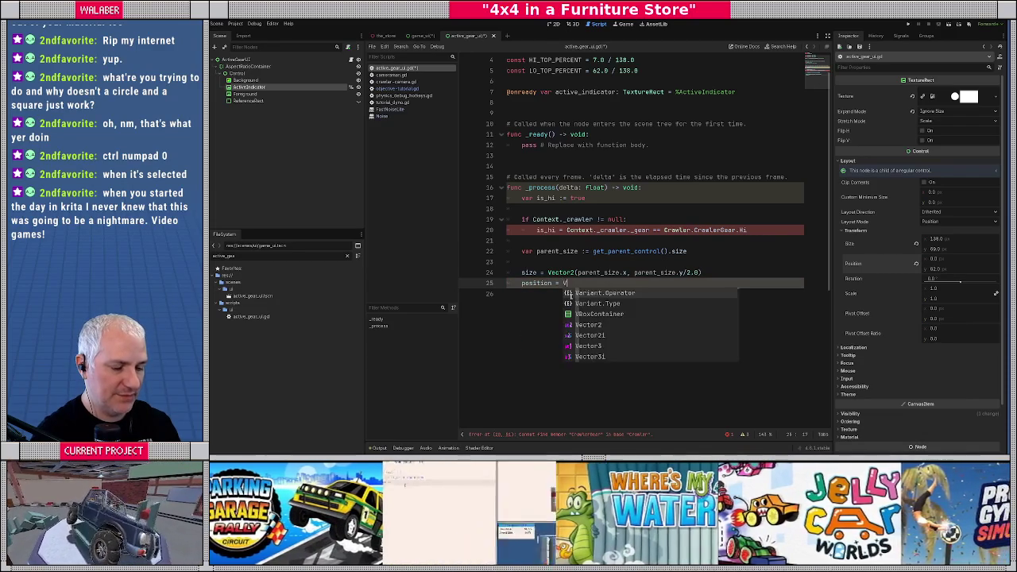
type("ector2(0.0, ")
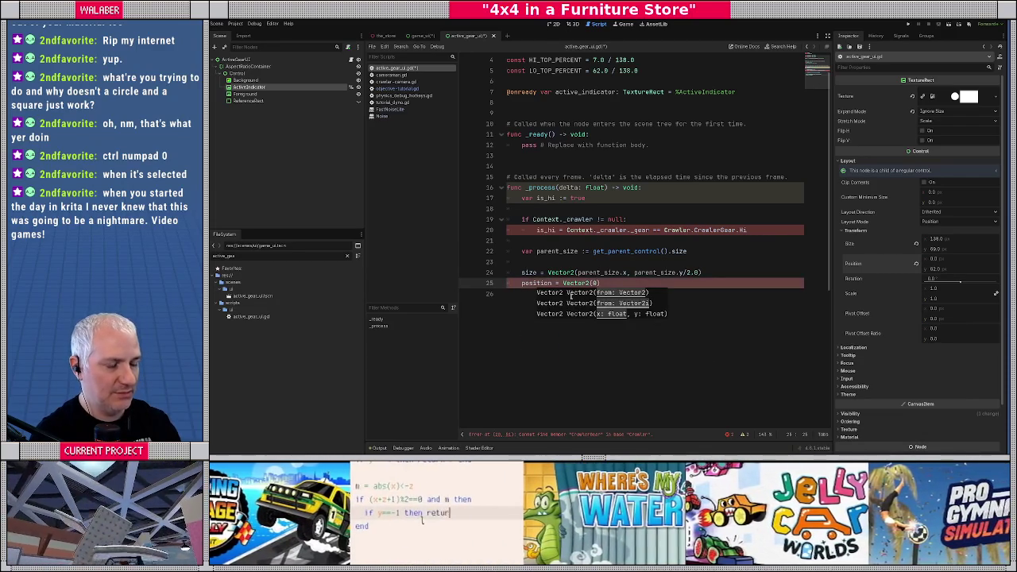
type("top_pos")
key("End")
key("Up")
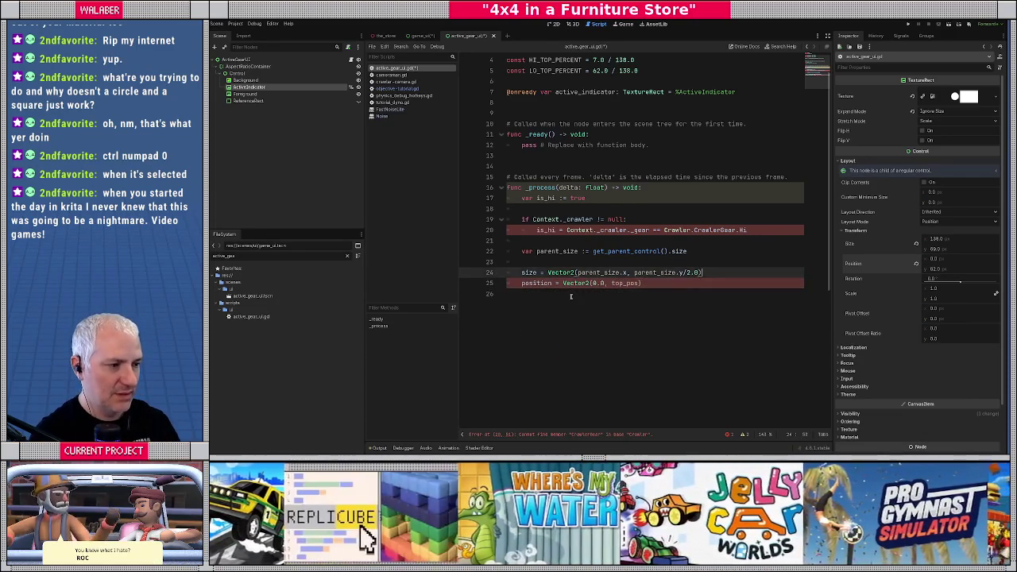
Define top_pos as HI_TOP_PERCENT if is_hi else LO_TOP_PERCENT.
key("Return")
type("var top_pos =")
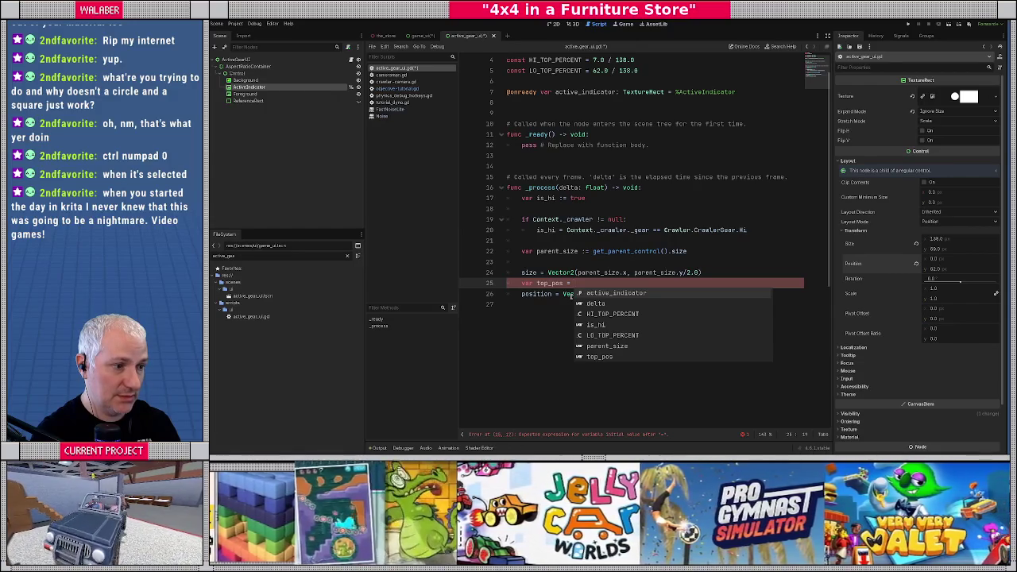
type("tor2(0.0, top_pos)")
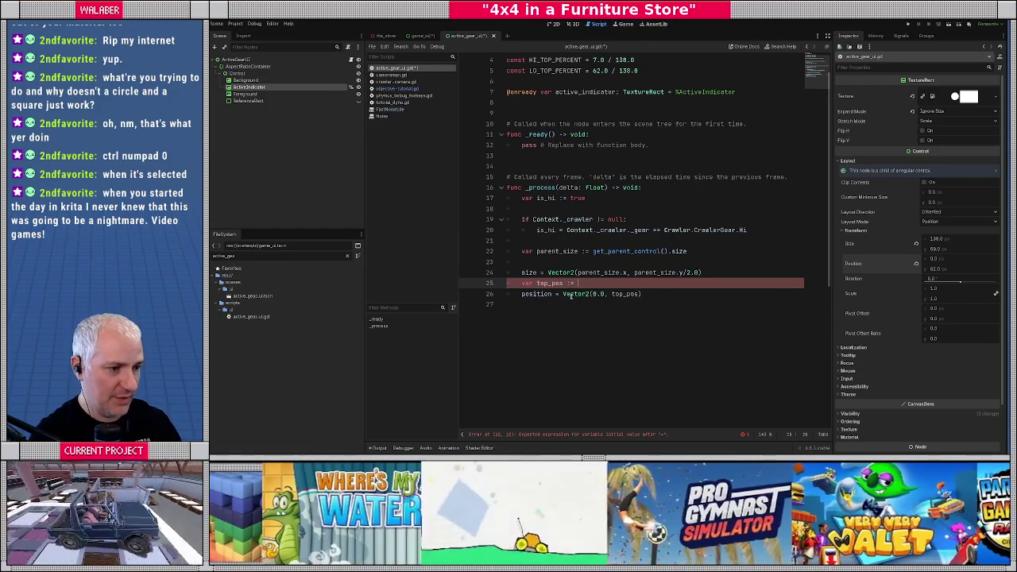
type("parent_size.y *")
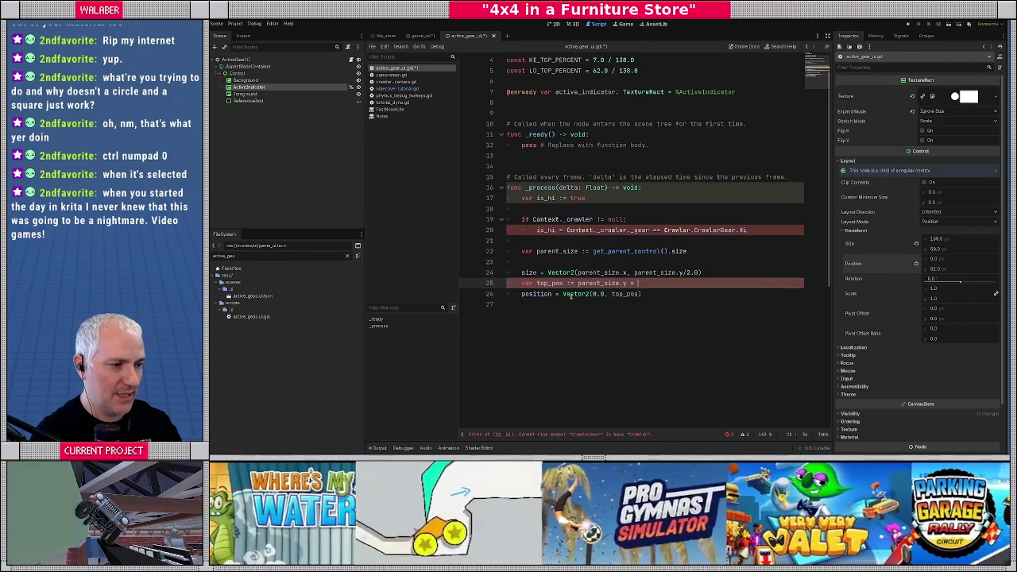
type("(HI")
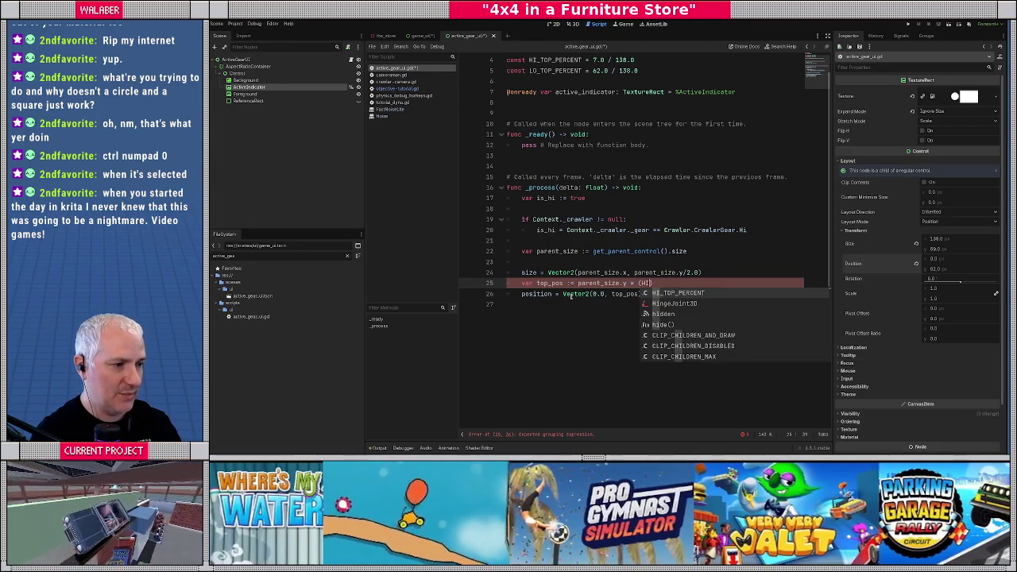
key("Return")
type("if is_")
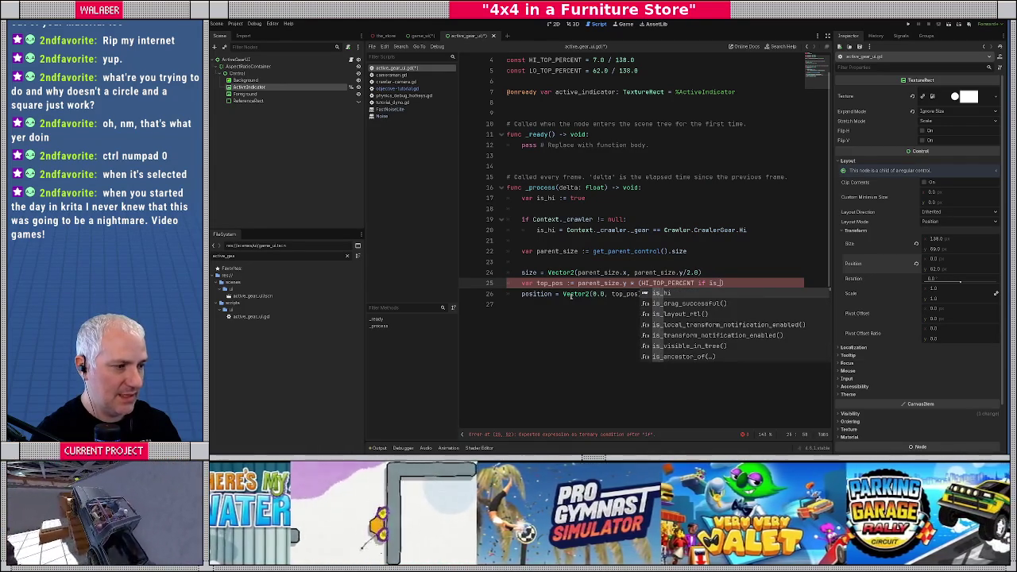
key("Return")
type("else LO")
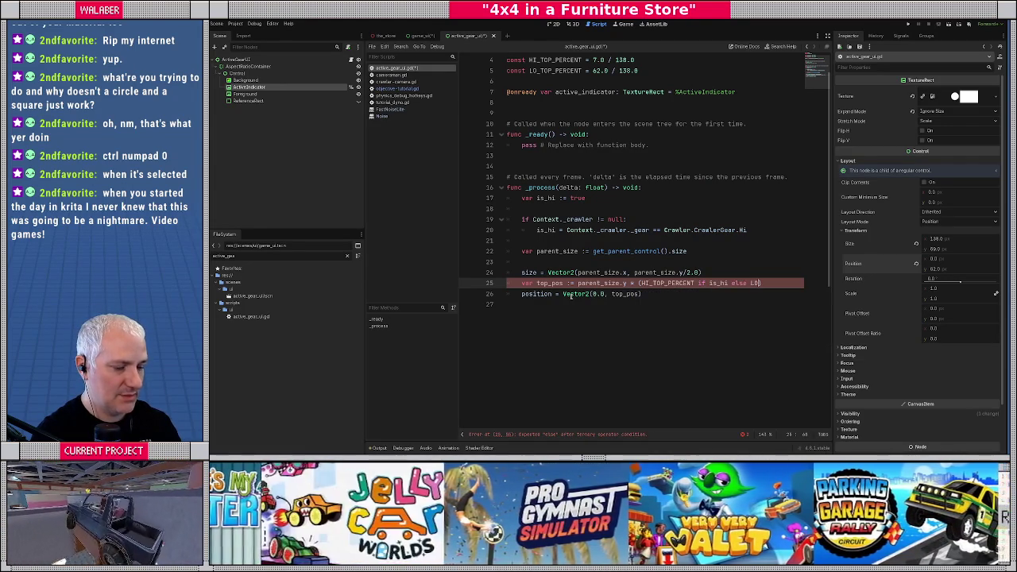
key("Return")
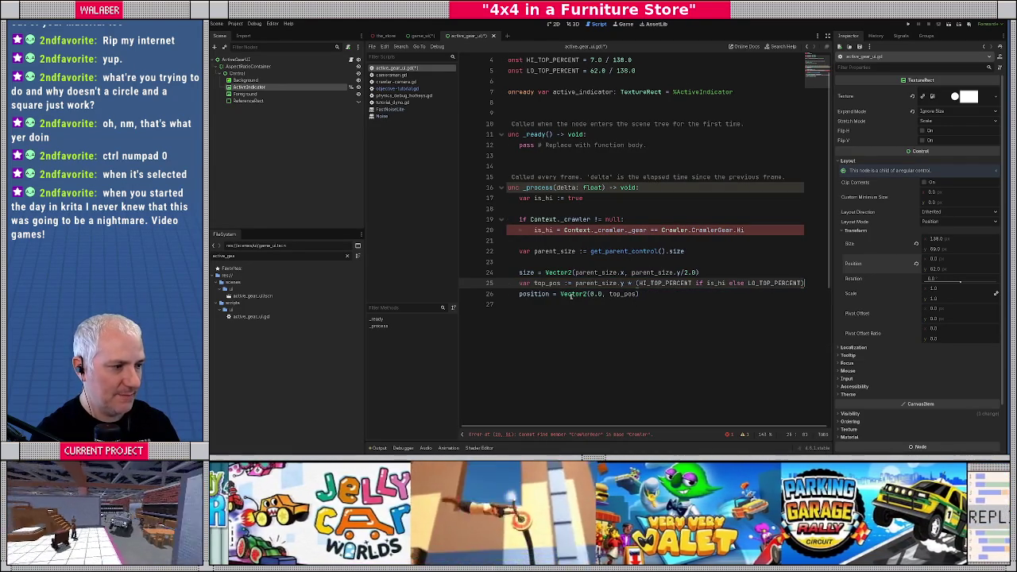
key("Down")
key("Home")
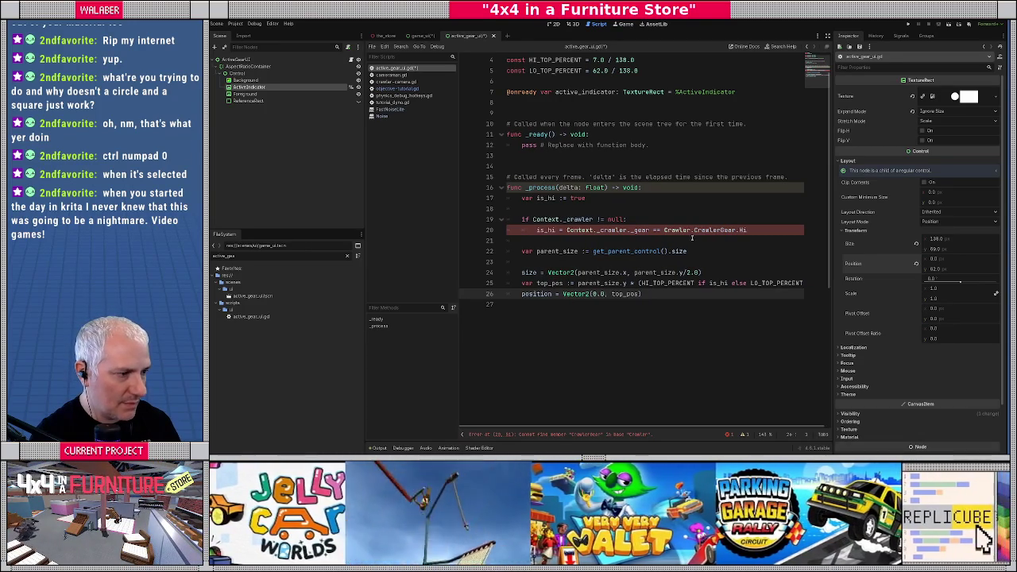
Check crawler.gd's Gear enum and correct the comparison to Crawler.Gear.Hi.
left_click(681, 230, "ctrl")
scroll(628, 224, "up", 20)
scroll(628, 224, "down", 5)
scroll(628, 225, "down", 20)
scroll(635, 305, "down", 20)
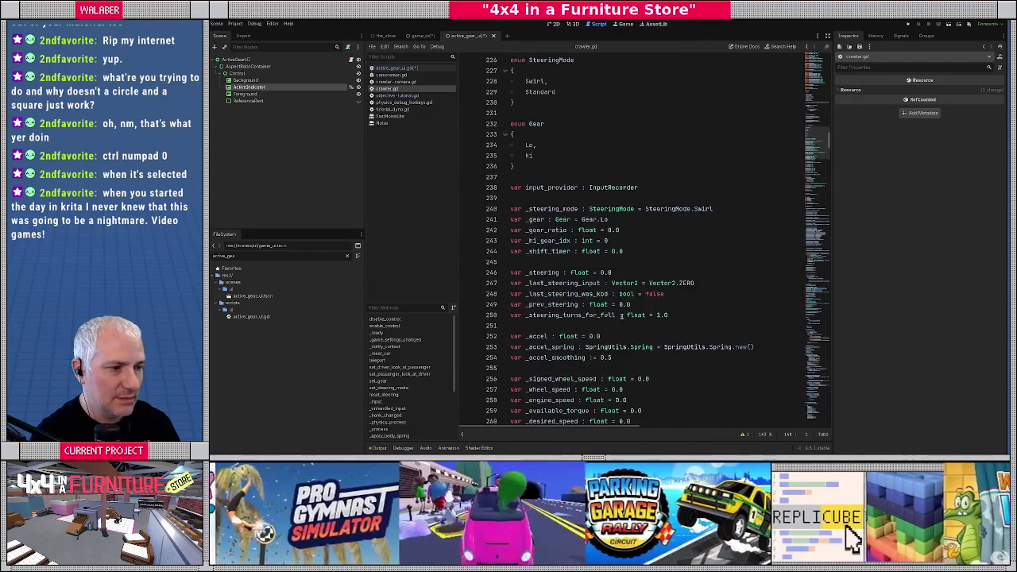
key("alt+Left")
key("alt+Left")
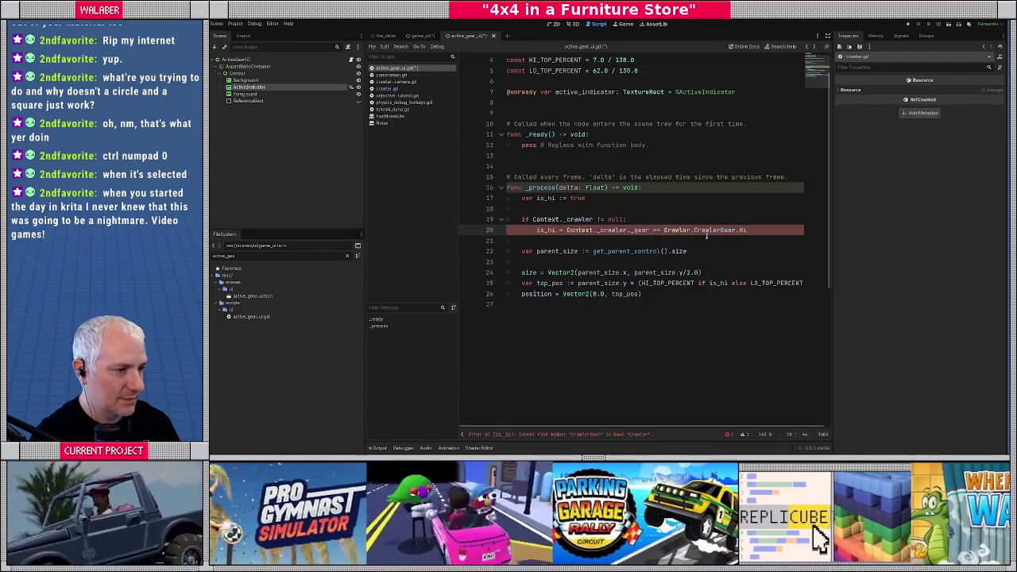
key("BackSpace")
key("BackSpace")
key("BackSpace")
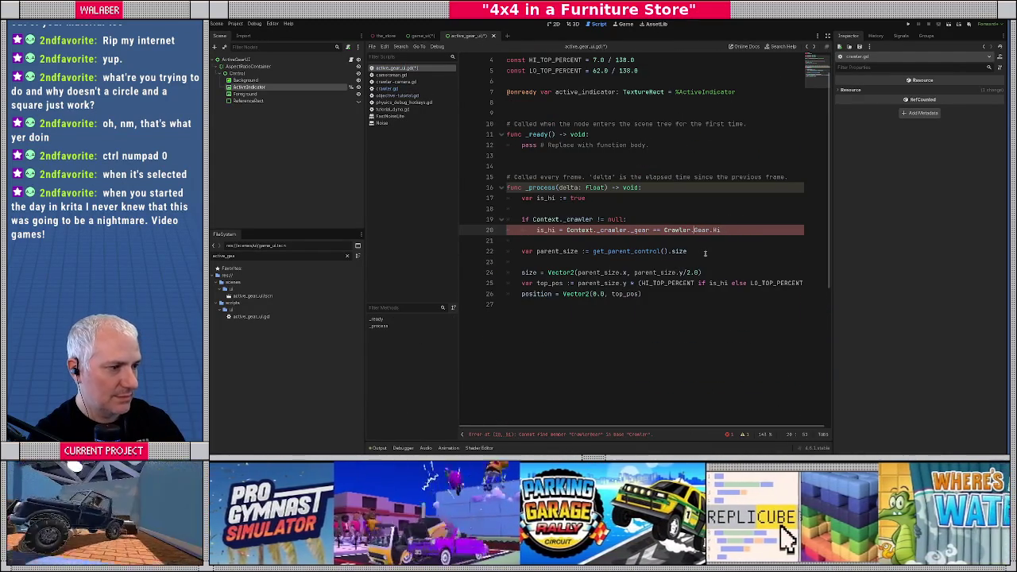
Save the script and switch to the game_ui scene.
scroll(572, 239, "down", 2)
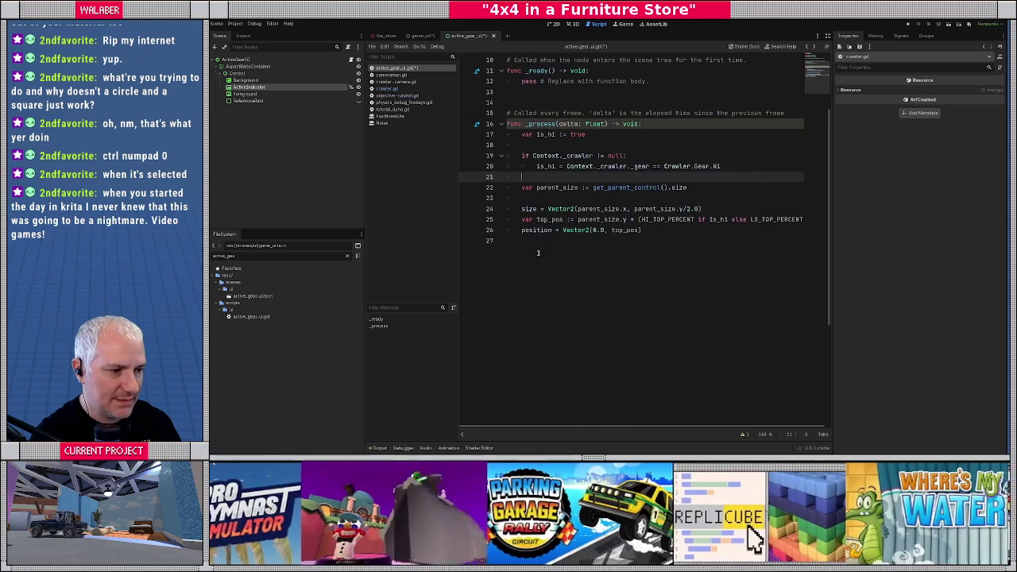
left_click(539, 244)
key("ctrl+s")
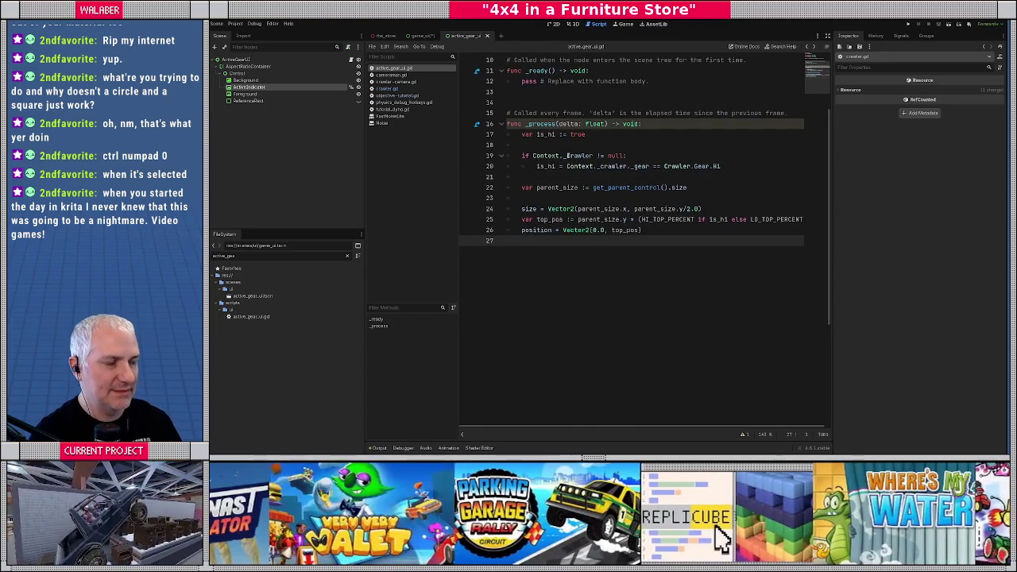
left_click(560, 146)
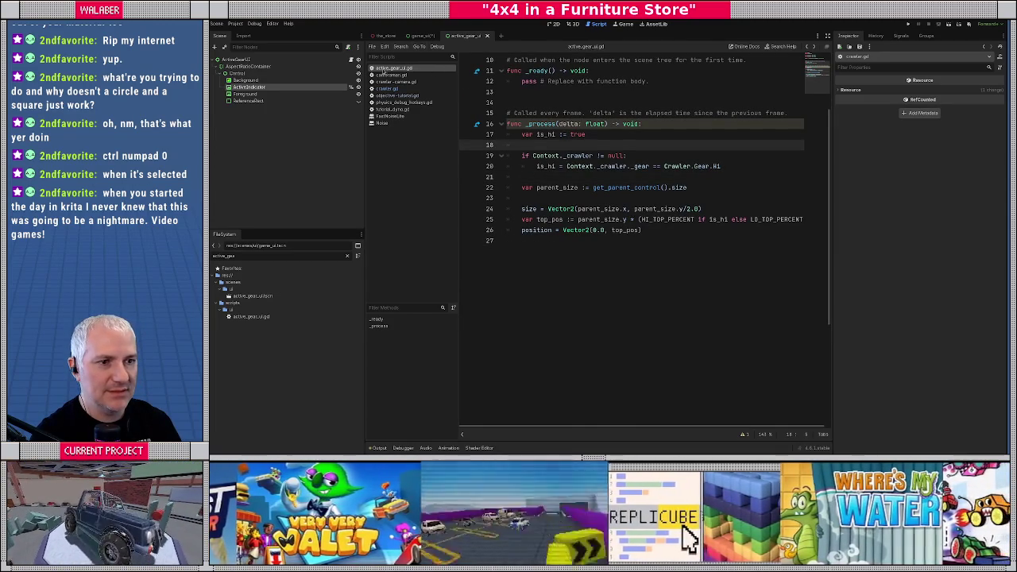
key("ctrl+s")
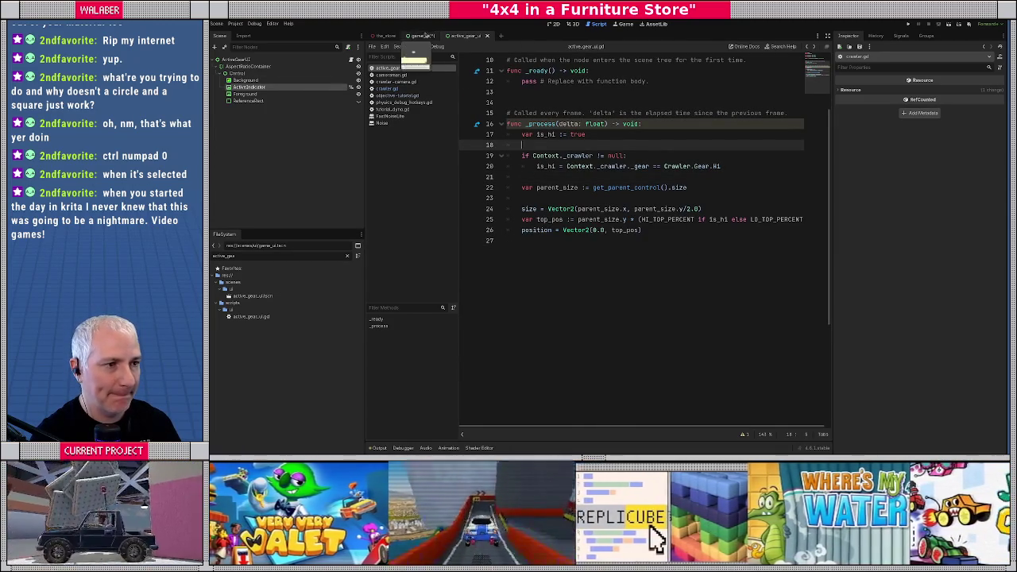
left_click(415, 35)
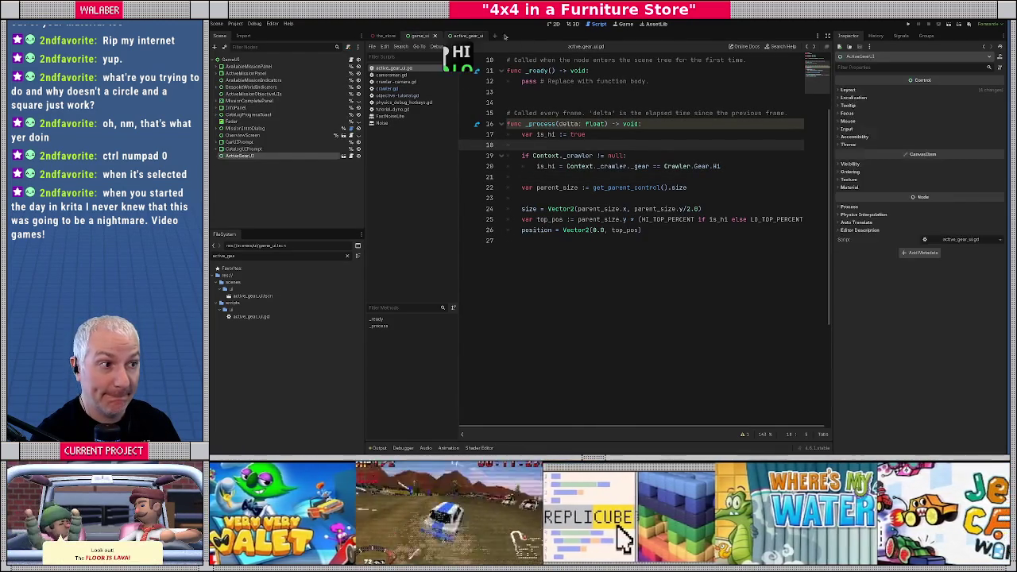
Run the game with F5, toggle the jeep between LO and HI gear with G, then stop it.
left_click(552, 24)
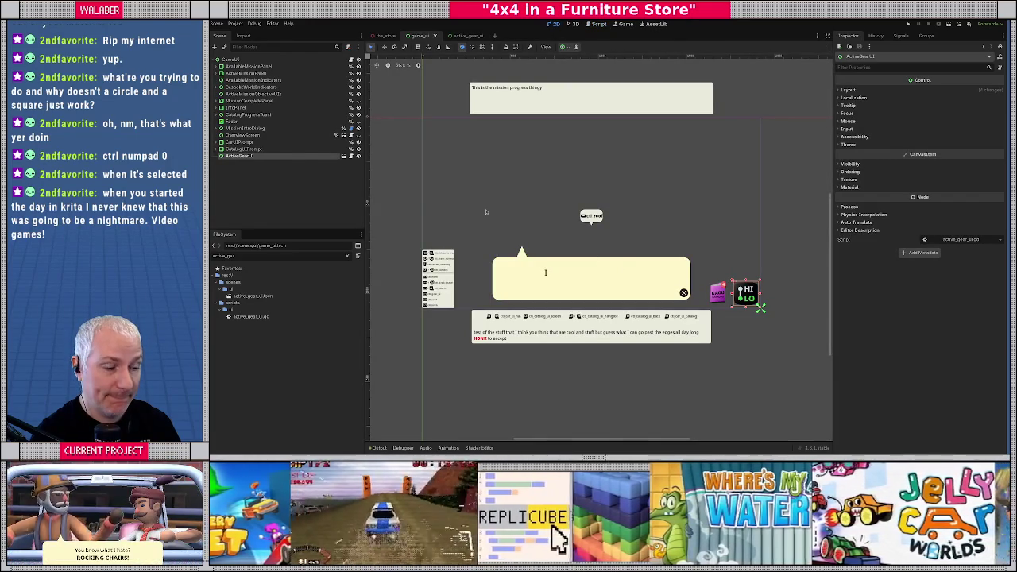
key("F5")
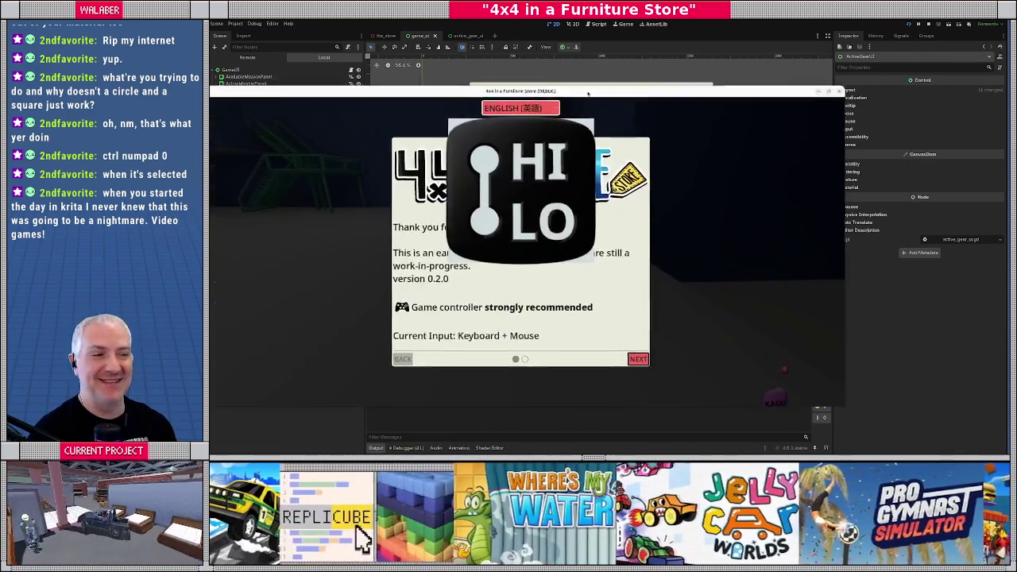
key("Return")
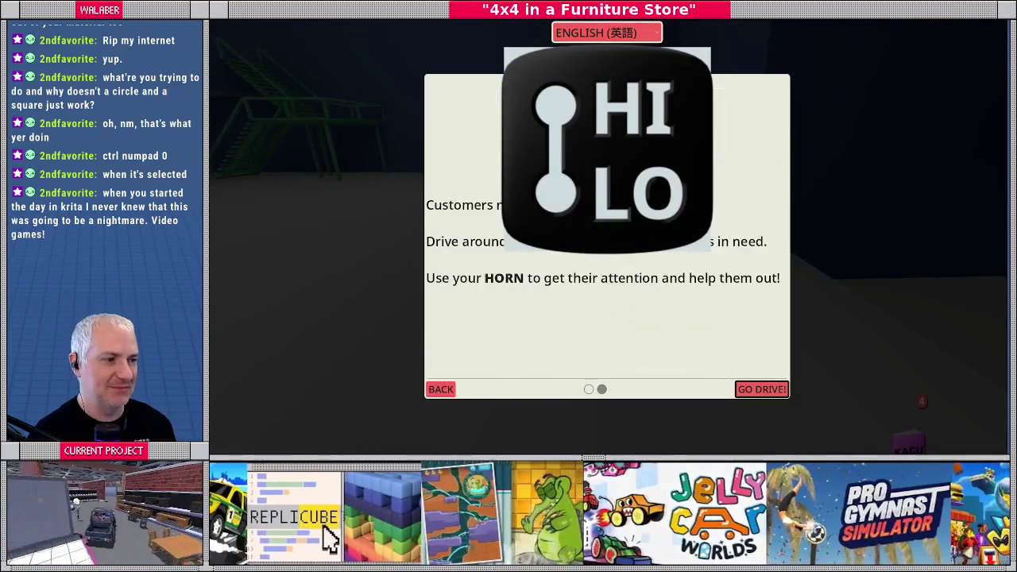
key("Return")
key("g")
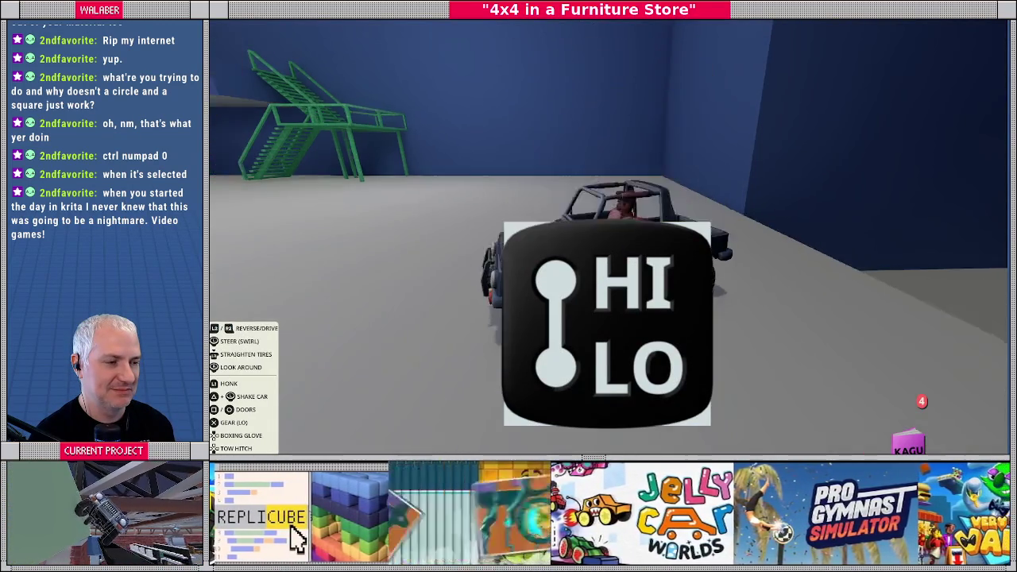
key("g")
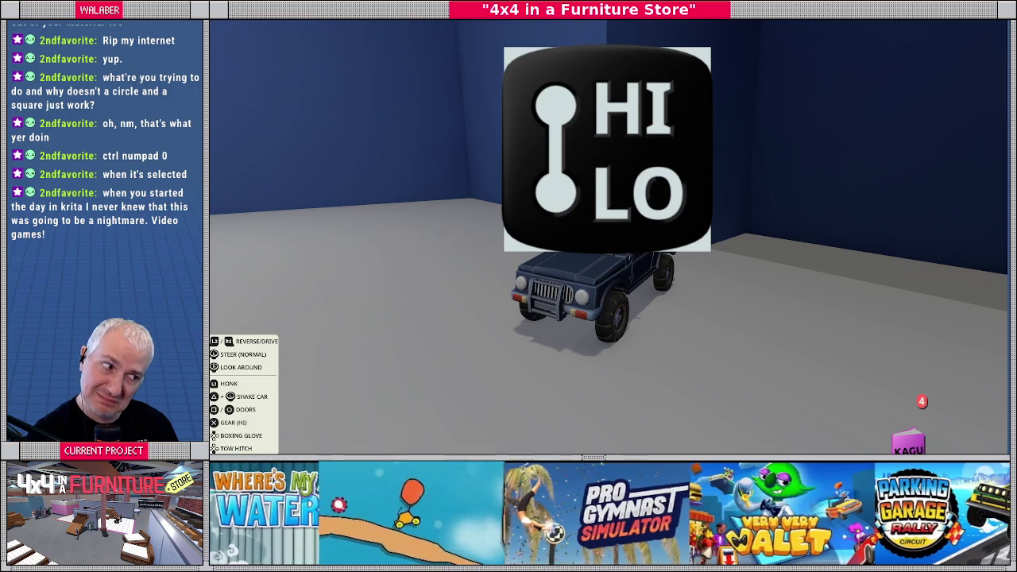
key("Escape")
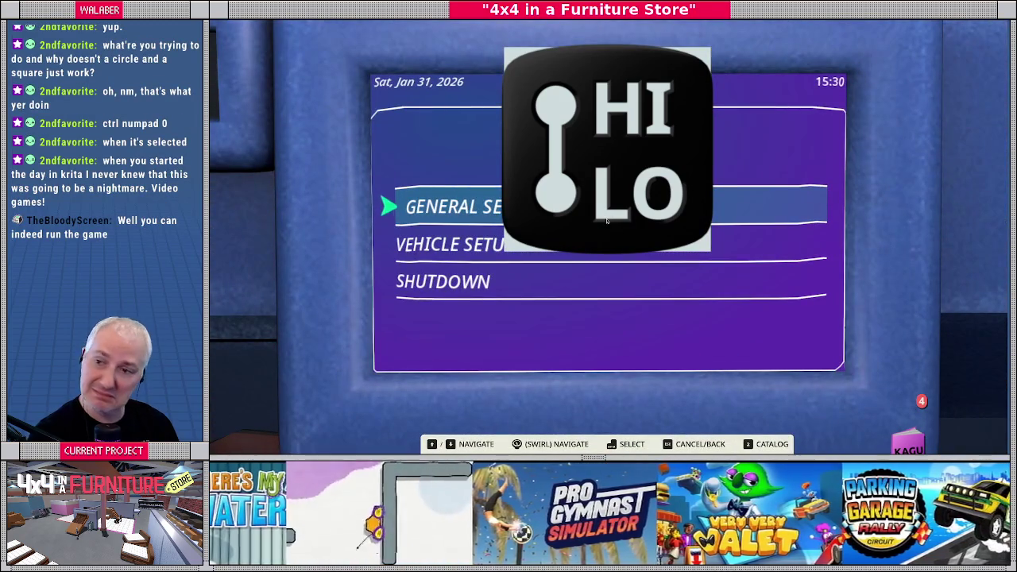
key("F8")
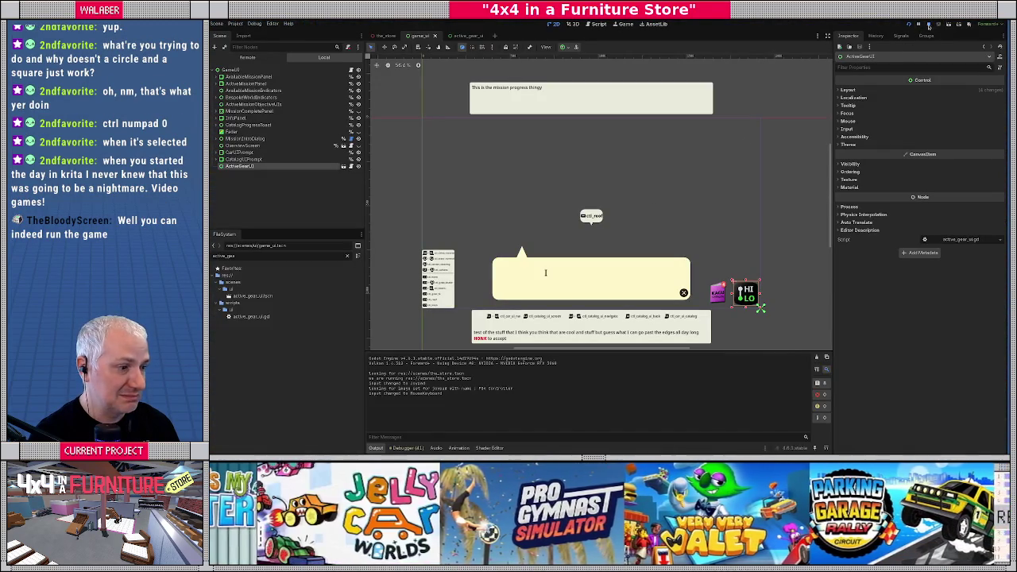
Open the ActiveGearUI script from the game_ui scene with the script editor expanded.
left_click(467, 36)
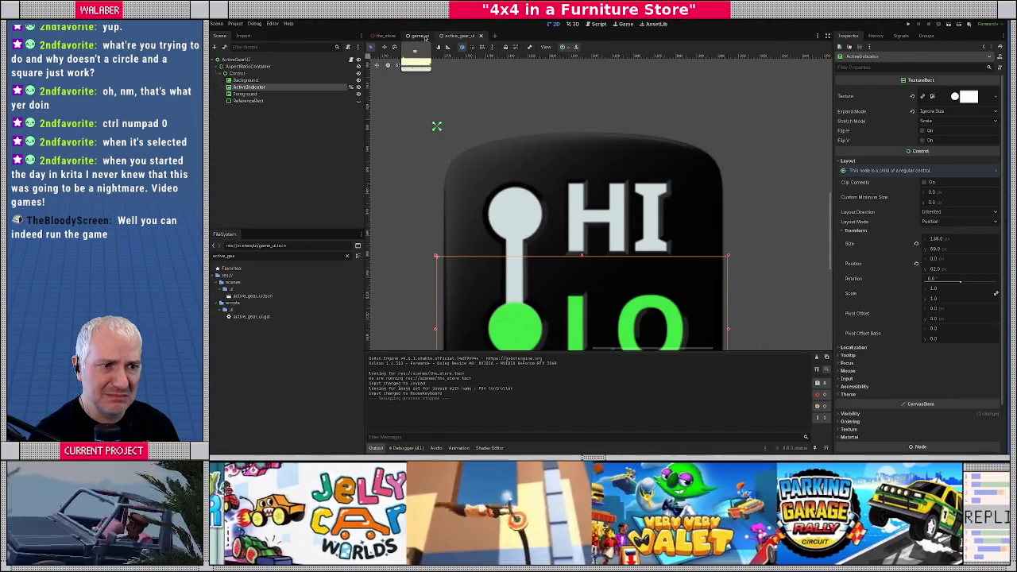
left_click(421, 36)
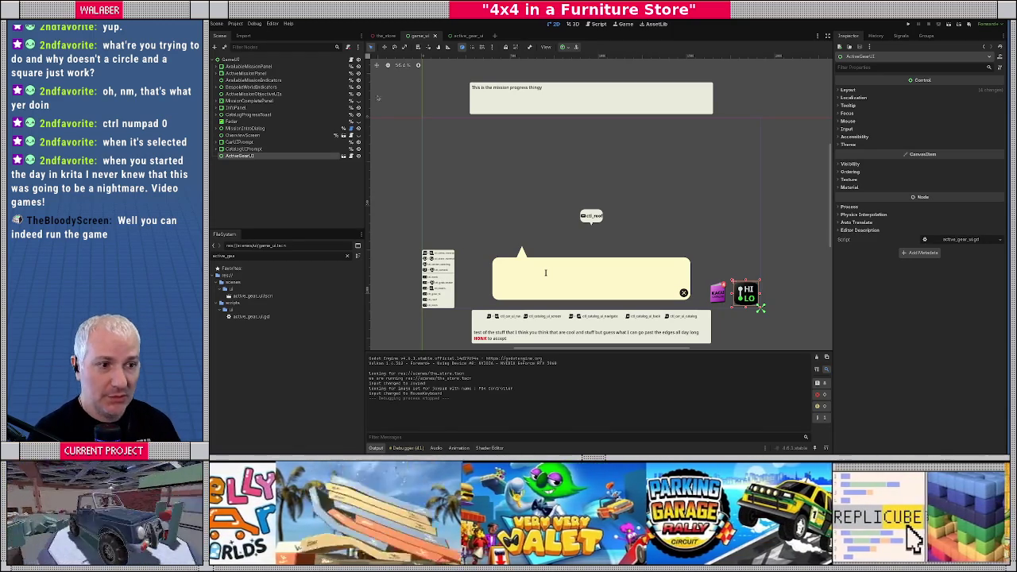
left_click(351, 155)
left_click(557, 199)
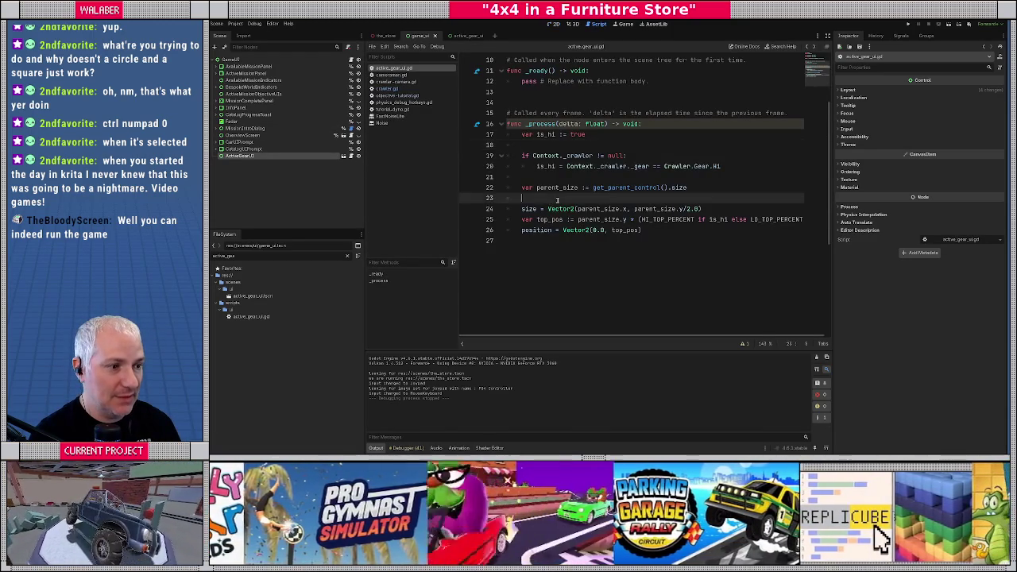
left_click(827, 36)
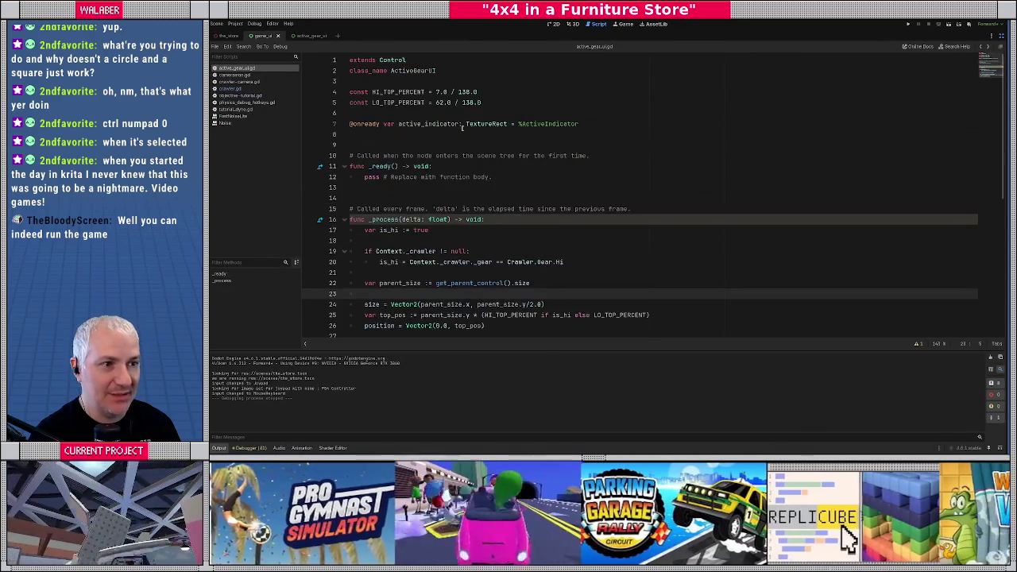
Prefix the get_parent_control, size and position lines with 'active_indicator.' and run the game.
double_click(414, 123)
key("ctrl+c")
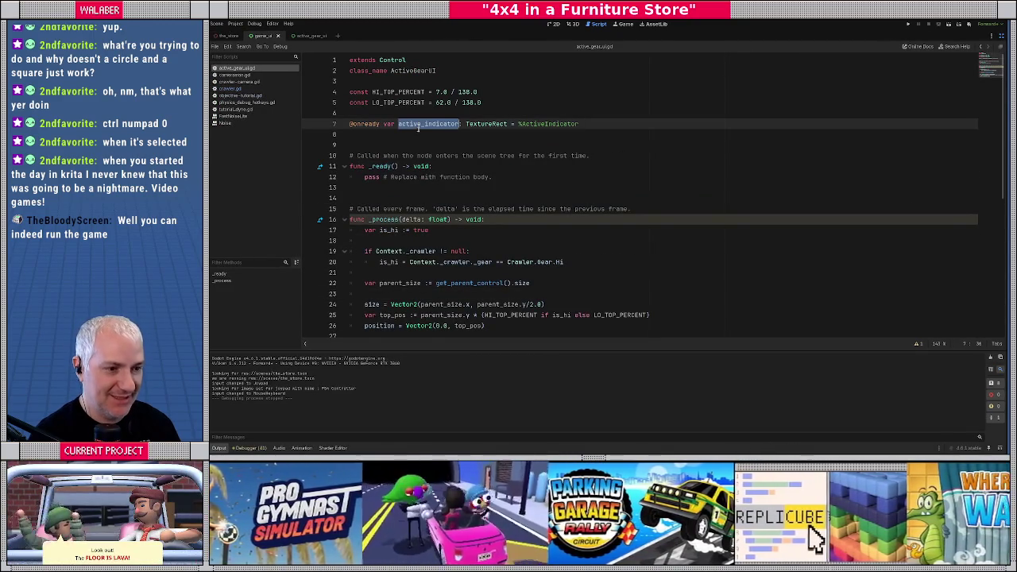
scroll(430, 191, "down", 3)
left_click(435, 189)
key("ctrl+v")
type(".")
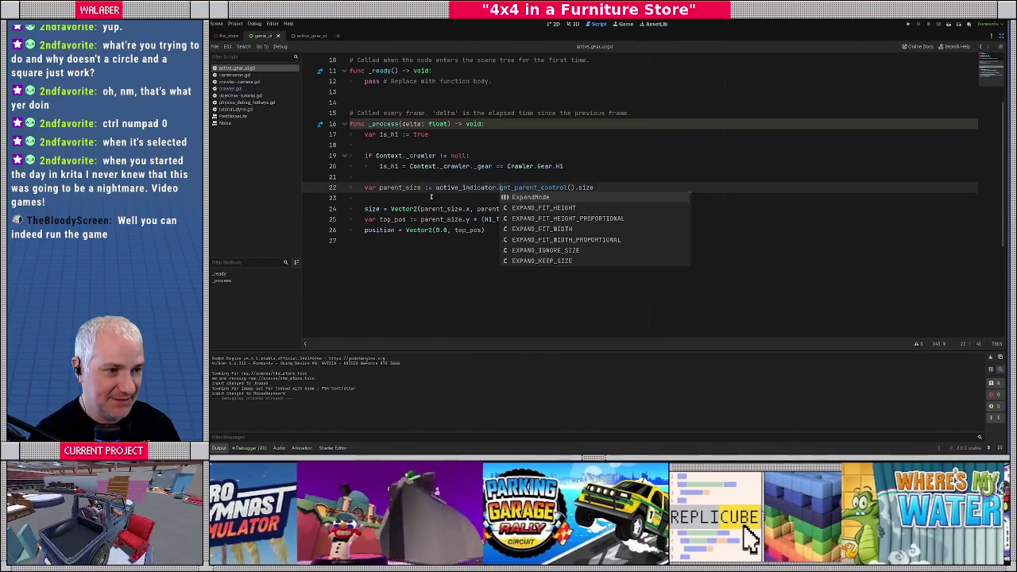
left_click(432, 196)
left_click(364, 209)
type("active_indicator.")
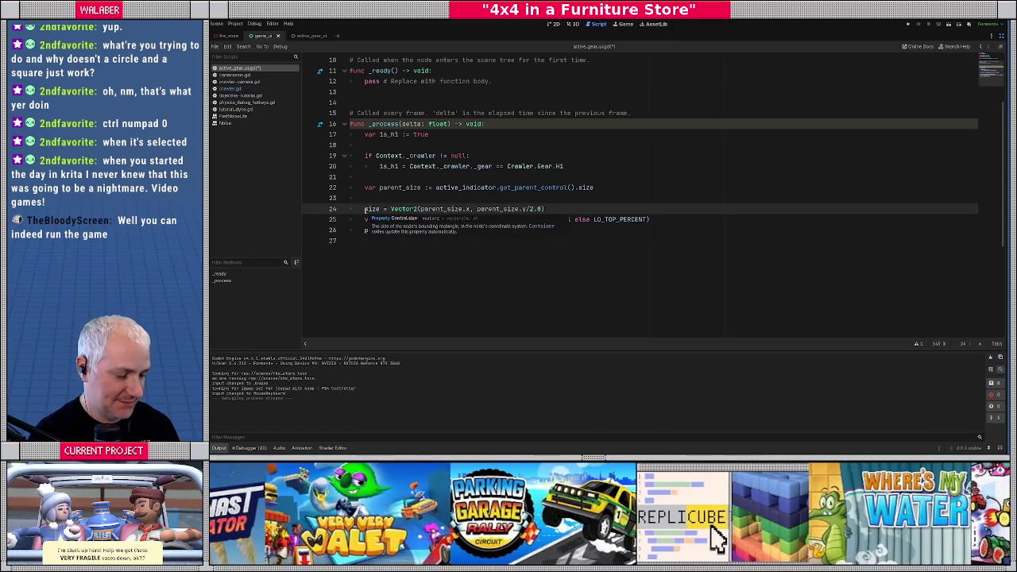
left_click(364, 230)
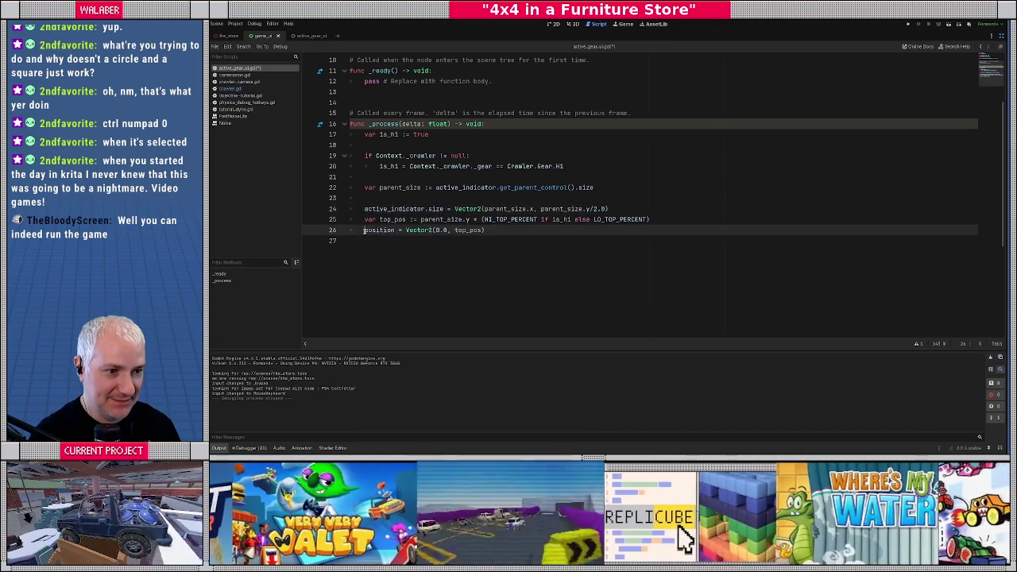
type("active_indicator.")
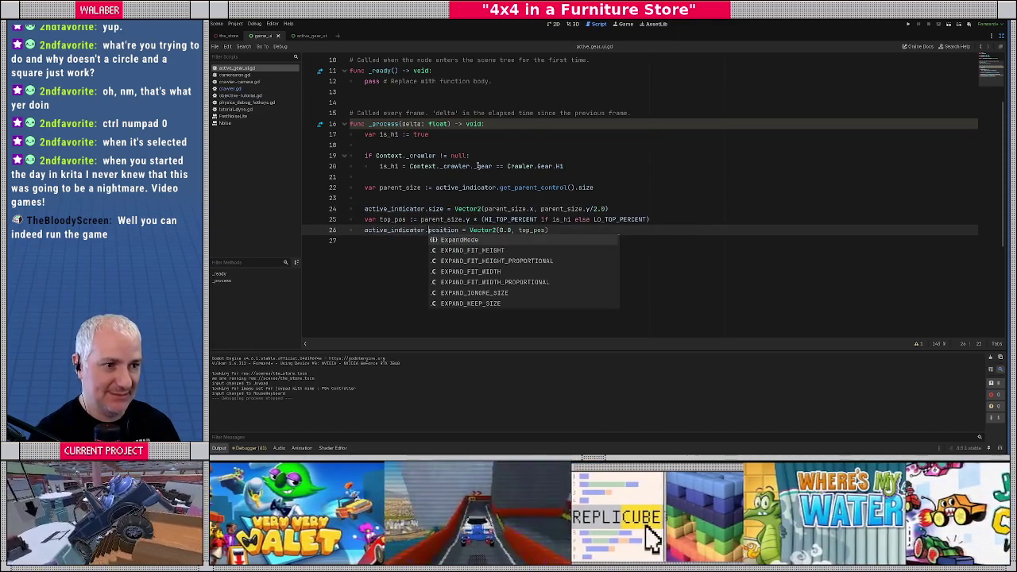
left_click(541, 140)
key("F5")
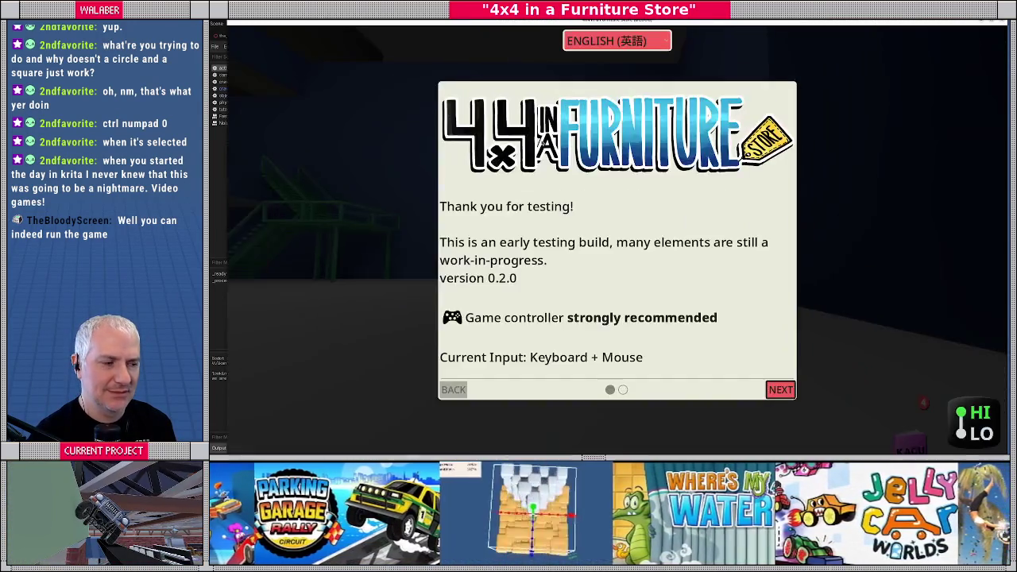
Skip the intro, shift the jeep into LO gear with G, then quit back to the editor.
key("Return")
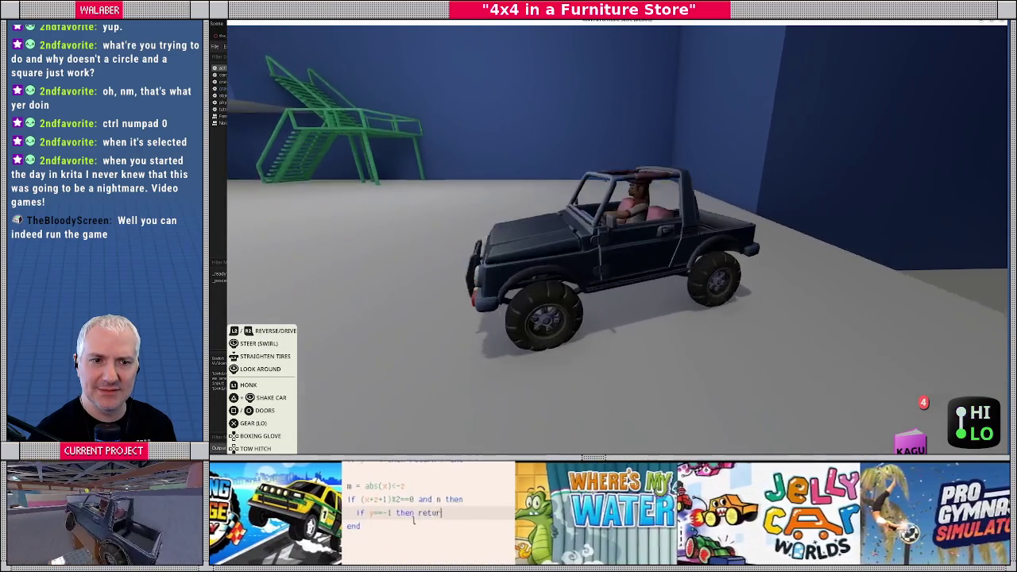
key("g")
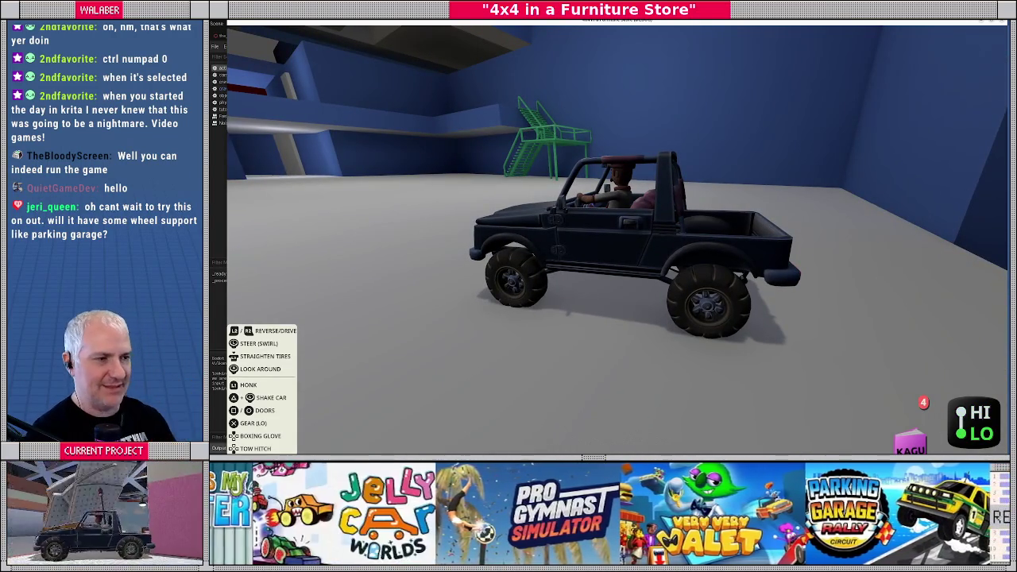
key("Escape")
key("F8")
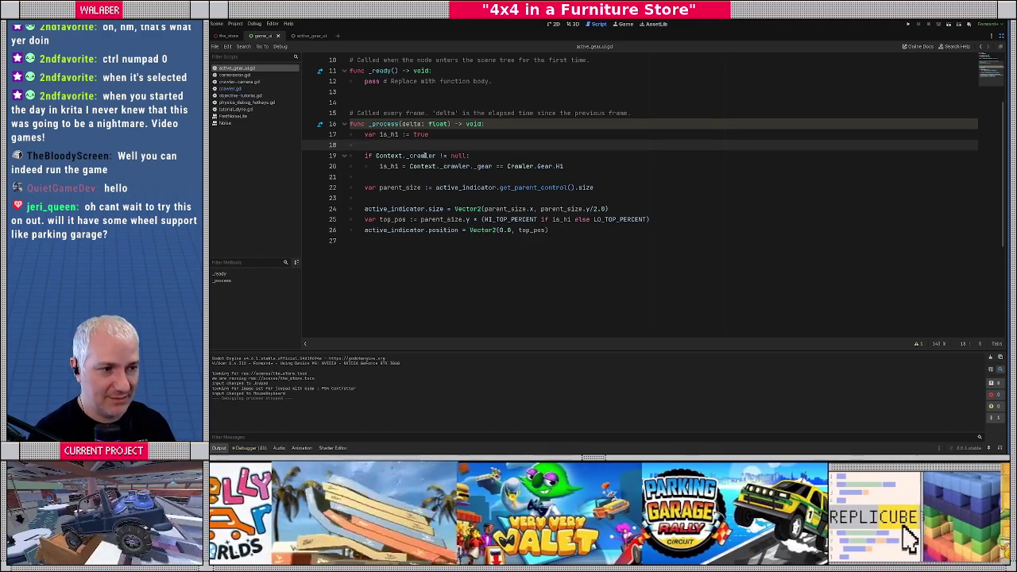
Restore the docks and show game_ui in the 2D canvas, zoomed in near the CatalogUIPrompt node.
left_click(388, 97)
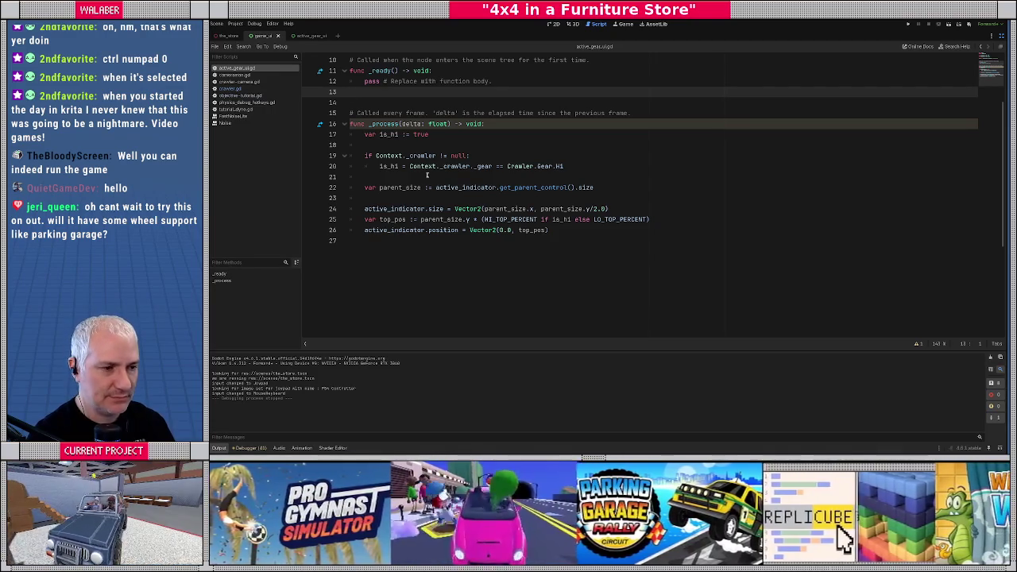
left_click(417, 198)
scroll(444, 199, "up", 3)
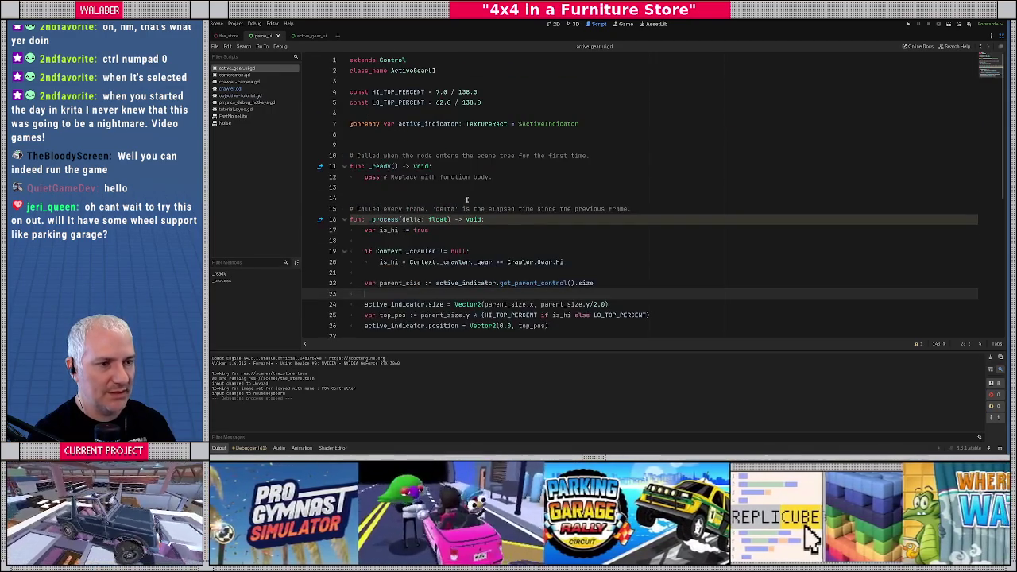
left_click(1001, 37)
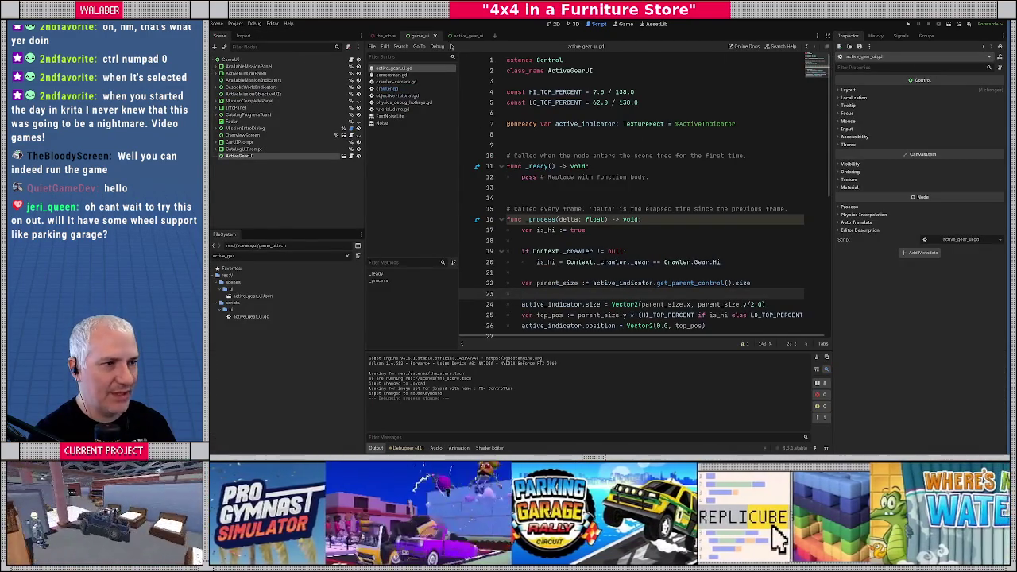
left_click(573, 24)
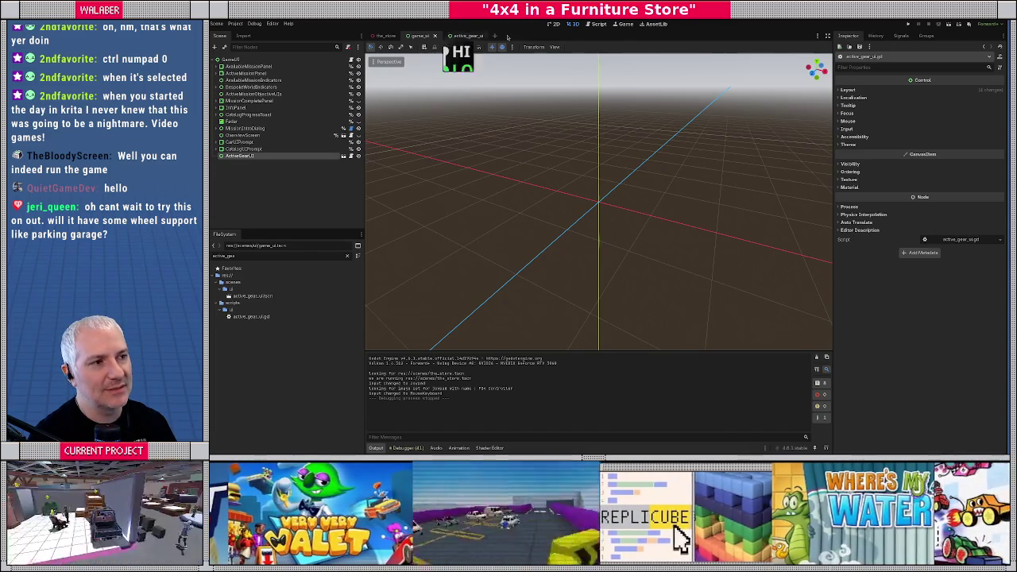
left_click(553, 24)
scroll(704, 293, "up", 5)
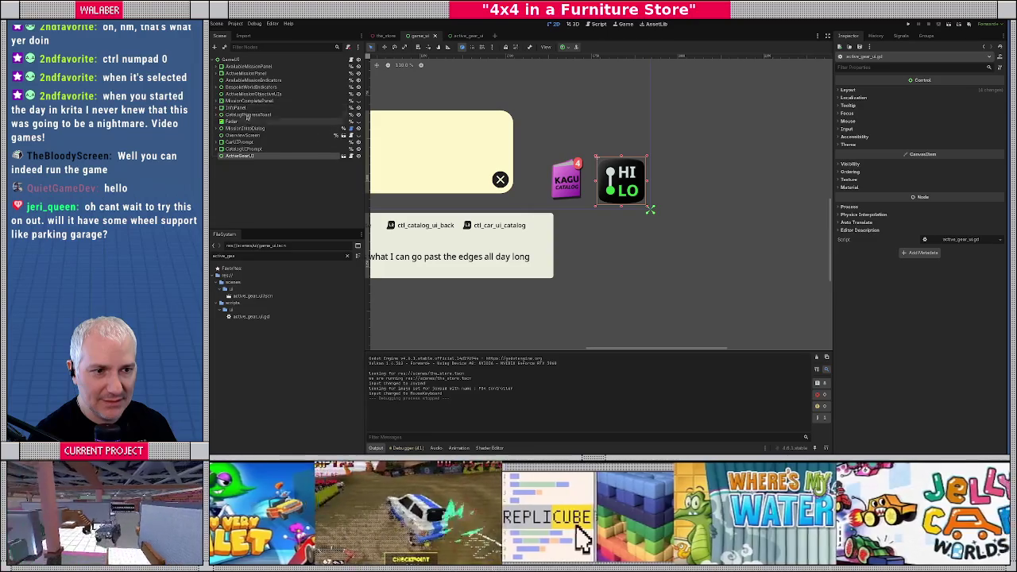
left_click(246, 150)
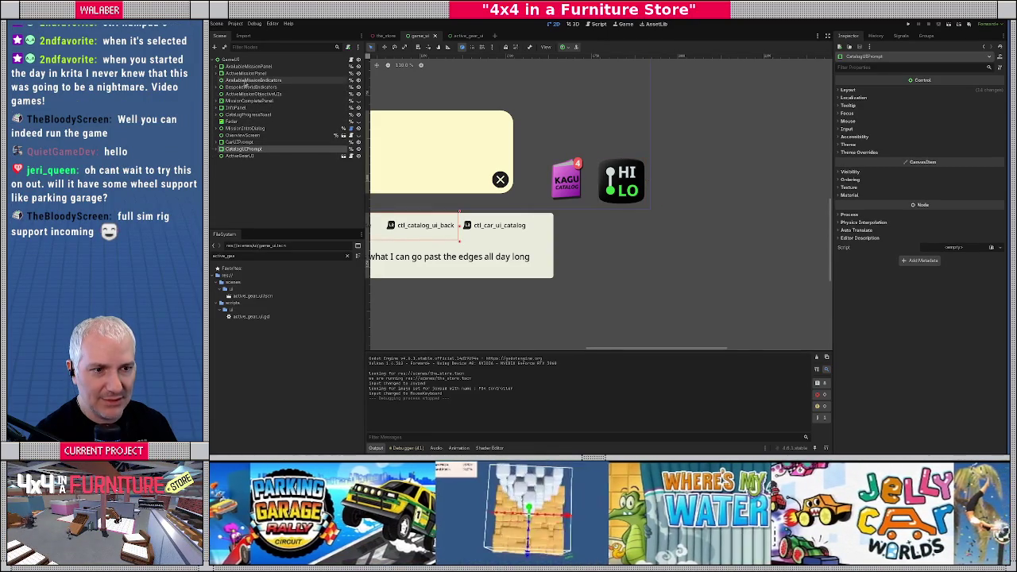
Set the CatalogProgressToast node's anchor preset to Custom.
left_click(246, 115)
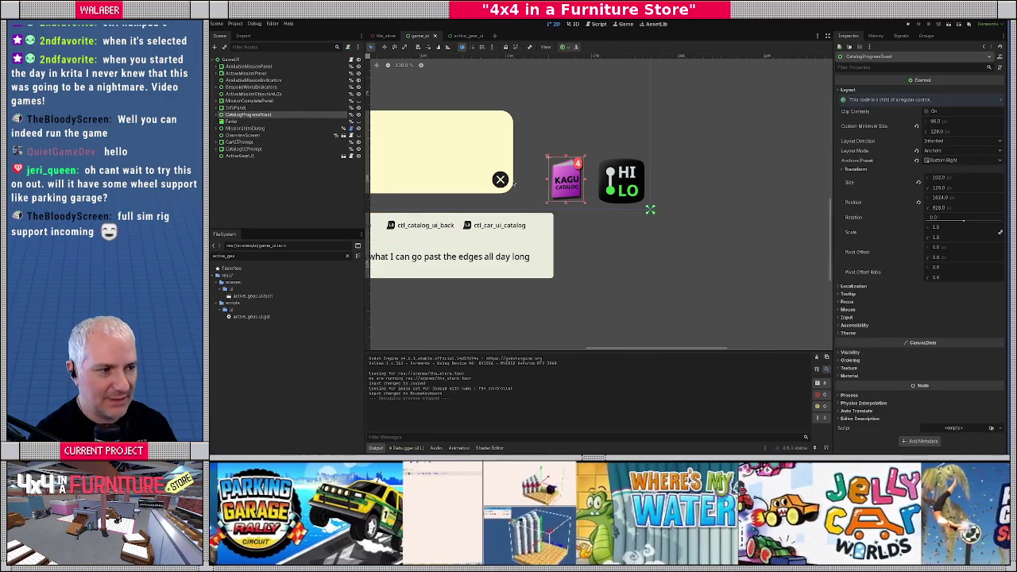
scroll(447, 155, "up", 5)
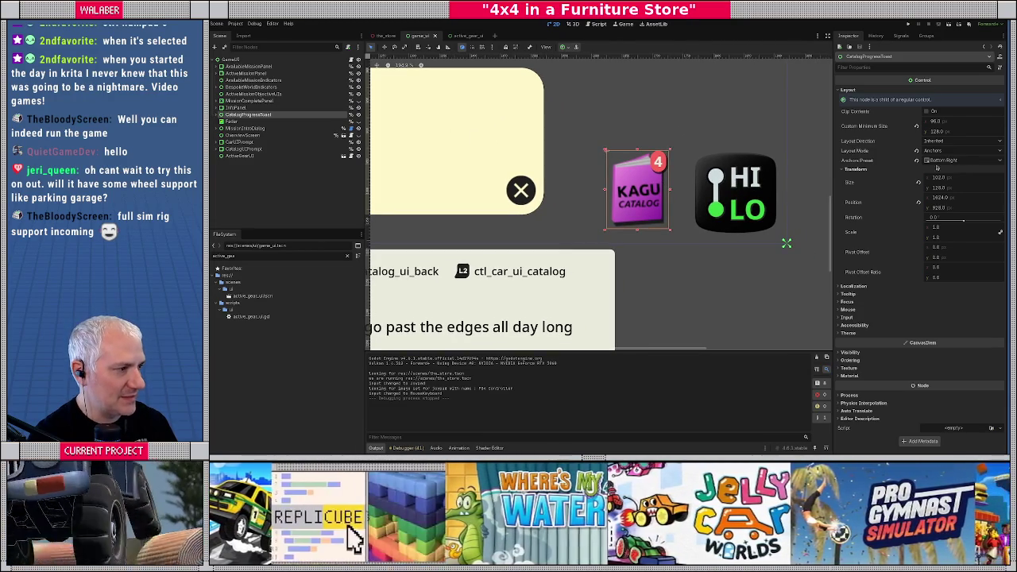
left_click(940, 161)
left_click(949, 171)
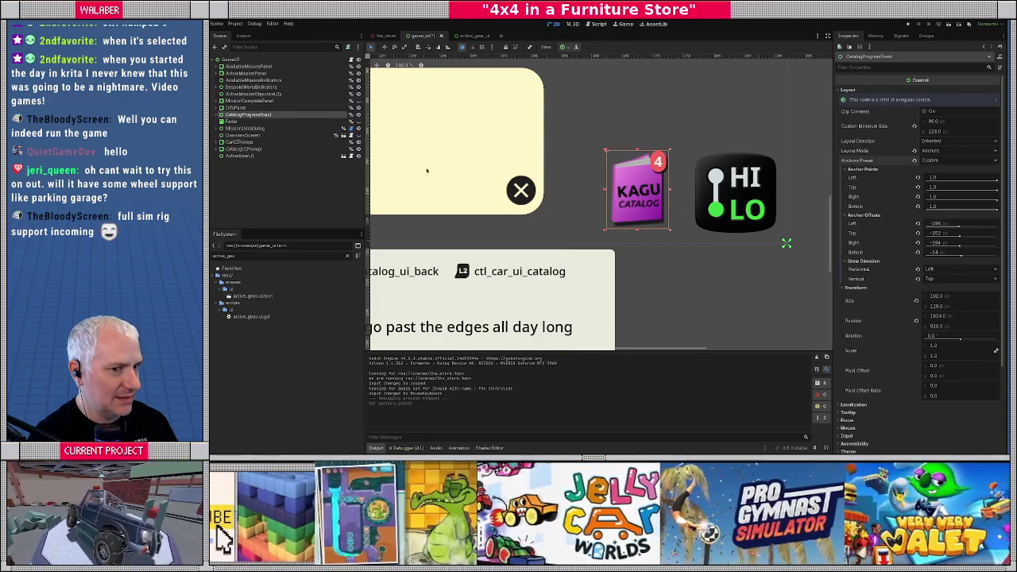
Try a new Top offset on AvailableMissionPanel, undo it, and open game_ui.gd.
scroll(562, 221, "down", 5)
scroll(537, 225, "up", 3)
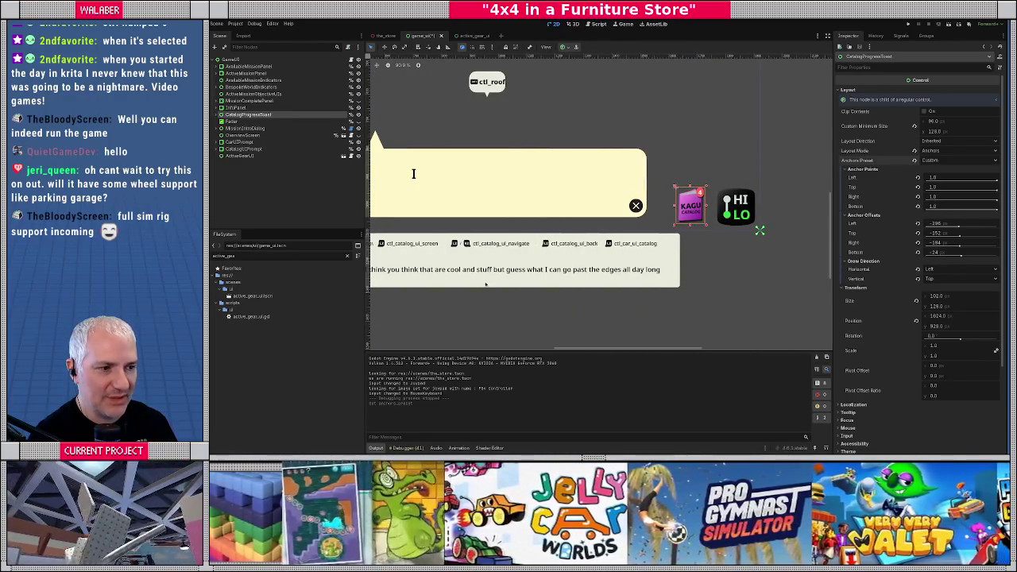
left_click(485, 283)
left_click(241, 67)
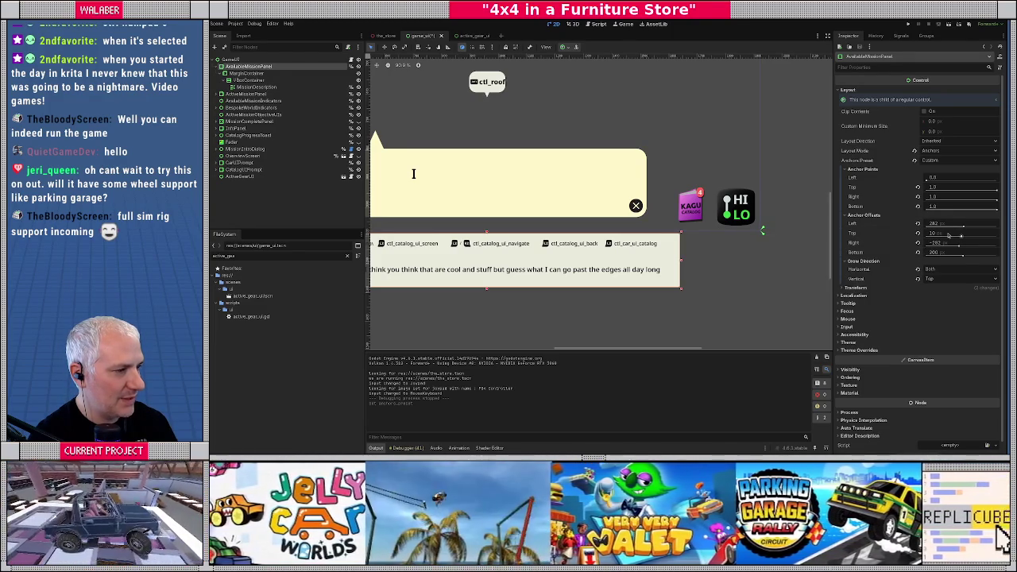
left_click_drag(961, 236, 962, 235)
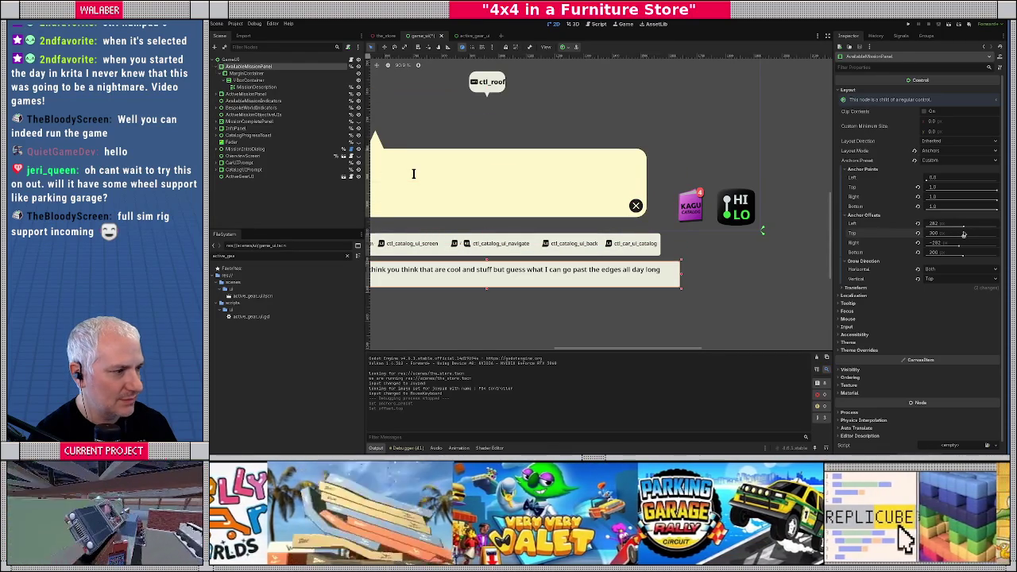
key("ctrl+z")
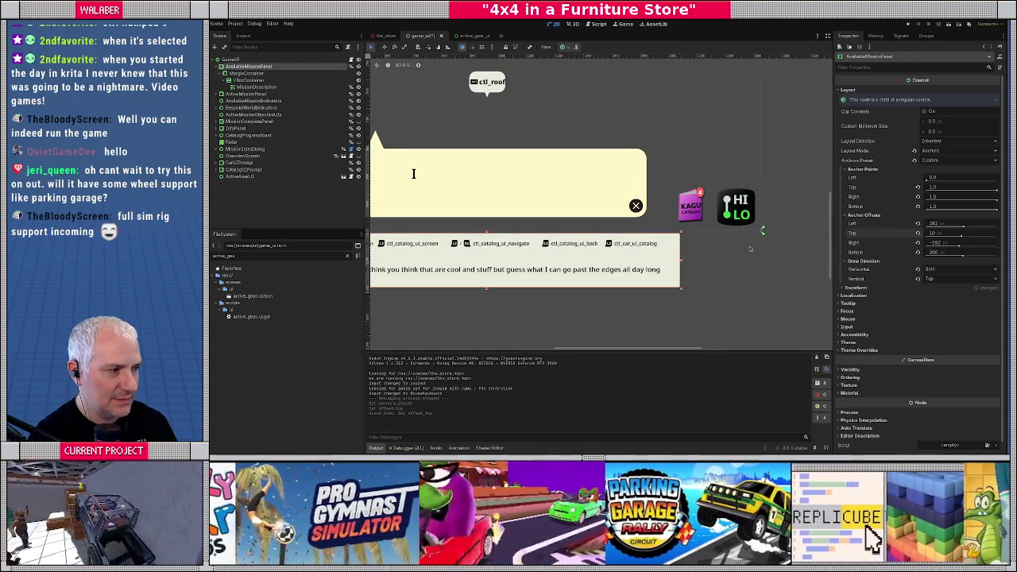
scroll(748, 248, "up", 4)
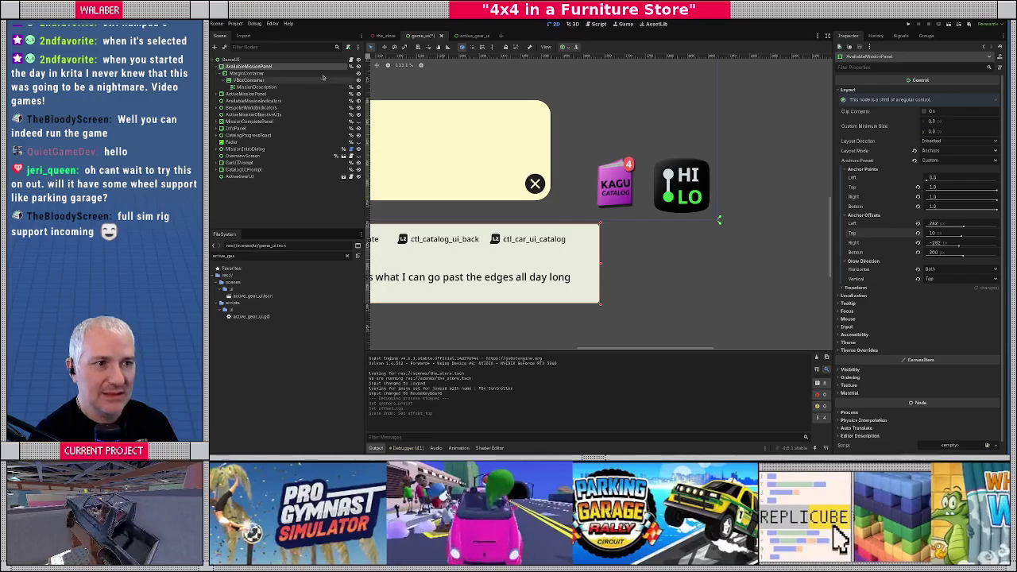
left_click(352, 59)
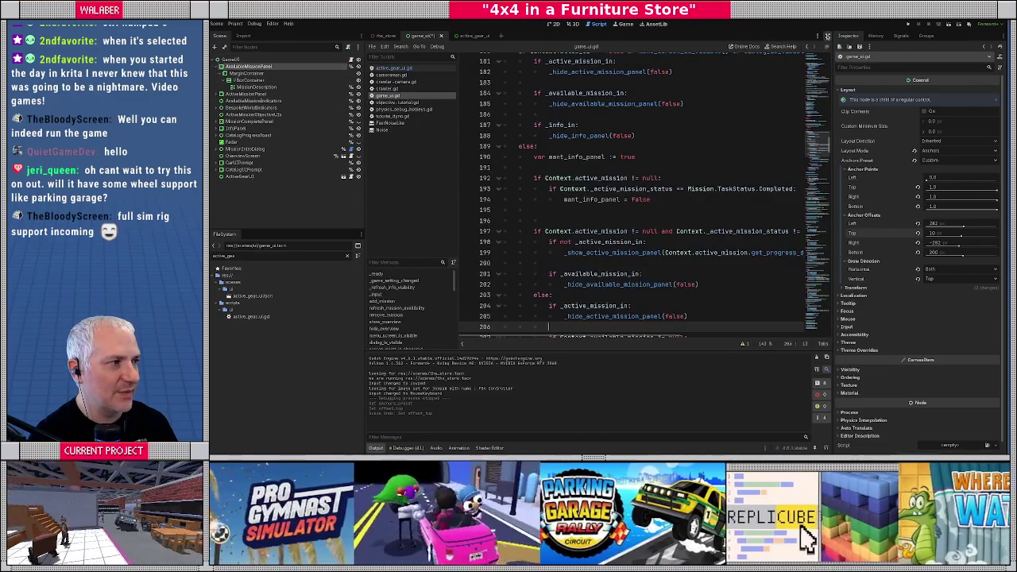
Search game_ui.gd for 'catalog_to' and select the toast property reference on line 473.
key("ctrl+shift+F11")
key("ctrl+f")
type("catalog")
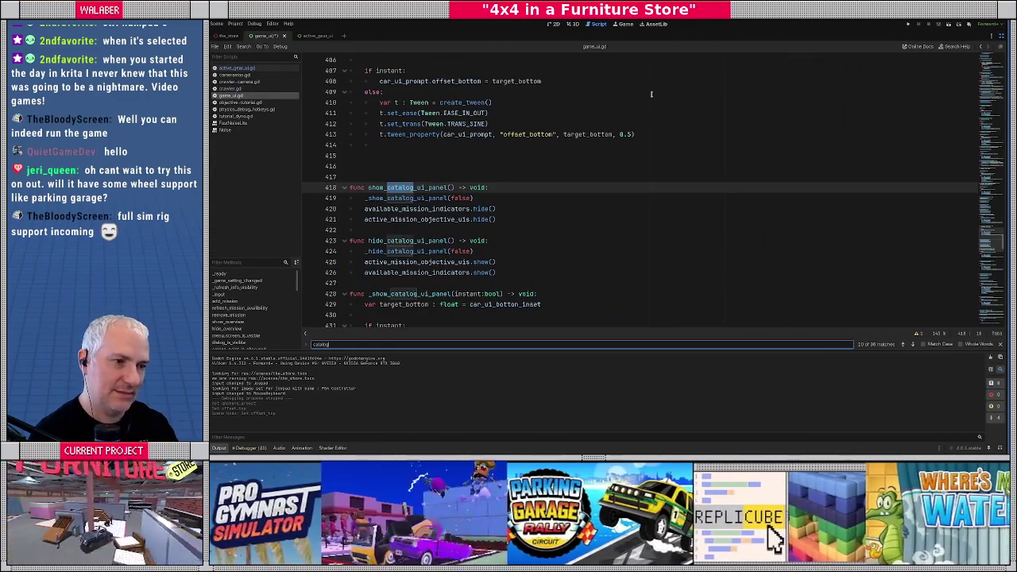
type("_to")
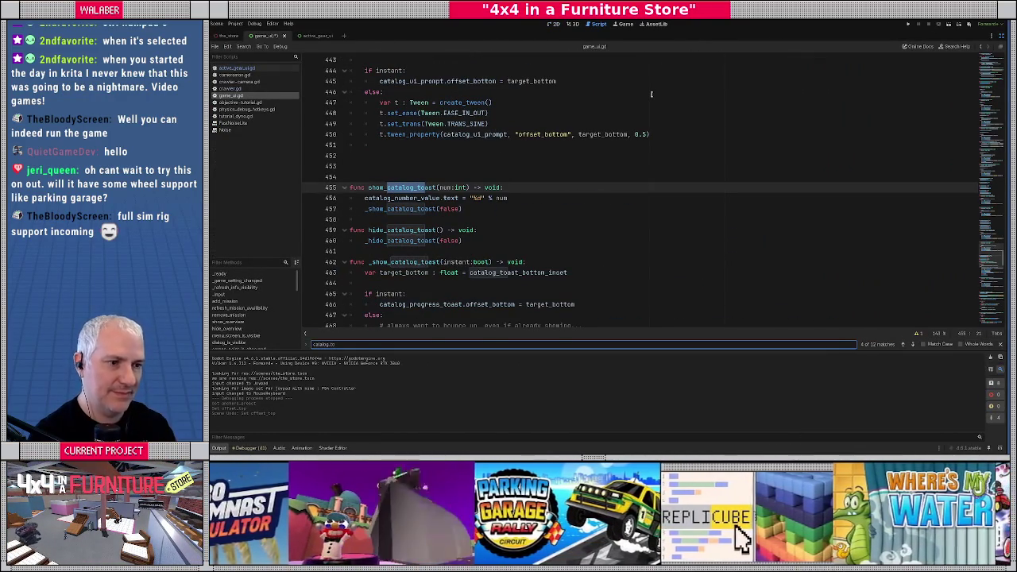
left_click(350, 262)
scroll(424, 193, "down", 2)
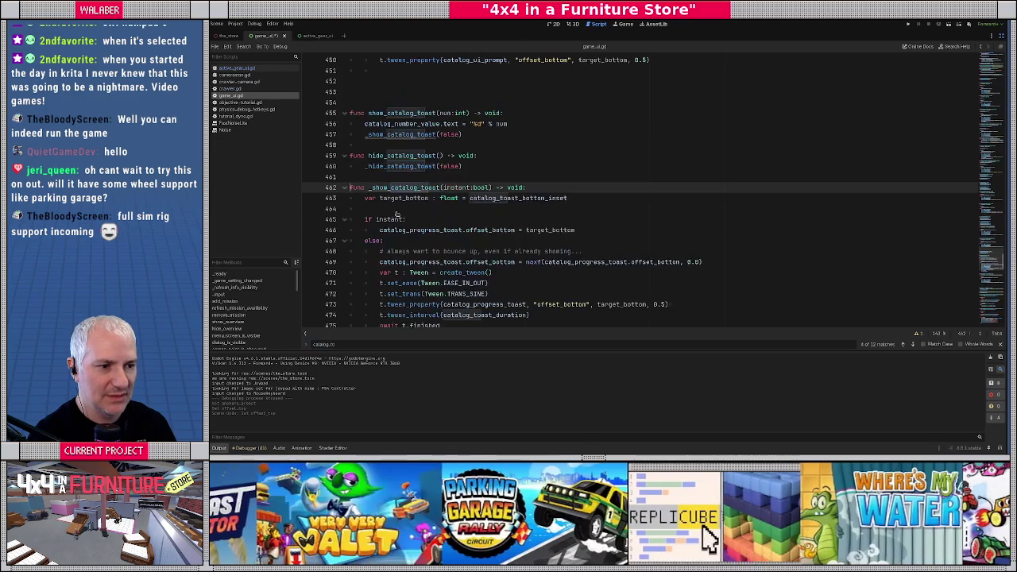
scroll(423, 193, "down", 2)
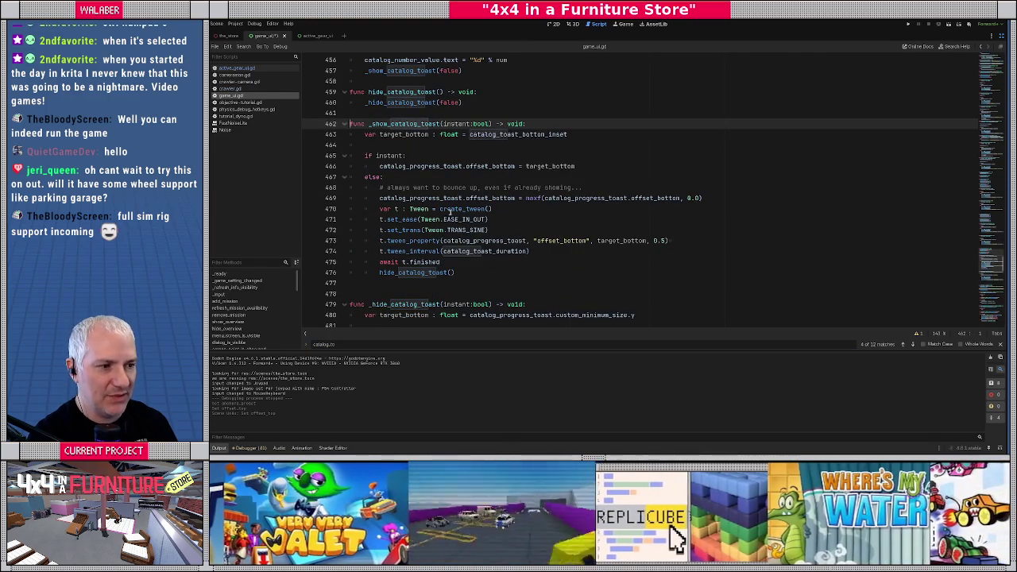
left_click_drag(470, 241, 588, 241)
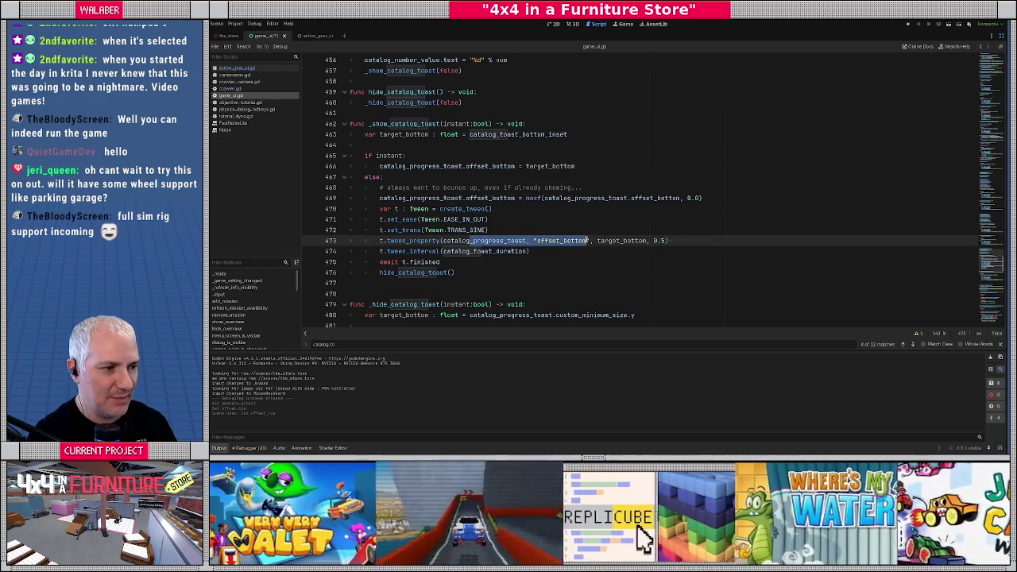
key("alt+Tab")
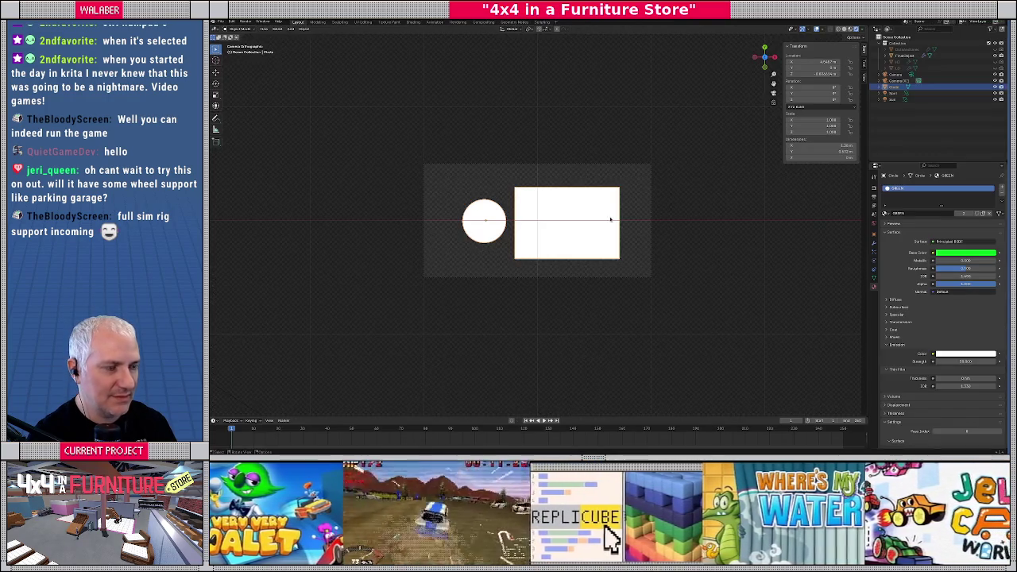
key("alt+Tab")
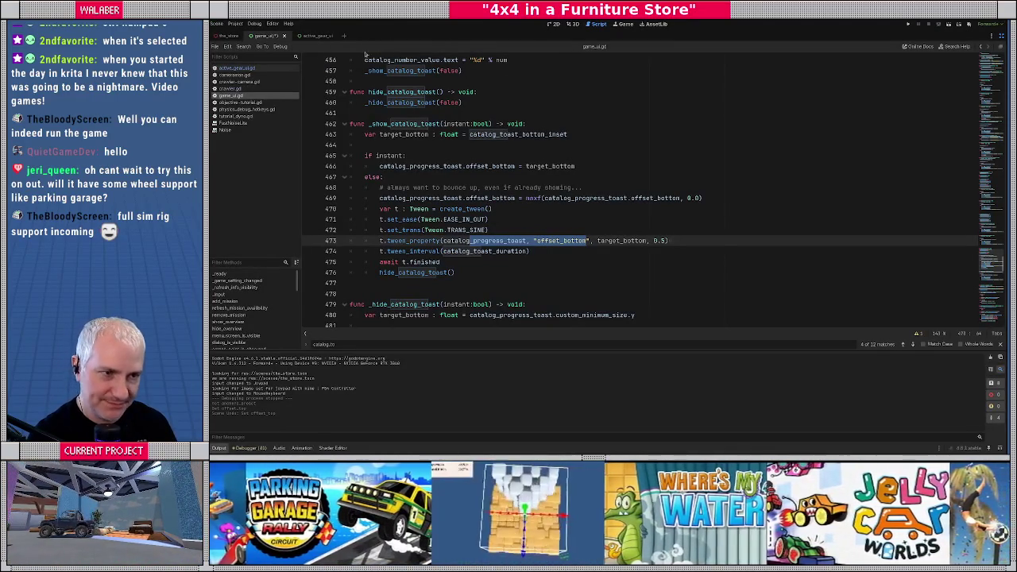
Jump to the catalog_toast_bottom_inset definition, then switch to the 2D view.
left_click(479, 157)
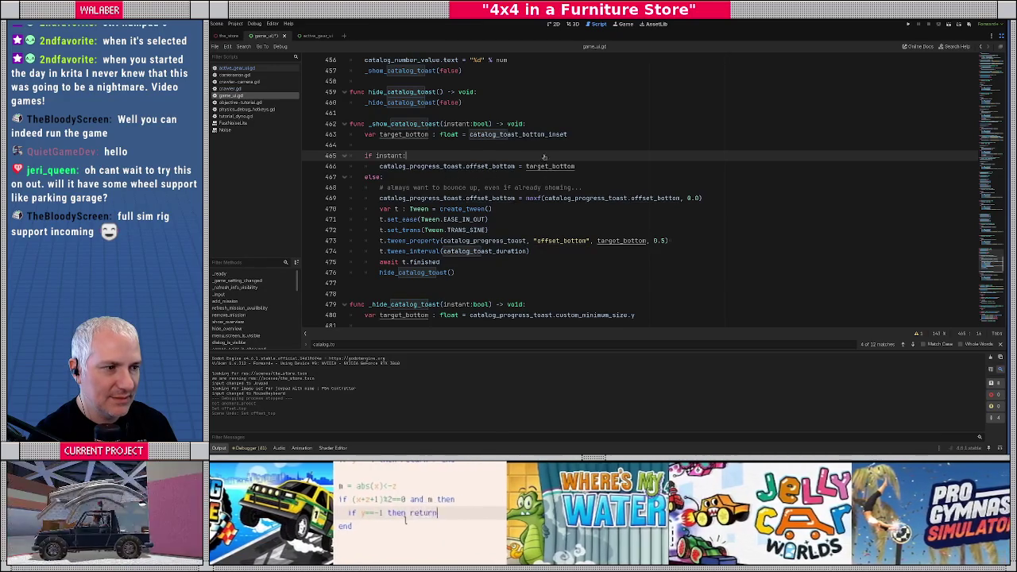
left_click(523, 135, "ctrl")
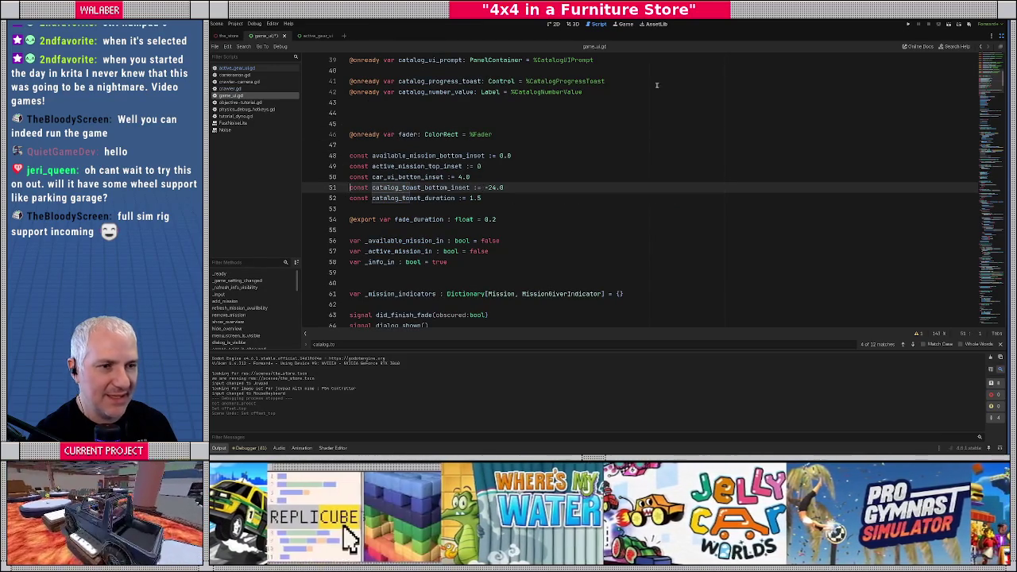
key("ctrl+F1")
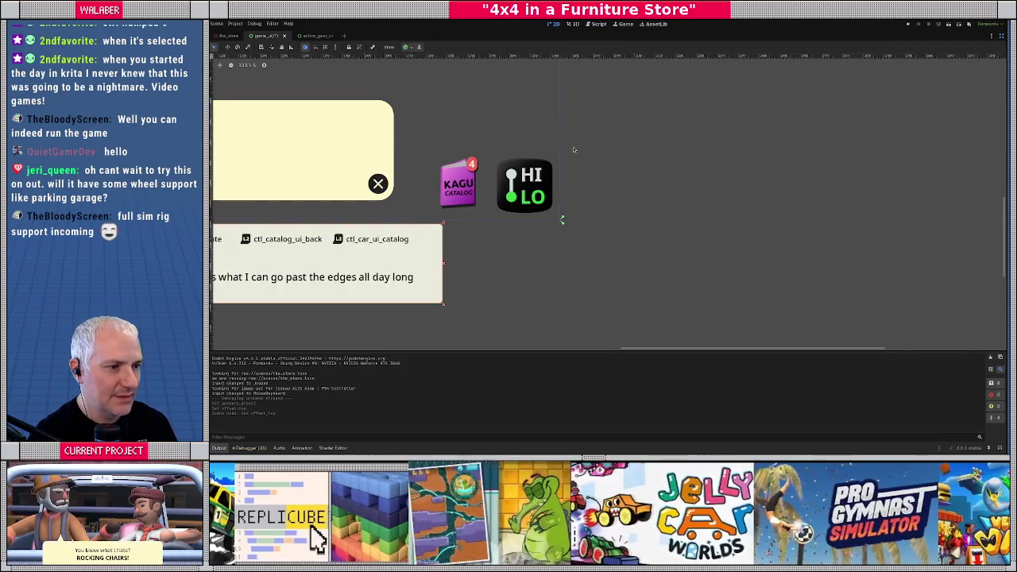
Select CatalogProgressToast, try a -44 bottom offset, then set it back to -24.
scroll(568, 208, "down", 2)
left_click(996, 36)
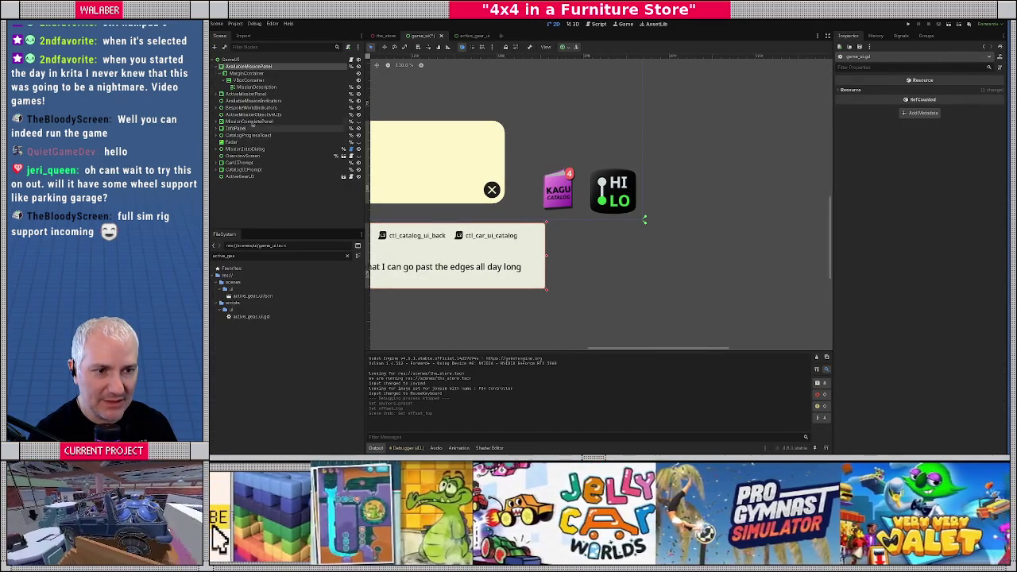
left_click(248, 135)
scroll(556, 216, "up", 1)
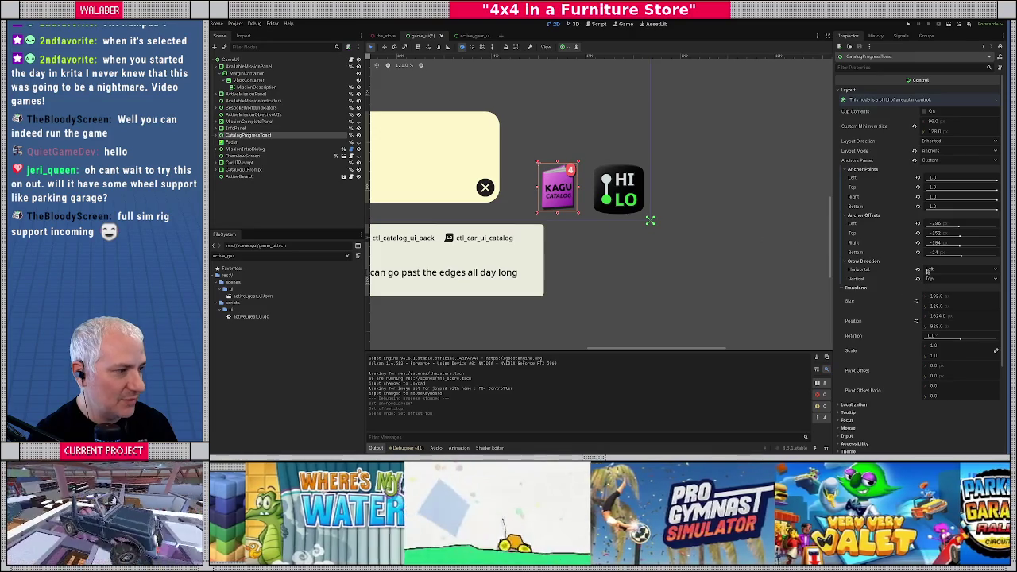
mouse_move(960, 255)
left_mouse_down()
mouse_move(935, 255)
mouse_move(961, 258)
left_mouse_up()
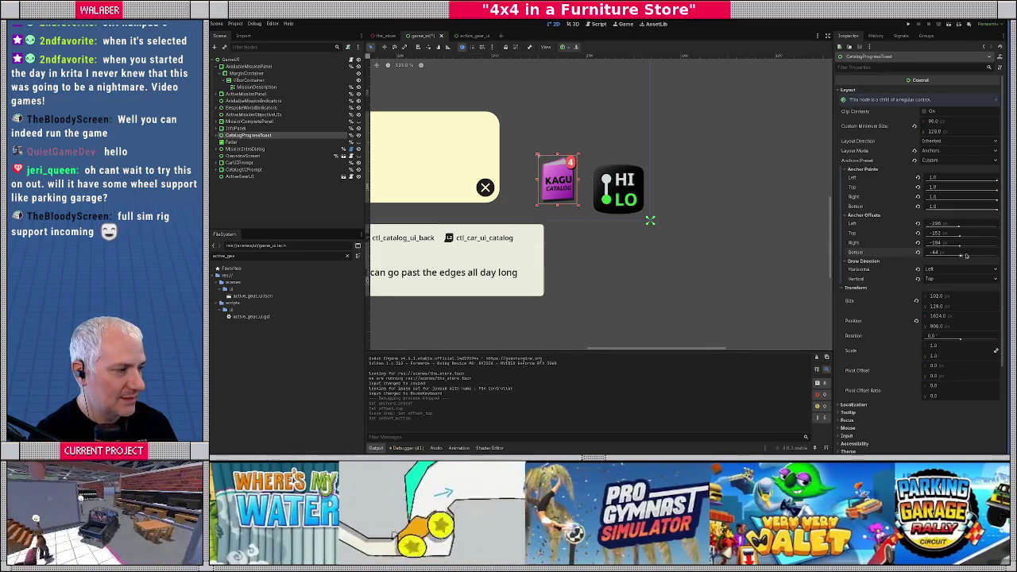
left_click(970, 255)
type("-24")
key("Return")
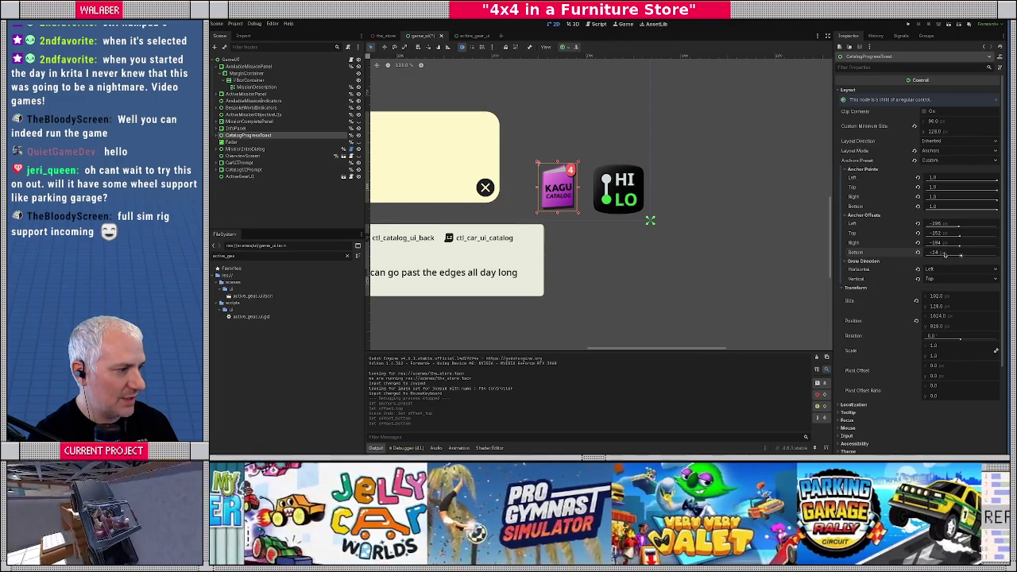
Experiment with the toast's top and bottom offsets, undoing changes, and set top to 24.
left_click_drag(947, 253, 977, 254)
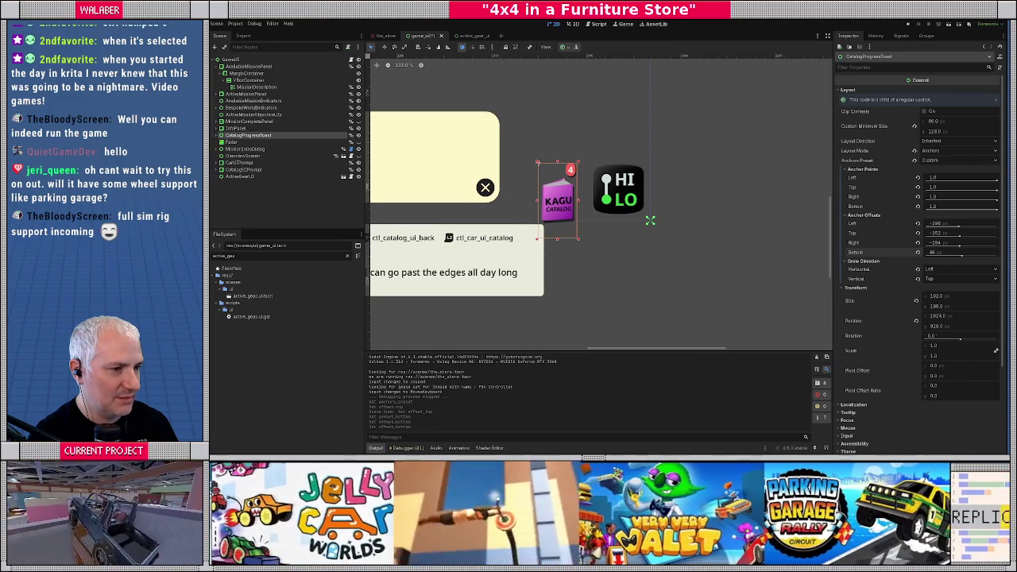
key("ctrl+z")
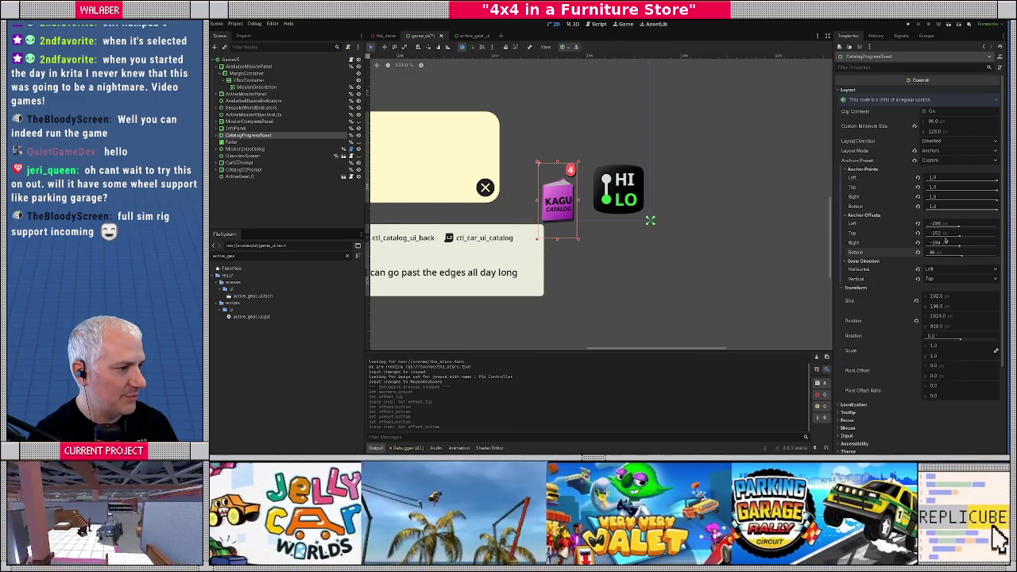
left_click_drag(951, 236, 960, 239)
key("ctrl+z")
key("ctrl+z")
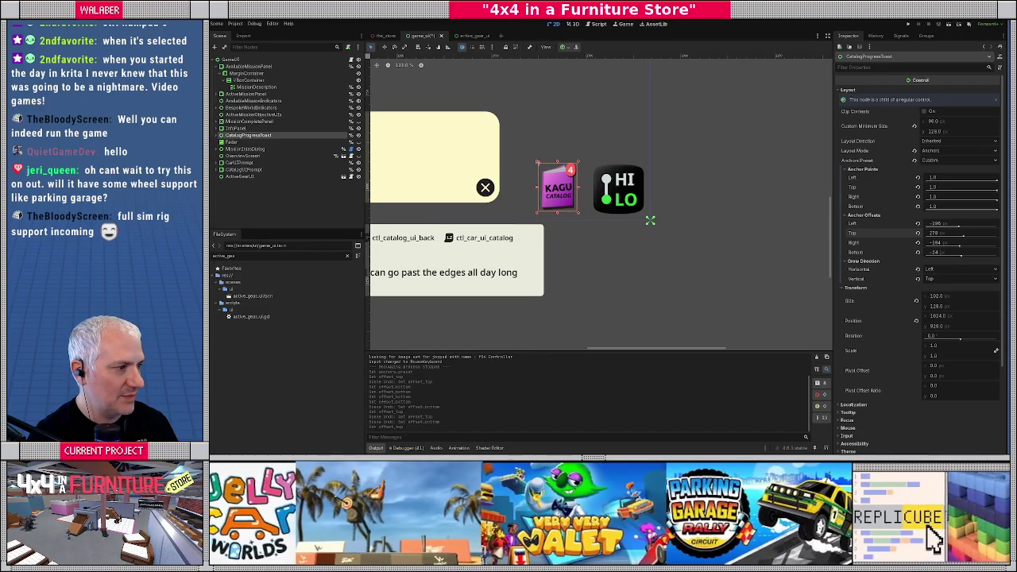
left_click_drag(952, 252, 958, 253)
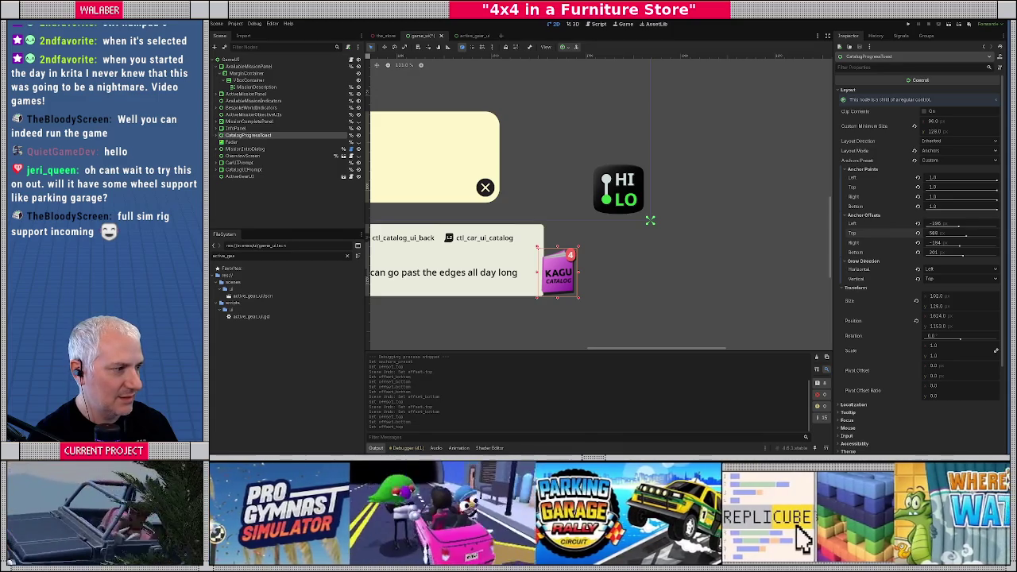
left_click_drag(952, 233, 939, 233)
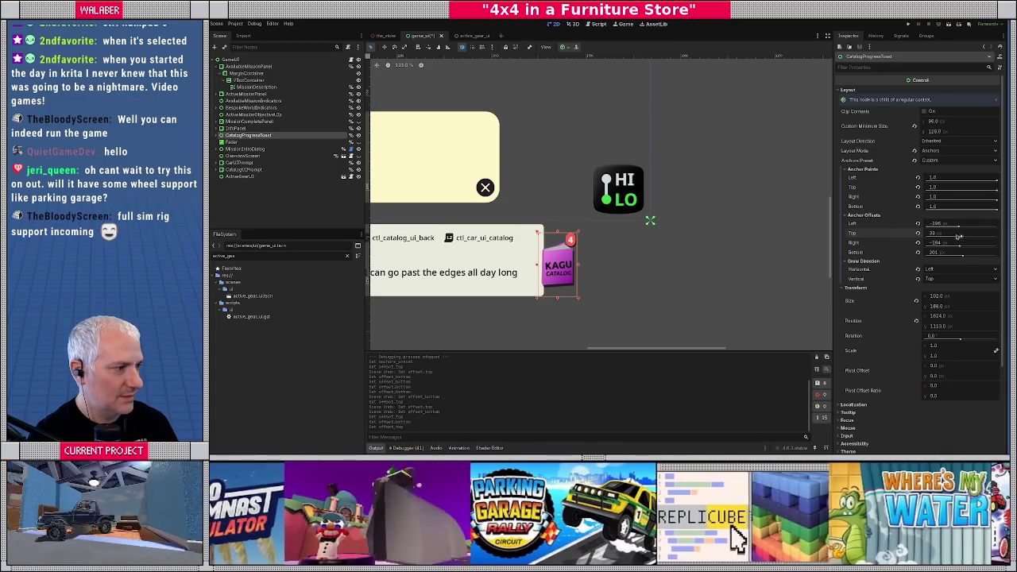
left_click(945, 232)
type("24")
key("Return")
Set the toast's bottom offset to 24, then settle it at -24.
mouse_move(948, 253)
left_mouse_down()
mouse_move(932, 253)
mouse_move(950, 252)
left_mouse_up()
left_click(950, 253)
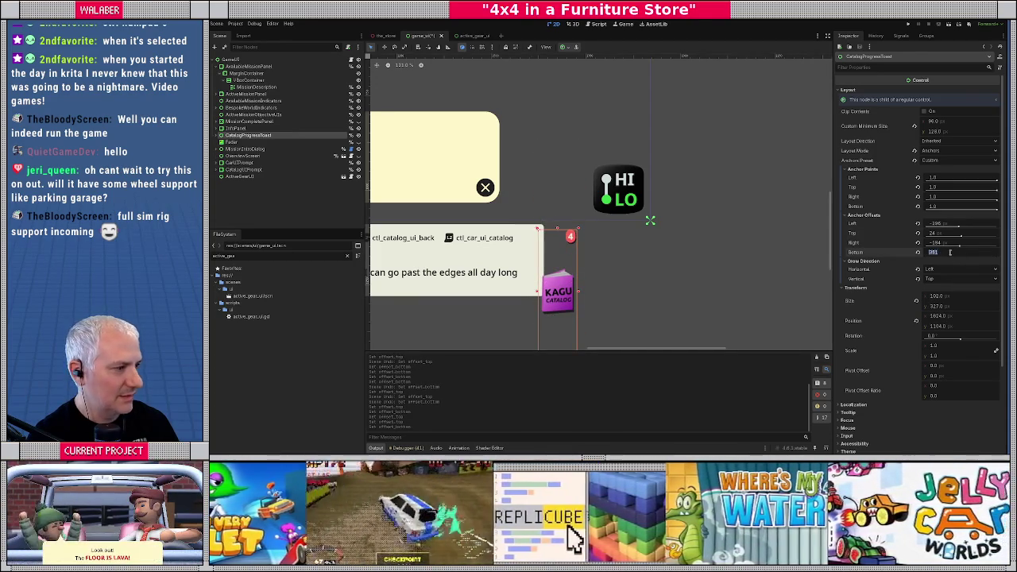
type("24")
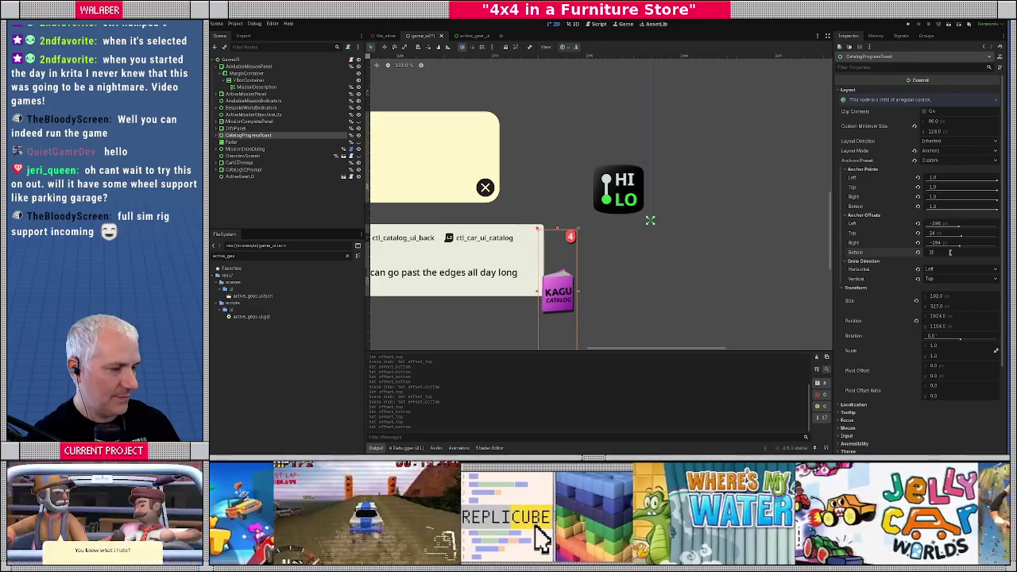
key("Return")
left_click(936, 254)
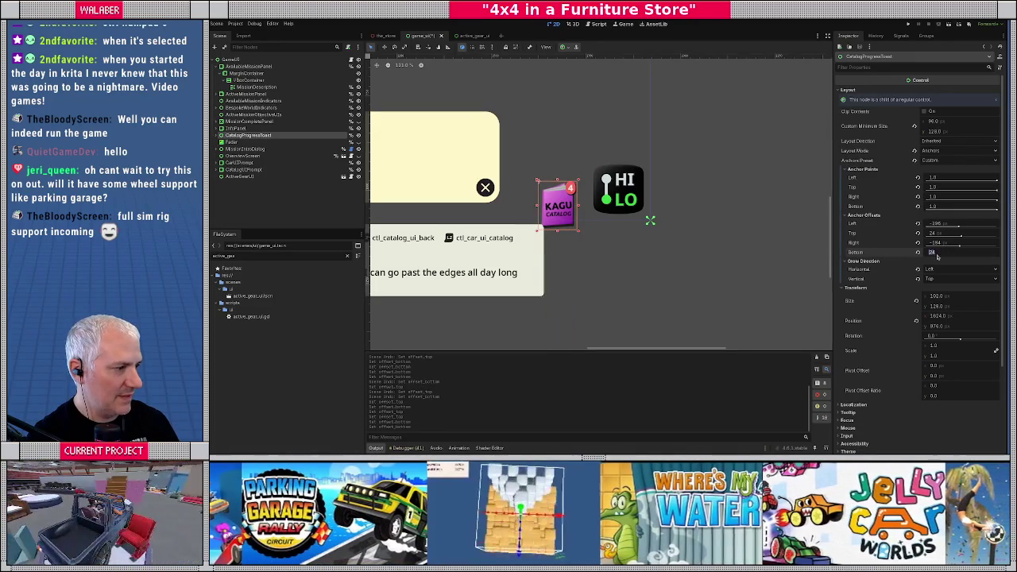
type("-24")
key("Return")
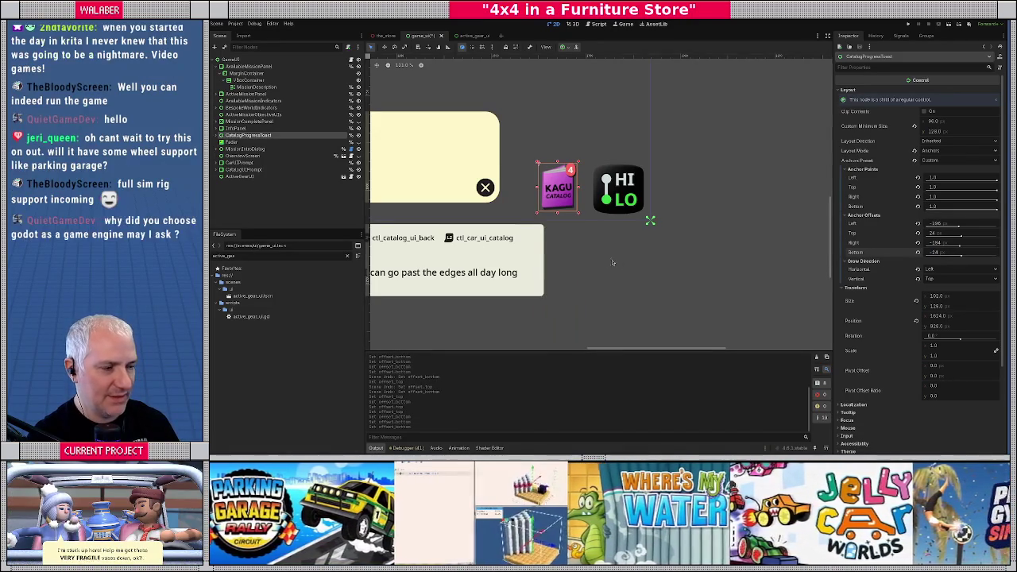
Save the game UI scene and run the game.
scroll(620, 252, "down", 1)
scroll(620, 251, "left", 1)
key("ctrl+s")
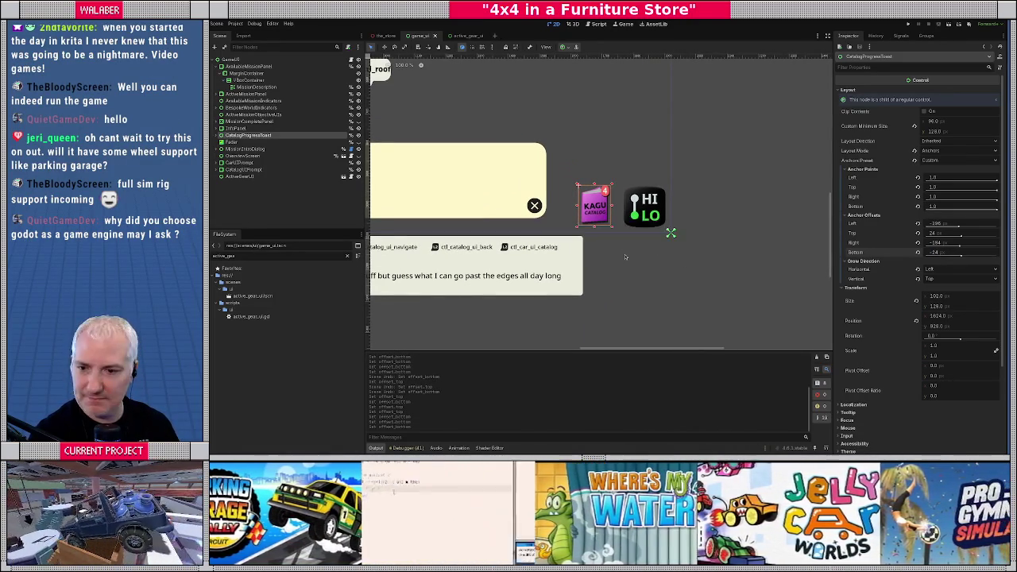
key("F5")
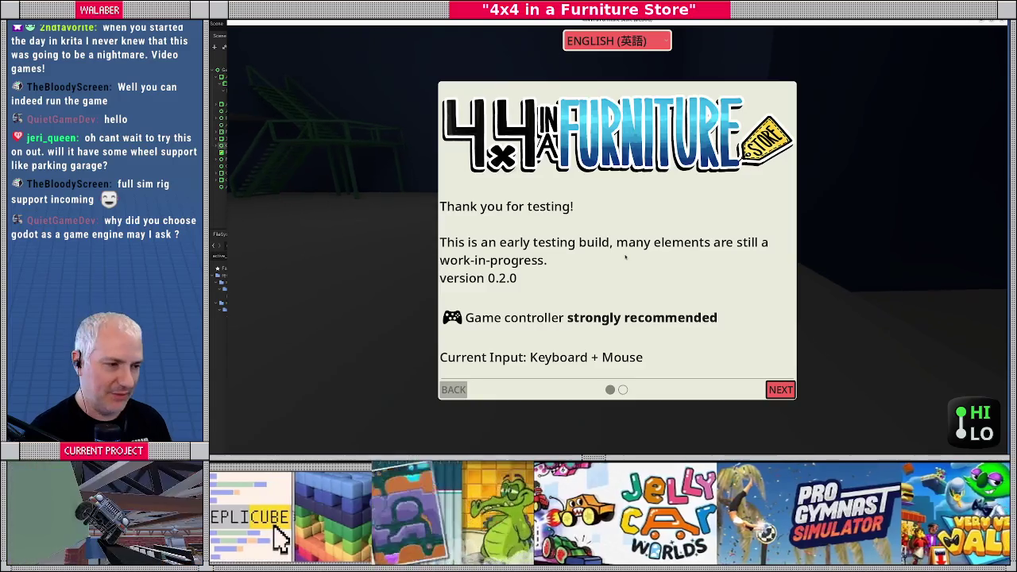
key("Escape")
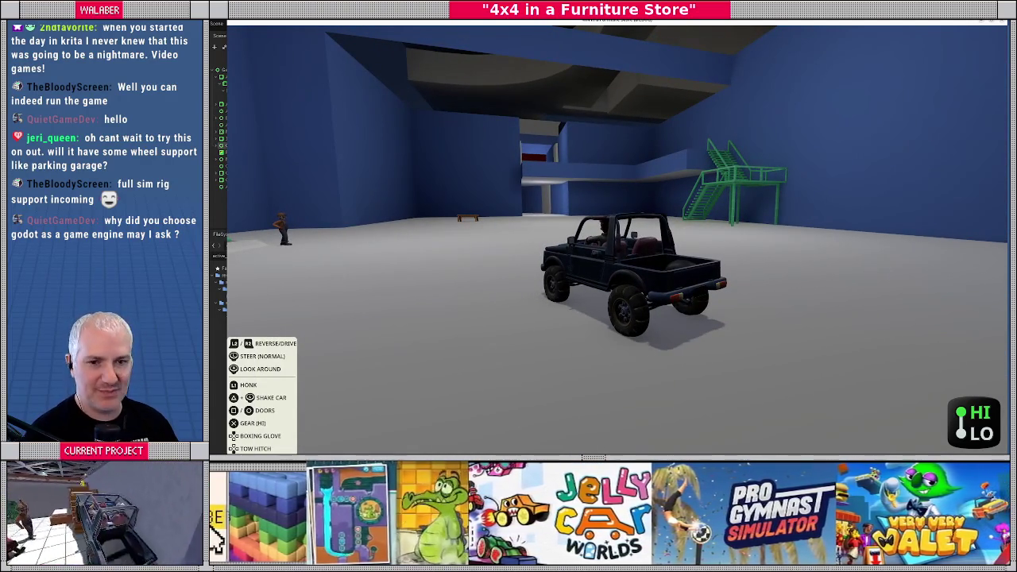
key("F8")
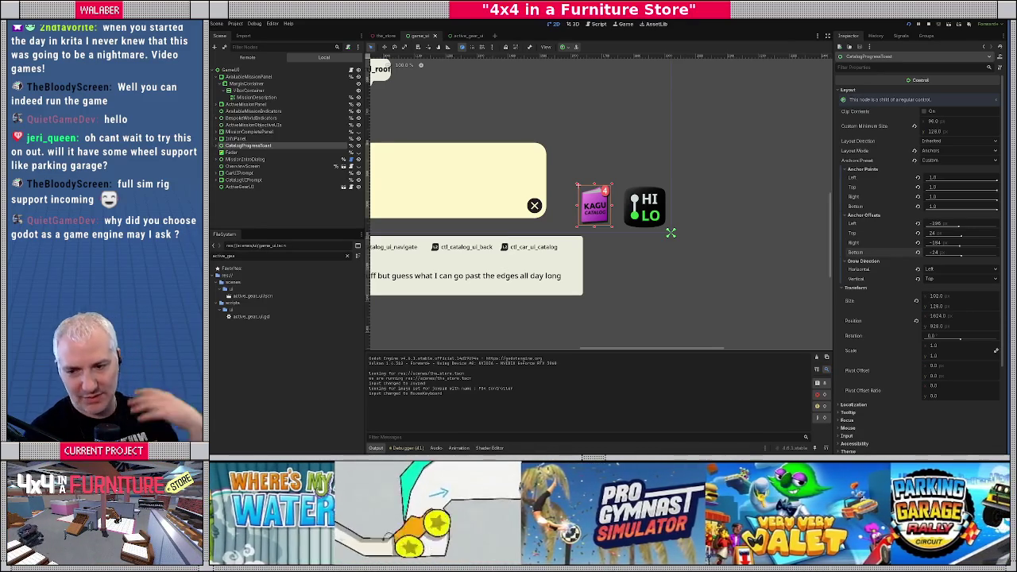
key("F5")
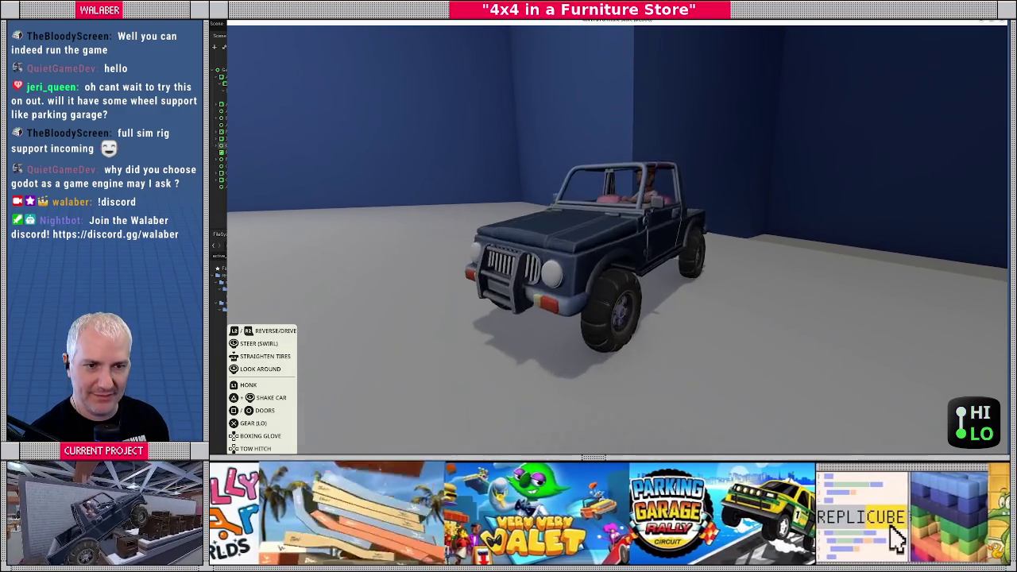
key("Escape")
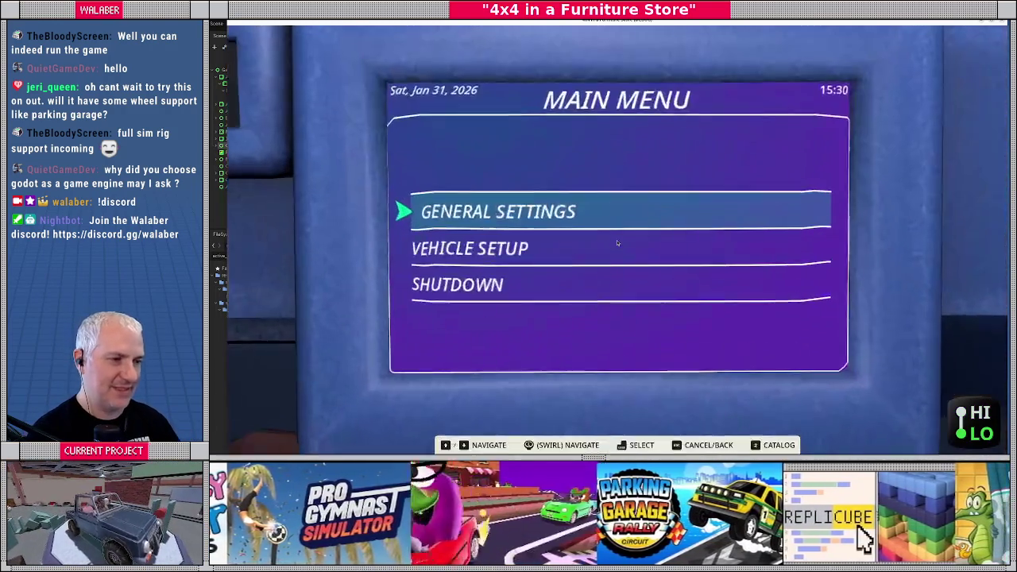
key("F8")
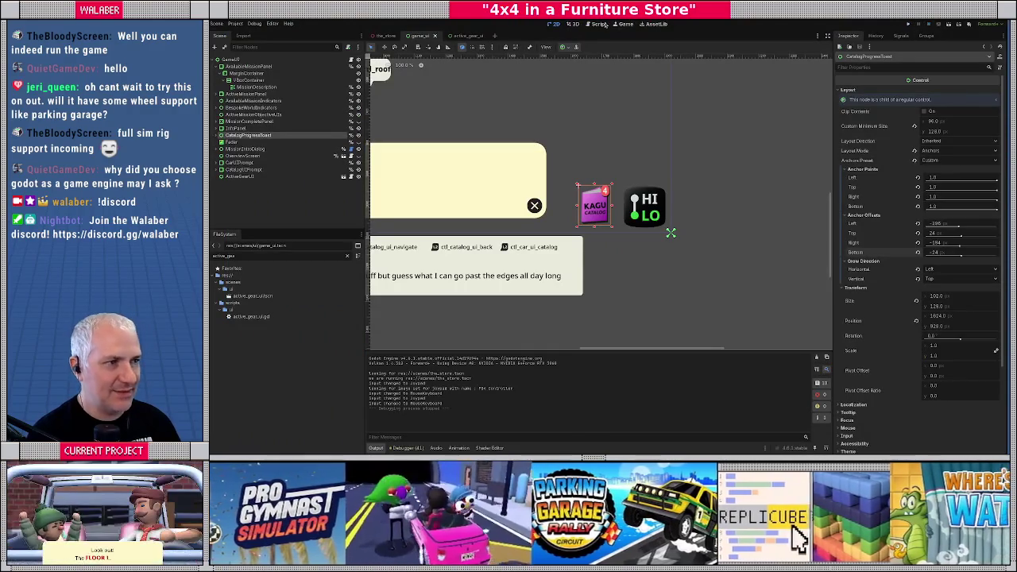
Close the Mouse and FastNoiseLite help pages in the script editor.
left_click(597, 25)
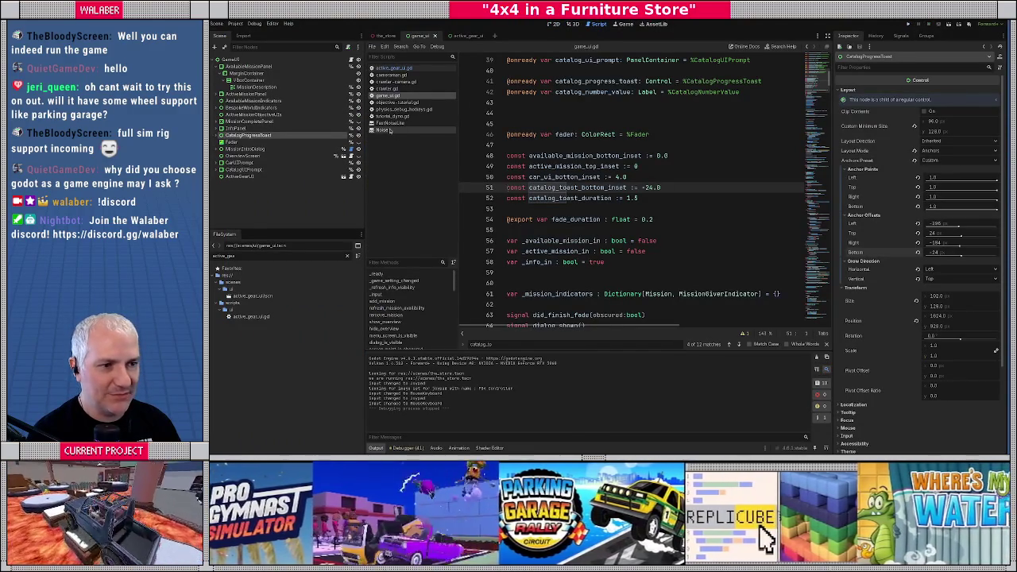
left_click(386, 130)
middle_click(386, 130)
left_click(383, 124)
middle_click(382, 124)
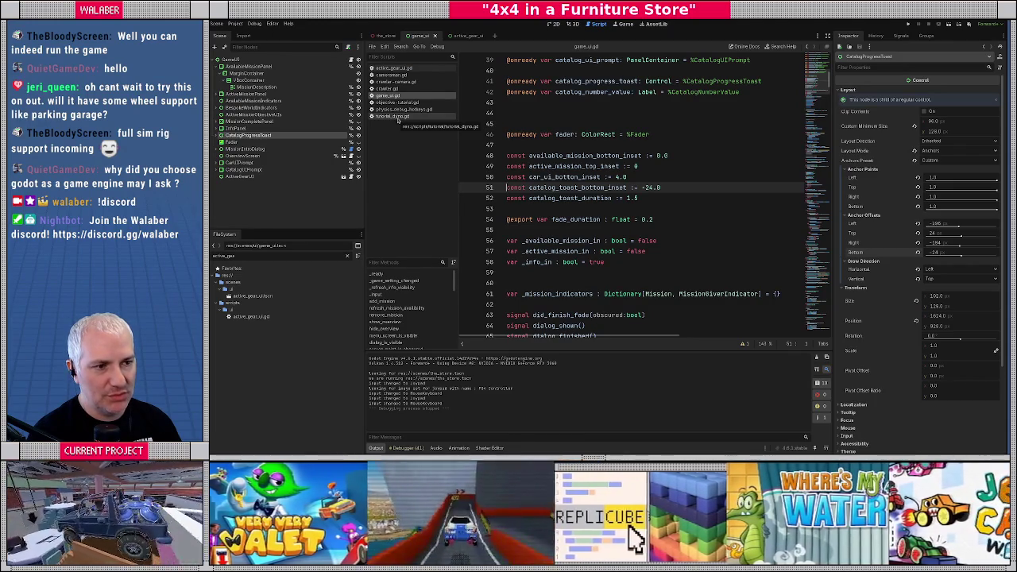
Open ActiveGearUI's script full-width and review _process, is_hi and the top position calculation.
left_click(239, 177)
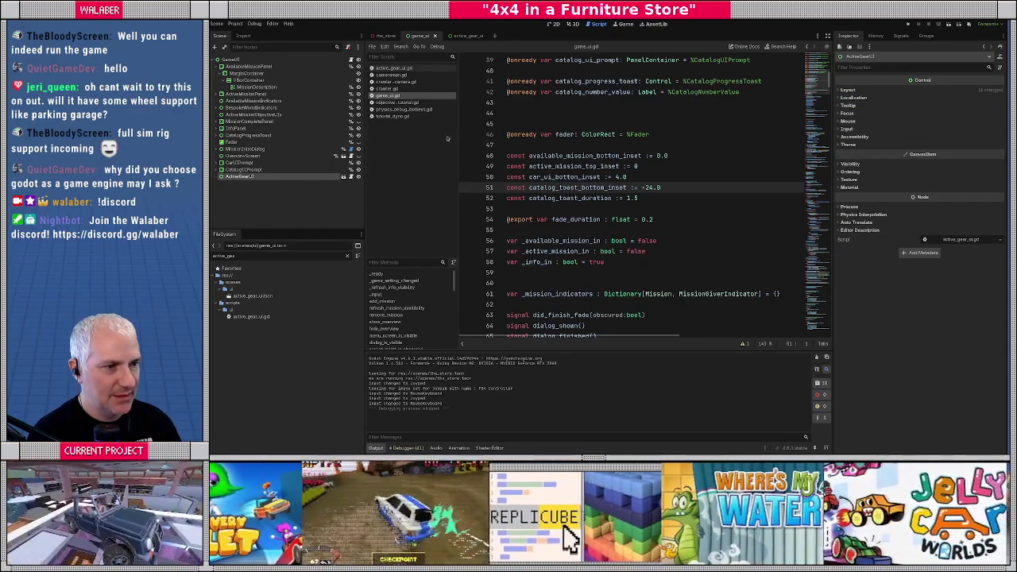
left_click(344, 176)
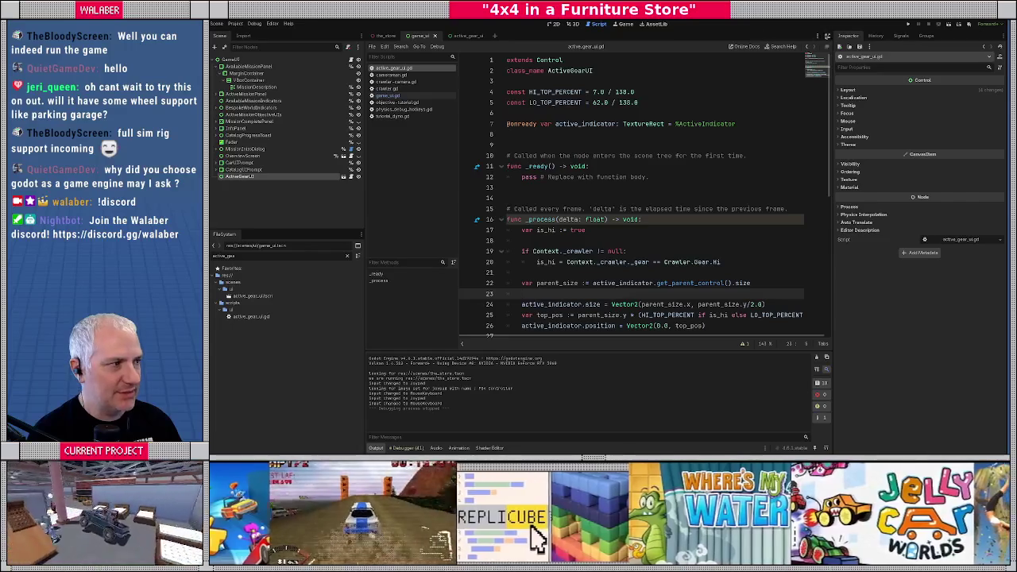
left_click(827, 36)
left_click(394, 135)
scroll(406, 148, "down", 1)
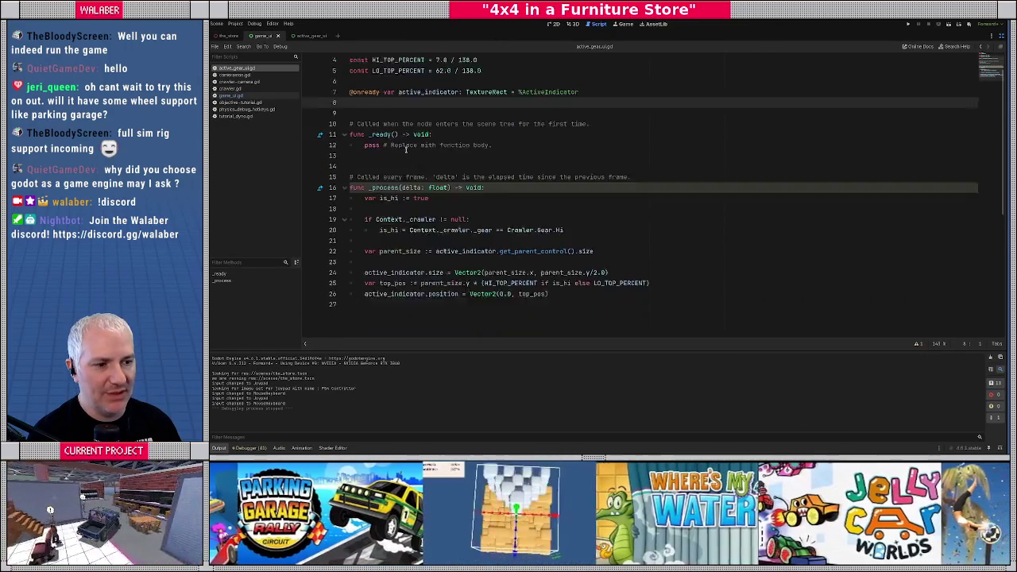
scroll(405, 148, "down", 1)
left_click(391, 173)
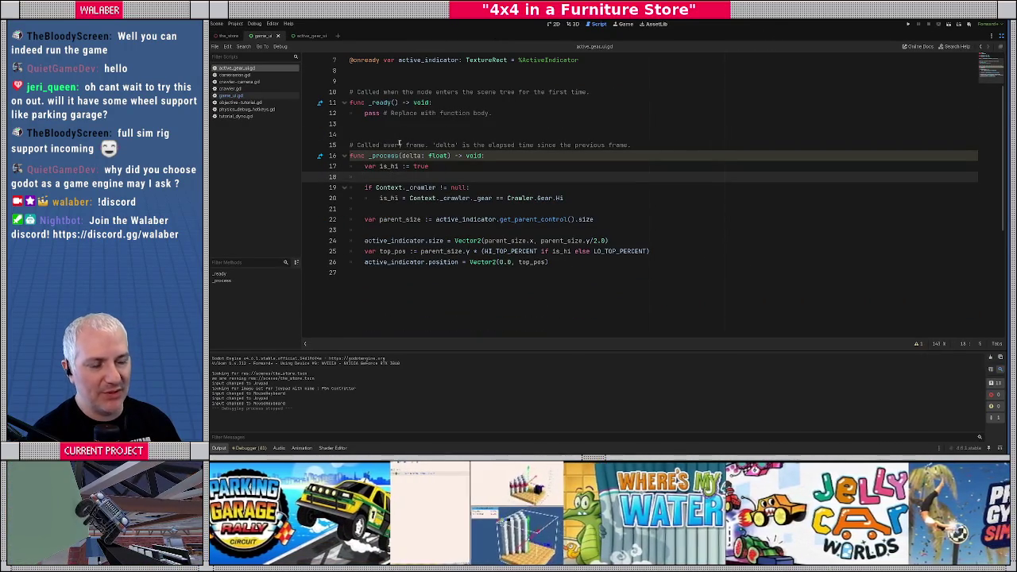
left_click_drag(352, 155, 489, 156)
left_click_drag(365, 166, 430, 167)
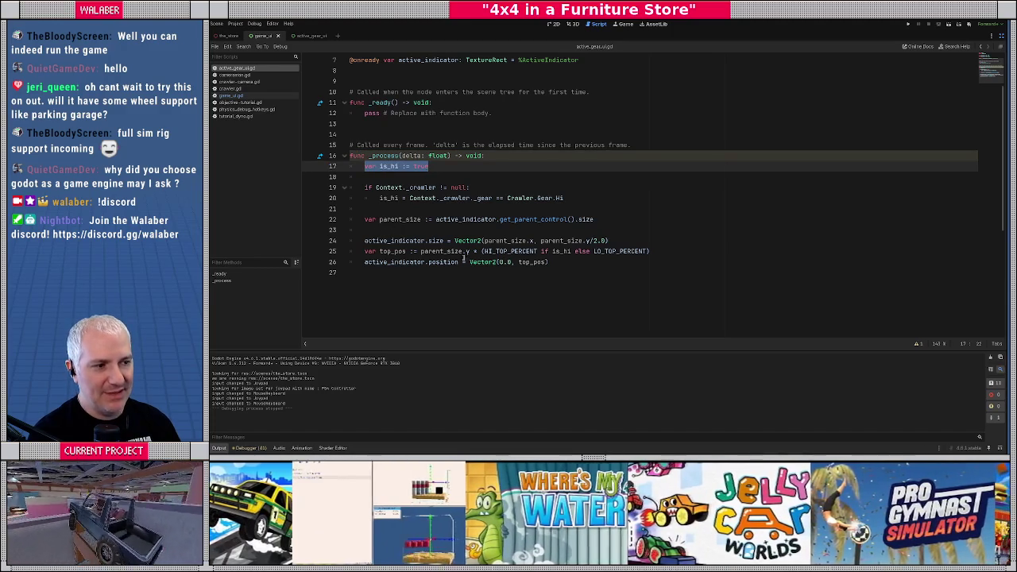
left_click_drag(421, 251, 692, 251)
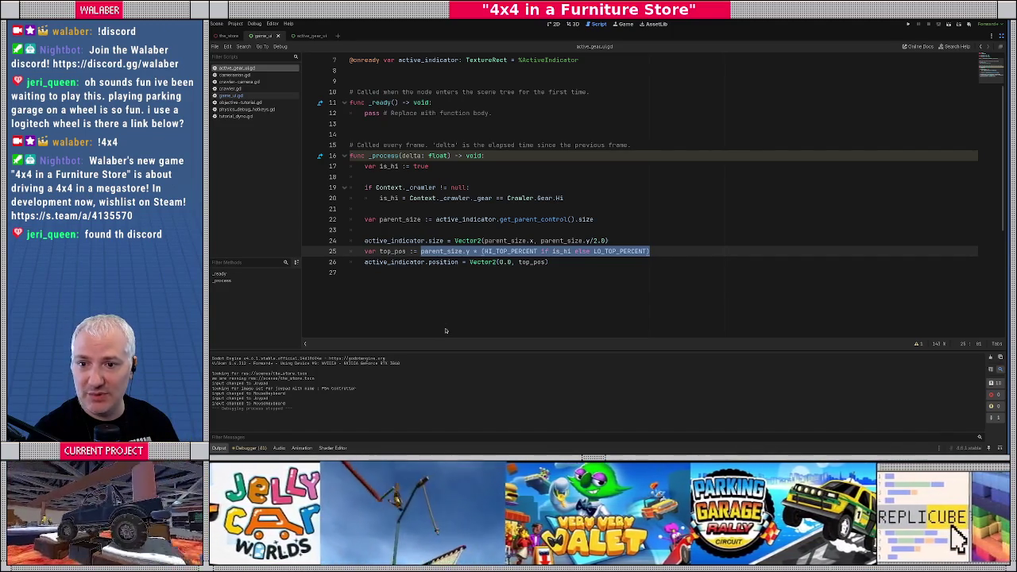
key("alt+Tab")
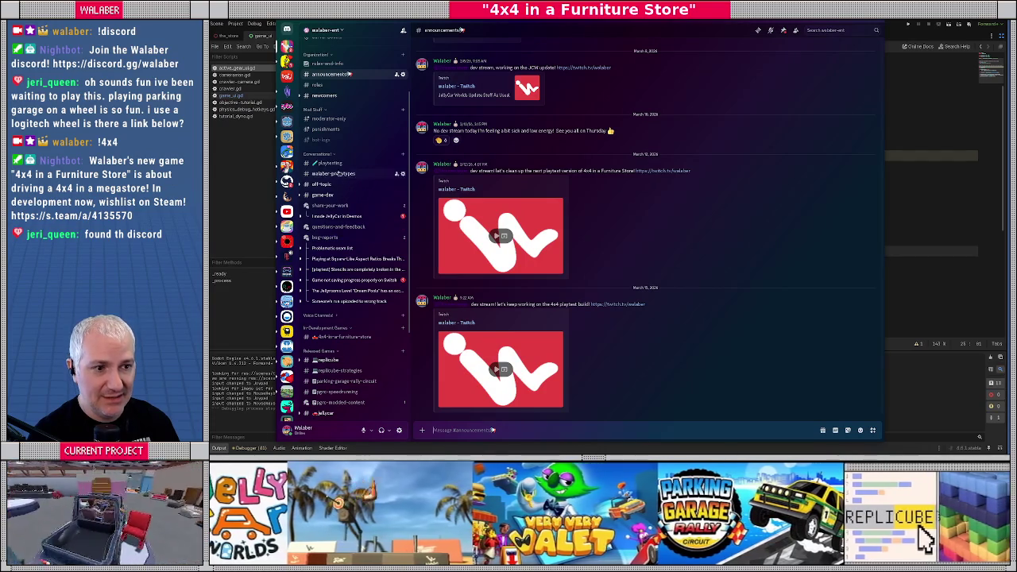
Browse the #roles and #playtesting channels in Discord, then return to the Godot gear script.
left_click(330, 164)
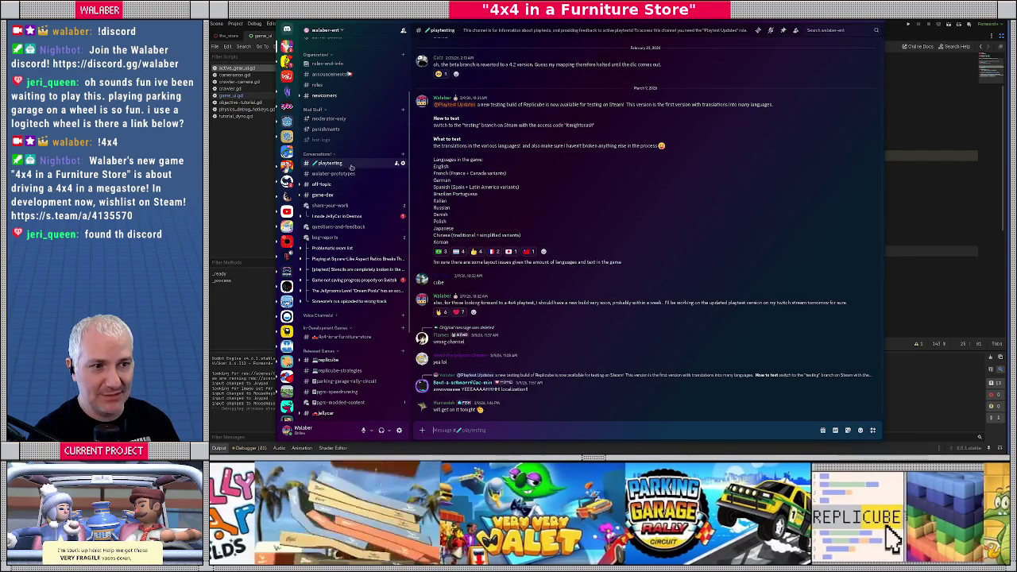
left_click(326, 85)
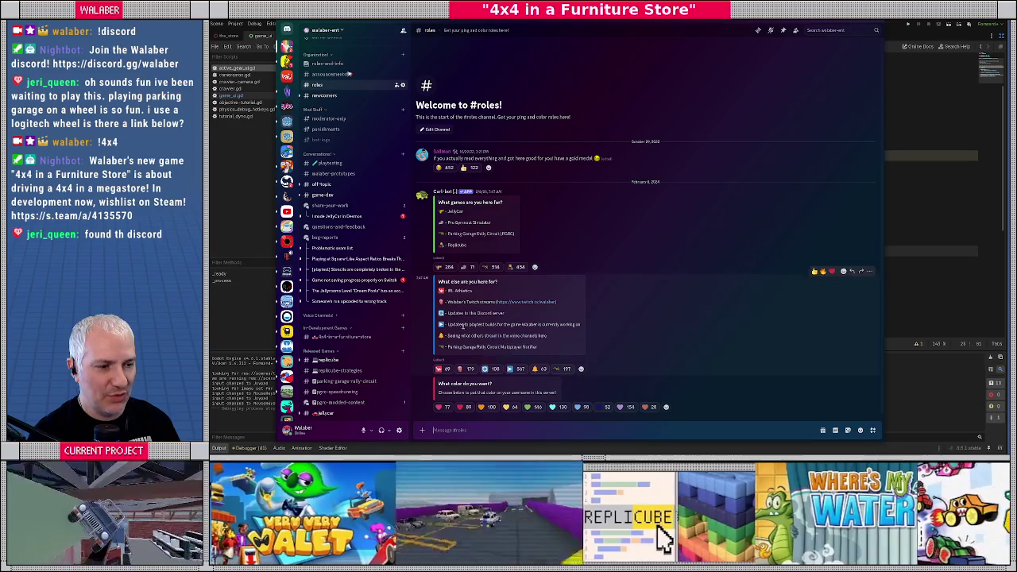
left_click(330, 162)
scroll(439, 186, "up", 2)
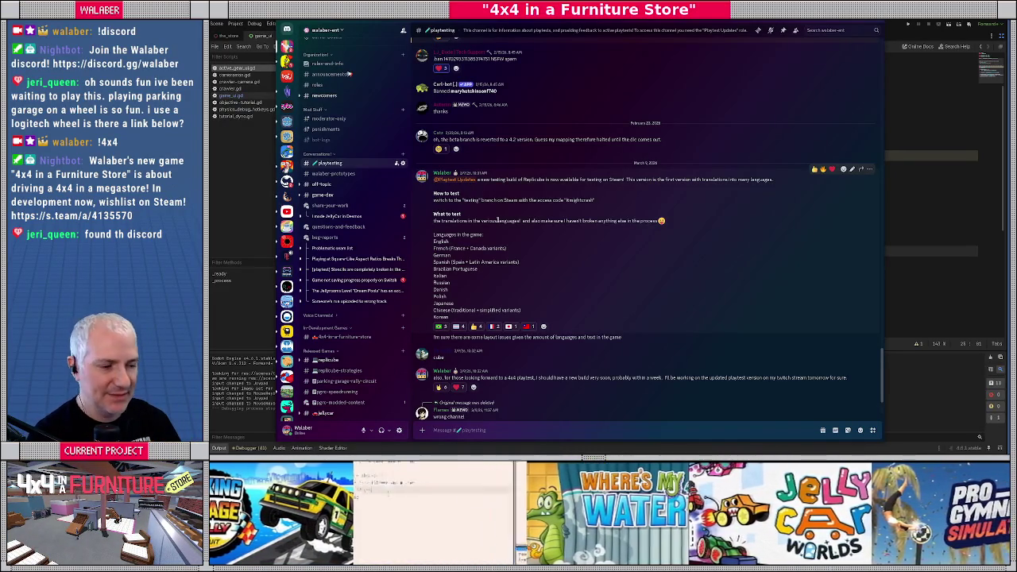
scroll(498, 220, "down", 2)
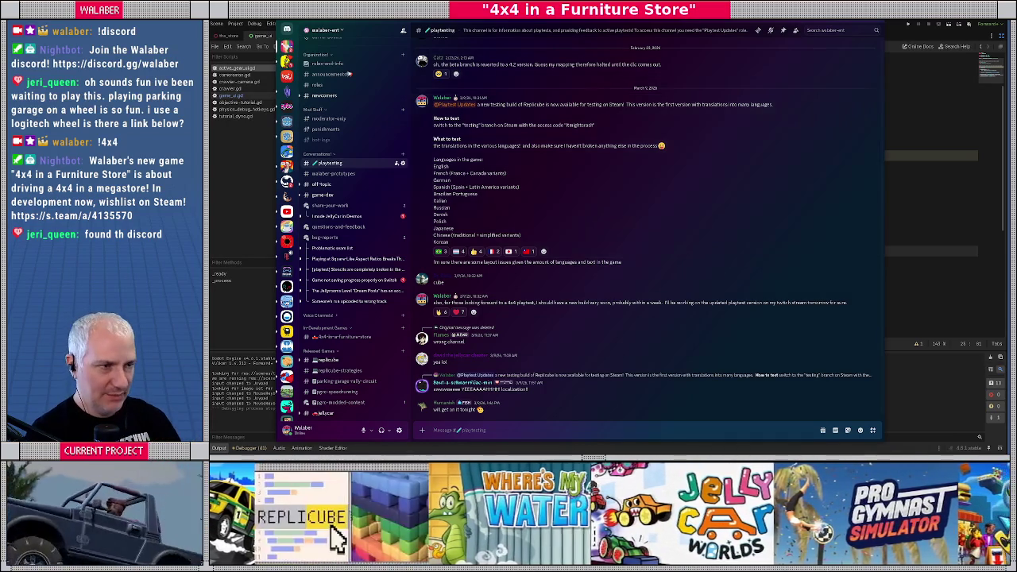
key("alt+Tab")
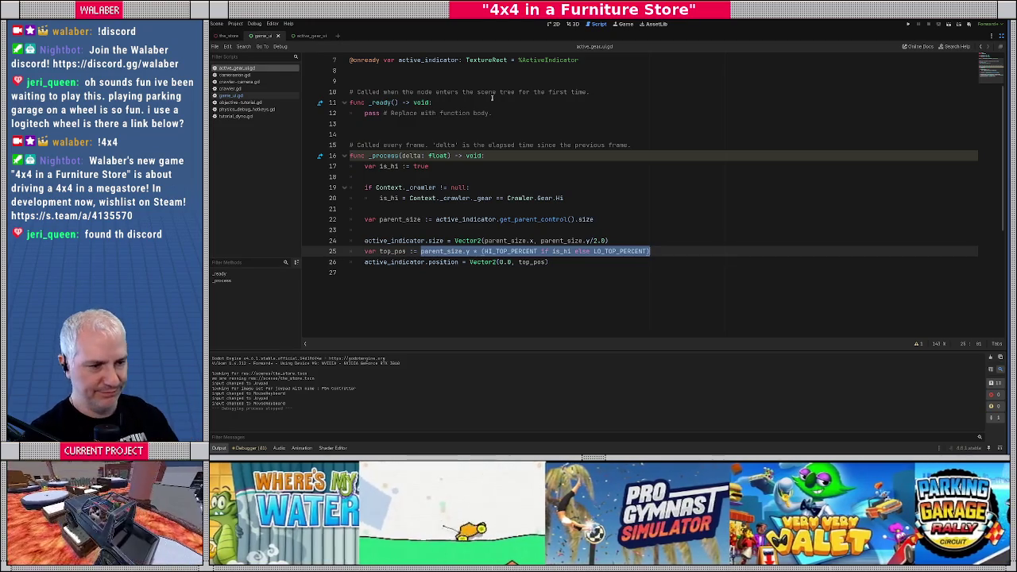
Review _process's Context check, is_hi gear lines and the HI/LO_TOP_PERCENT choice.
left_click(492, 175)
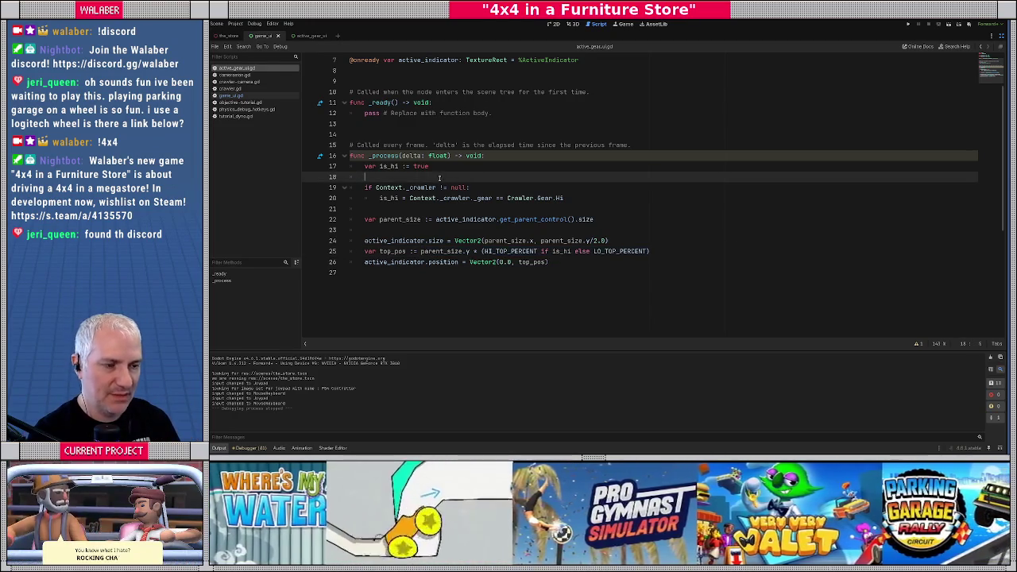
scroll(439, 179, "down", 1)
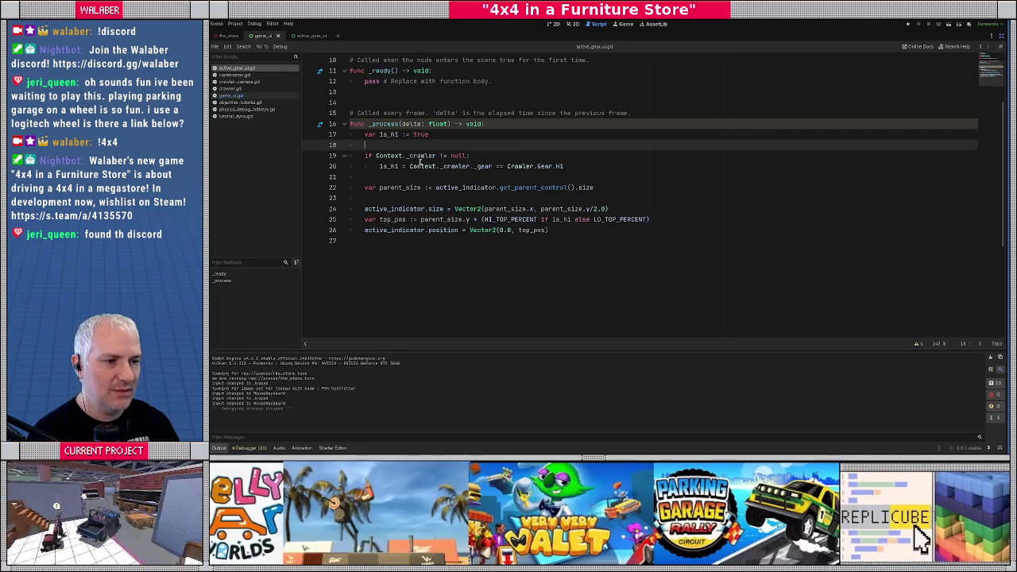
left_click(402, 154)
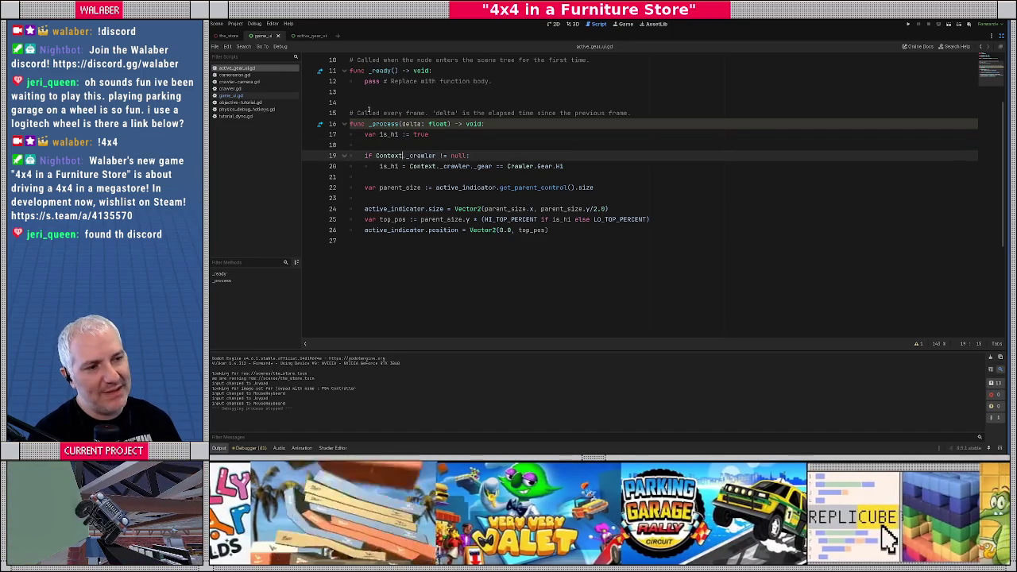
left_click_drag(365, 100, 477, 240)
left_click(410, 164)
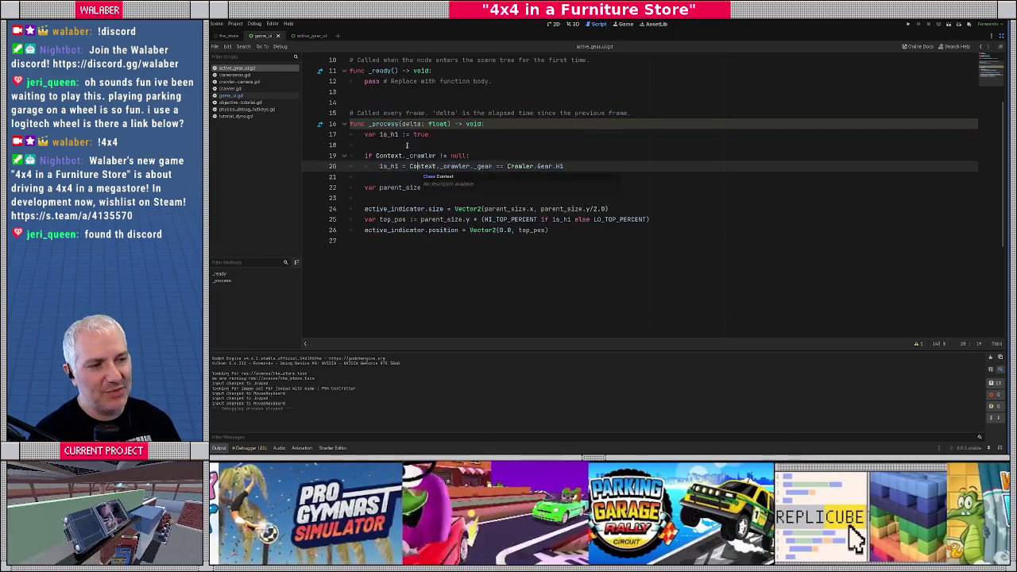
left_click_drag(388, 105, 374, 240)
left_click(373, 240)
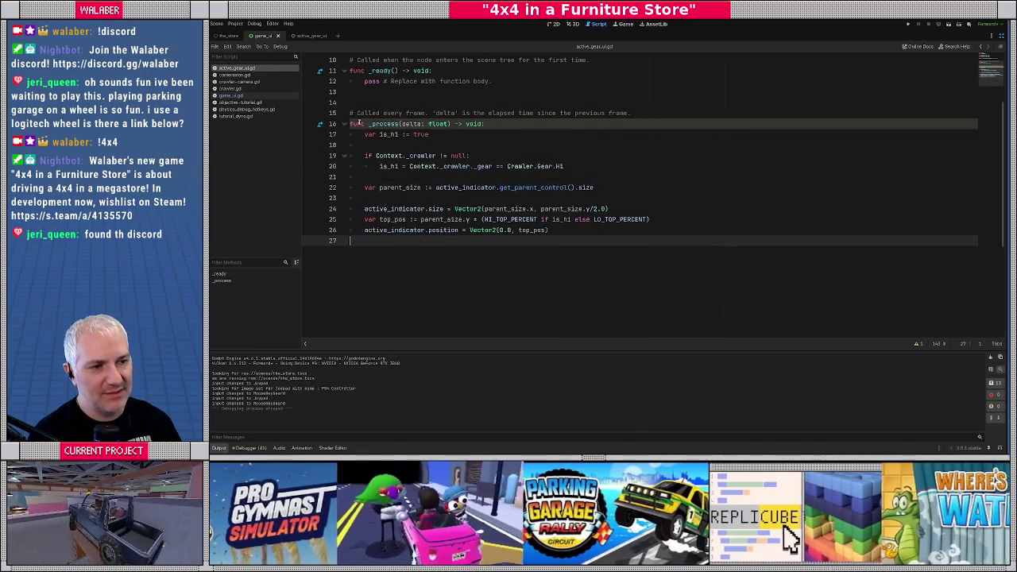
left_click_drag(365, 135, 402, 178)
left_click_drag(365, 135, 392, 173)
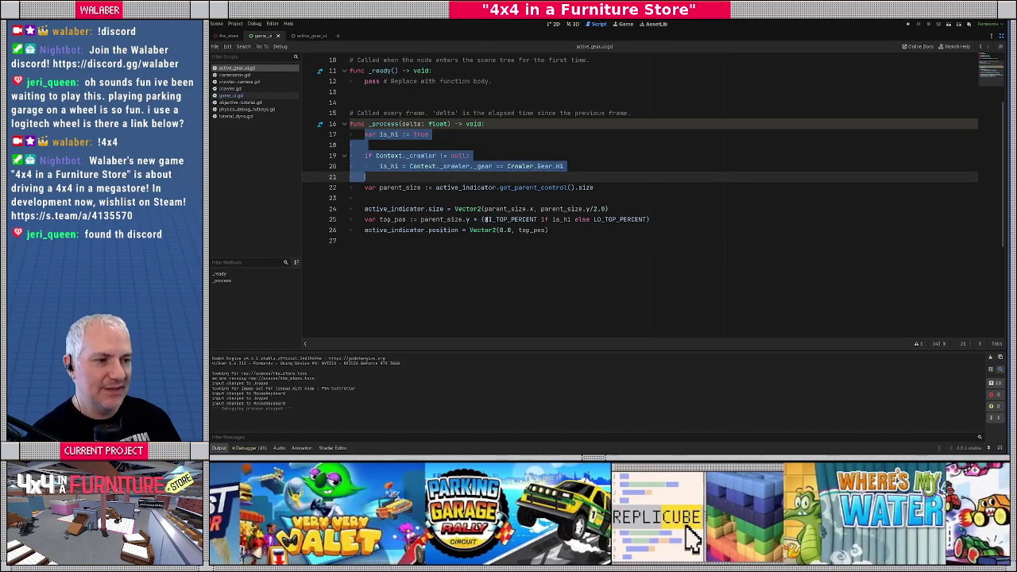
left_click_drag(479, 220, 519, 220)
left_click_drag(604, 220, 652, 220)
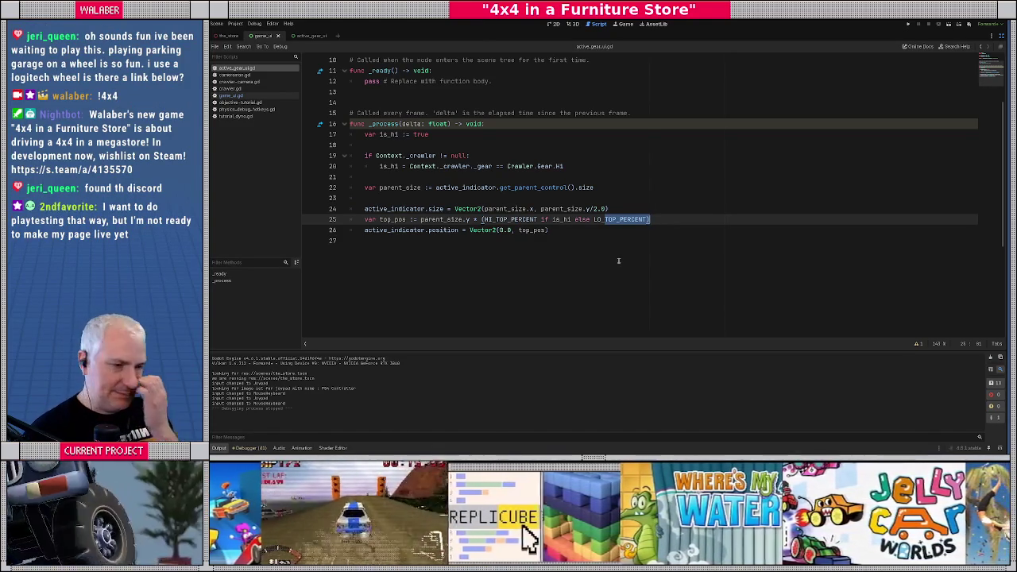
Add 'var indicator_spring := SpringUtils.Spring.new()' below the active_indicator declaration.
left_click(413, 145)
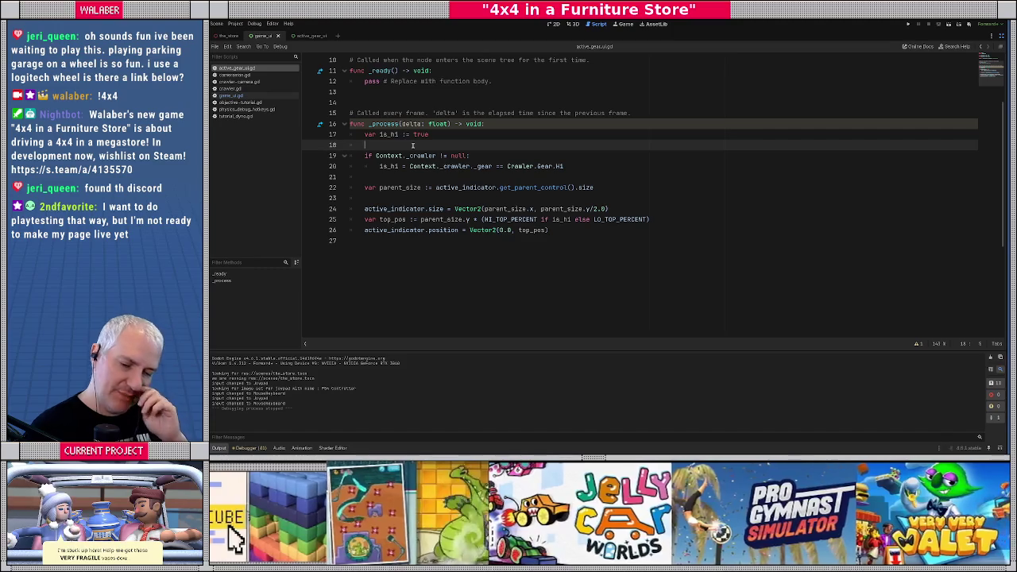
left_click(400, 177)
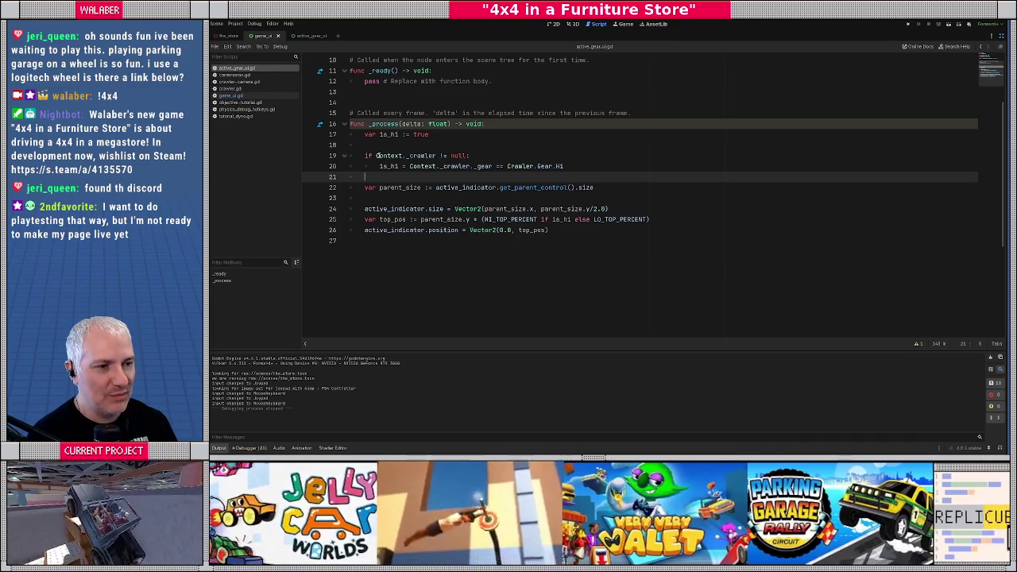
left_click(380, 156)
left_click_drag(363, 124, 545, 229)
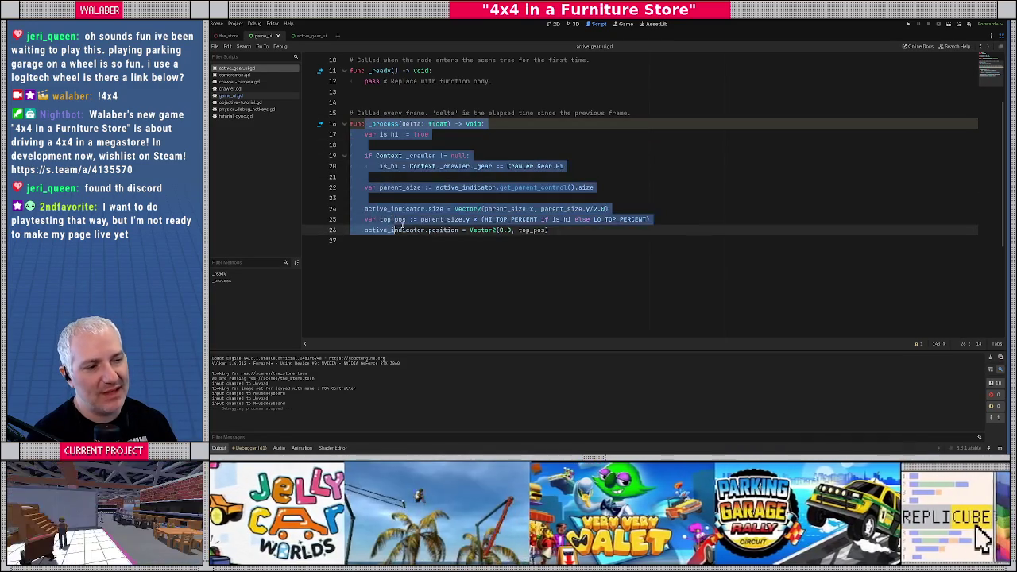
left_click(423, 229)
left_click_drag(387, 218, 691, 219)
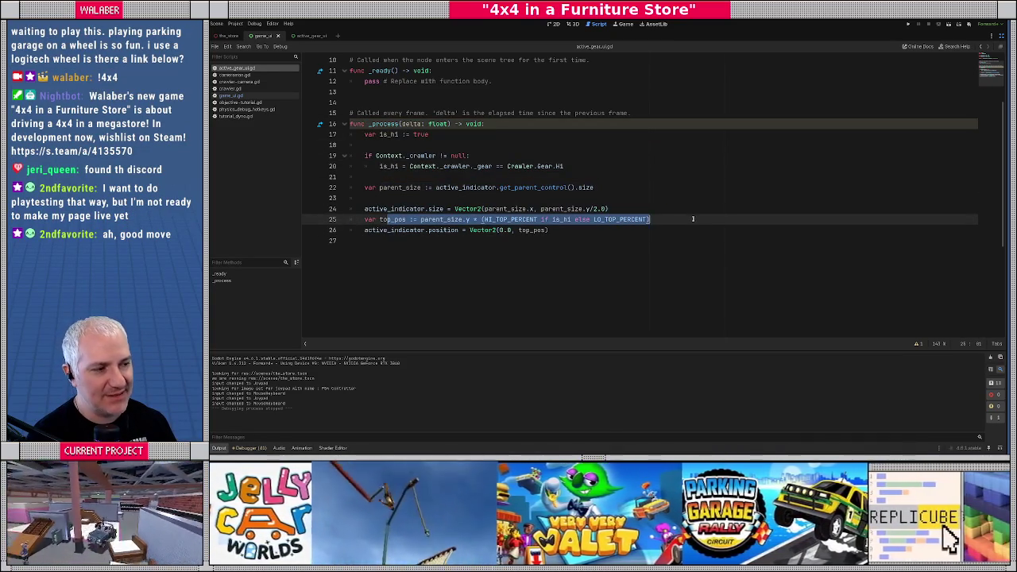
left_click(421, 219)
scroll(508, 221, "up", 3)
type("new()")
key("Return")
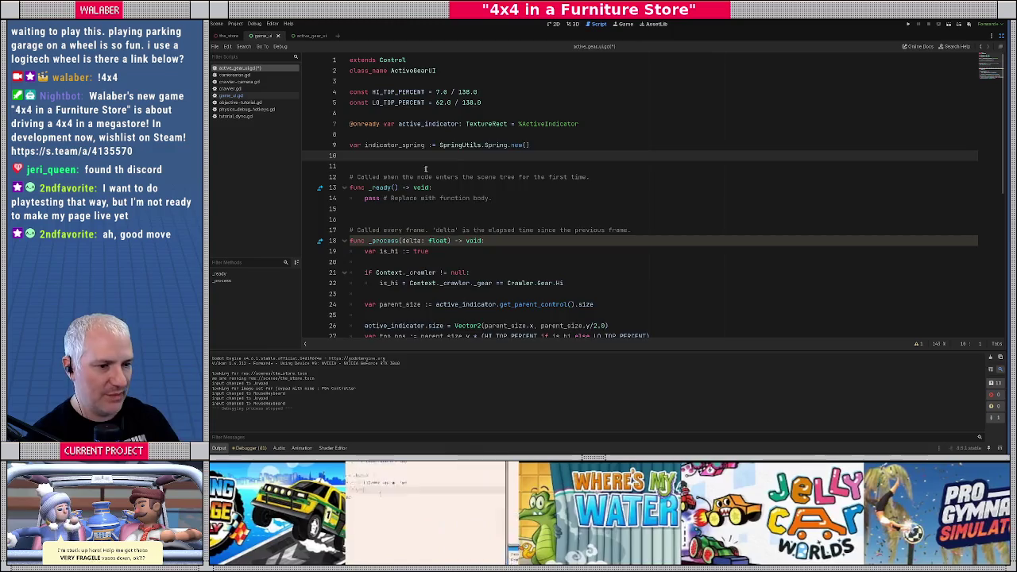
Replace the pass line in _ready with 'indicator_spring.pos = 0.0'.
scroll(452, 220, "down", 4)
double_click(391, 209)
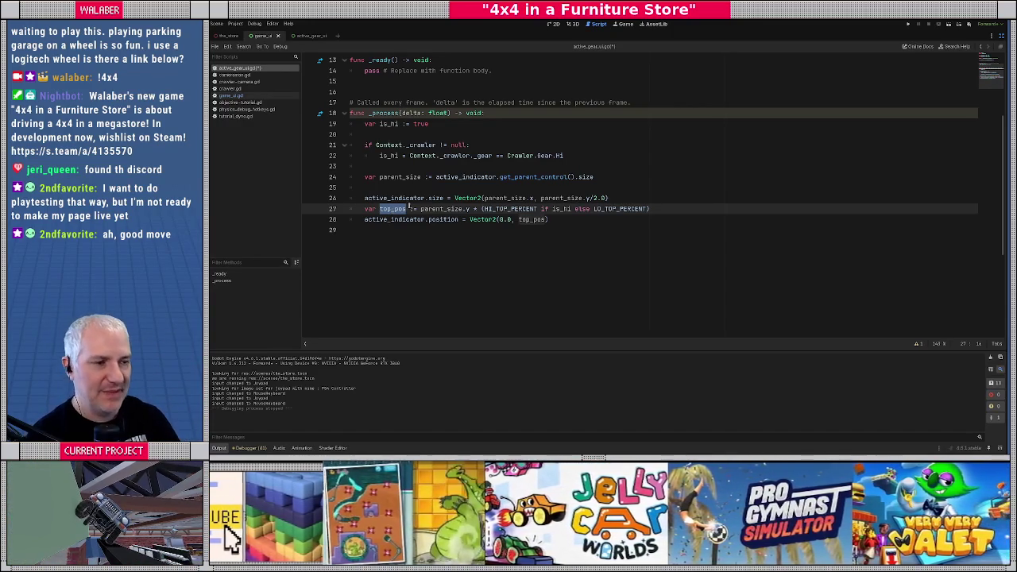
scroll(393, 209, "up", 3)
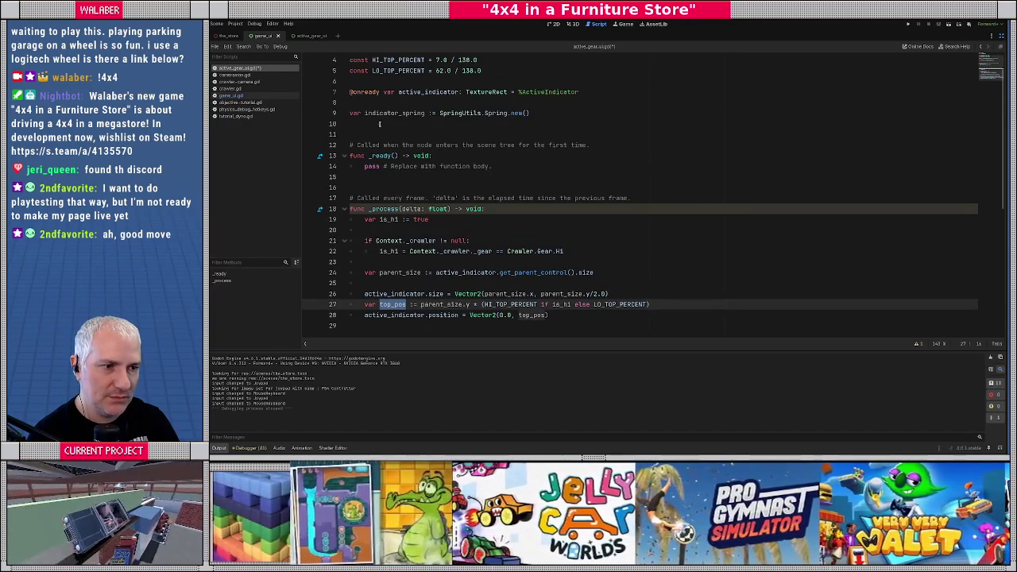
double_click(385, 113)
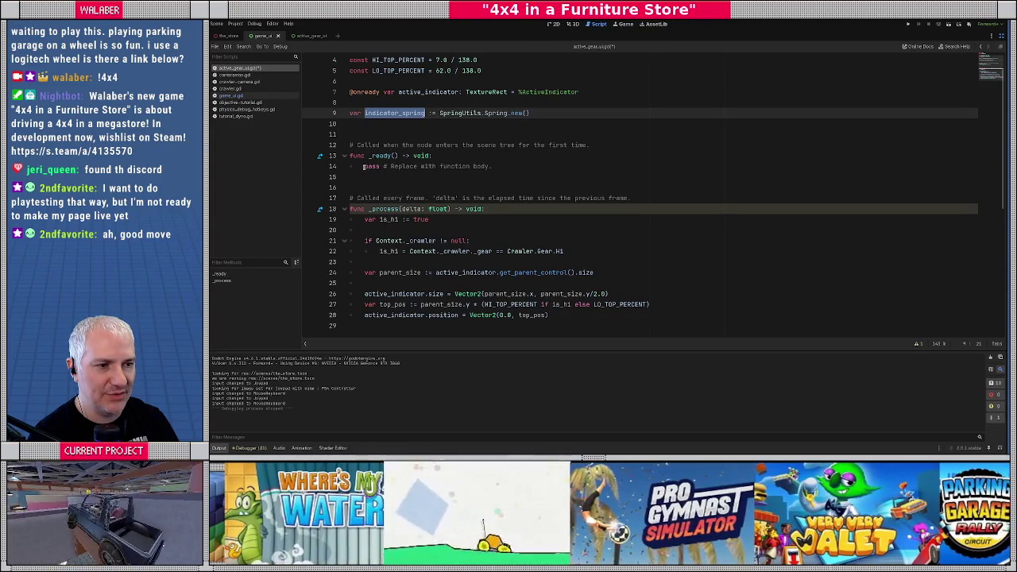
left_click_drag(363, 166, 570, 167)
type("indicator_spring.")
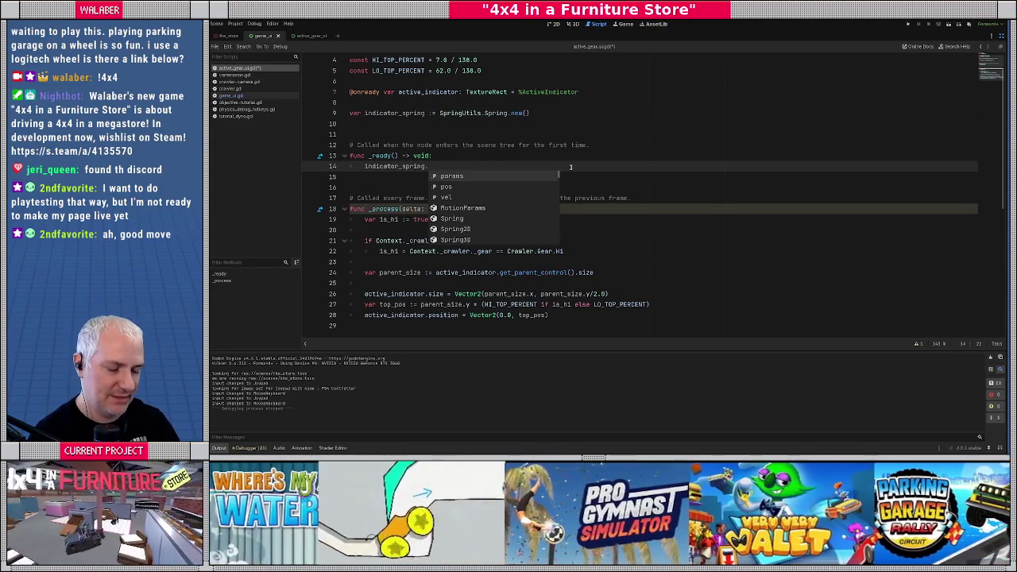
type("pos")
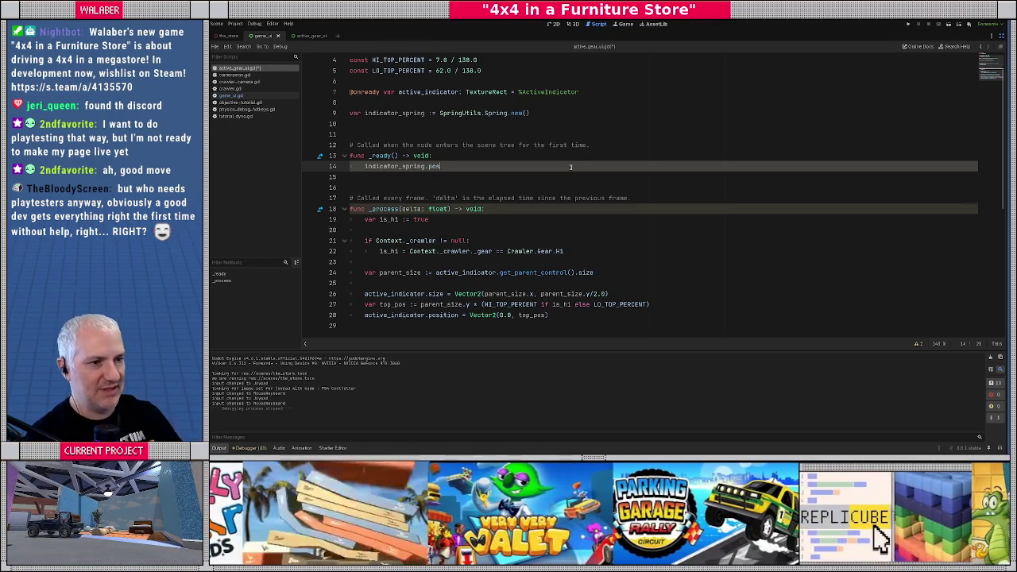
scroll(486, 146, "up", 2)
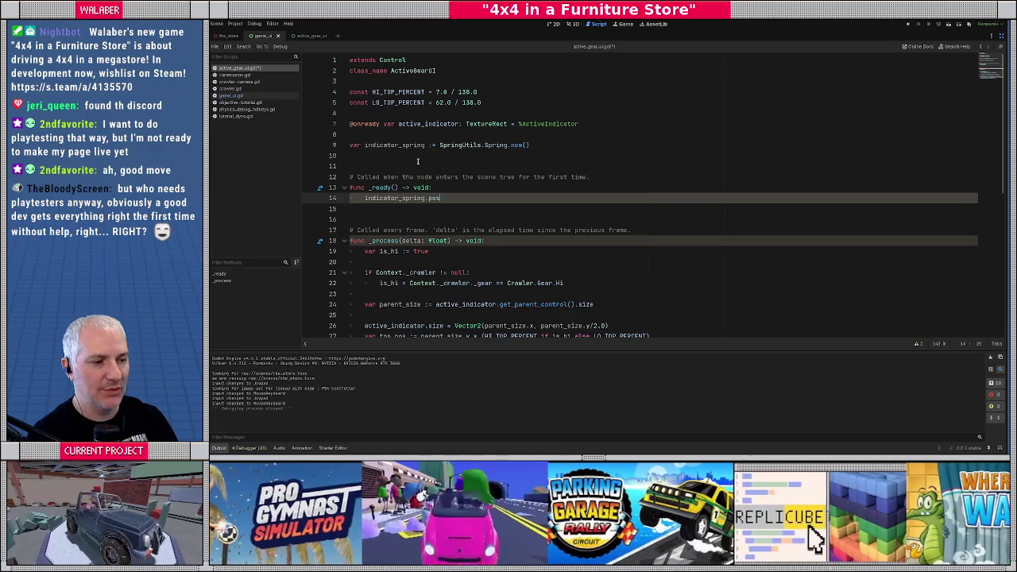
scroll(414, 161, "down", 1)
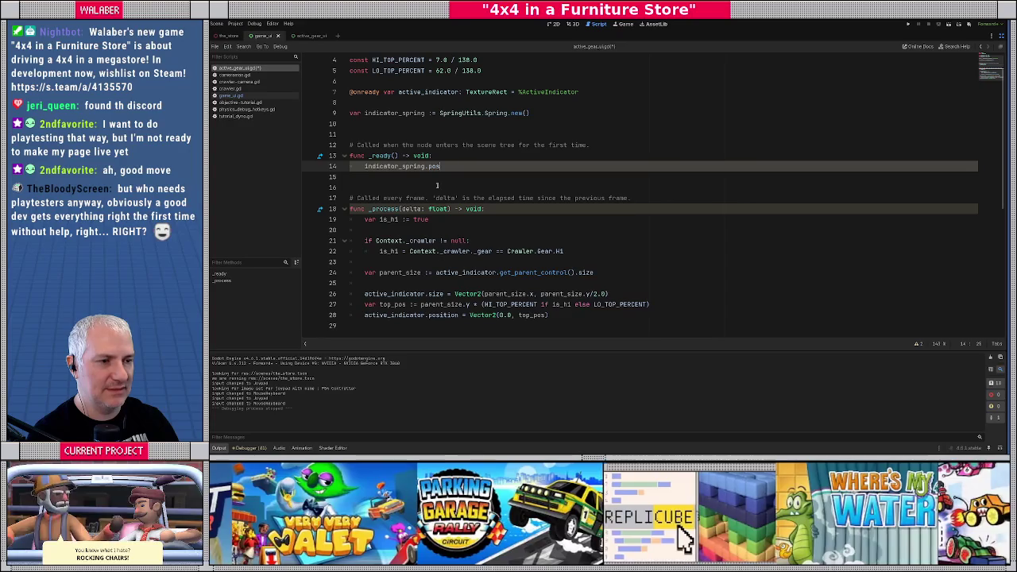
type("=0.0")
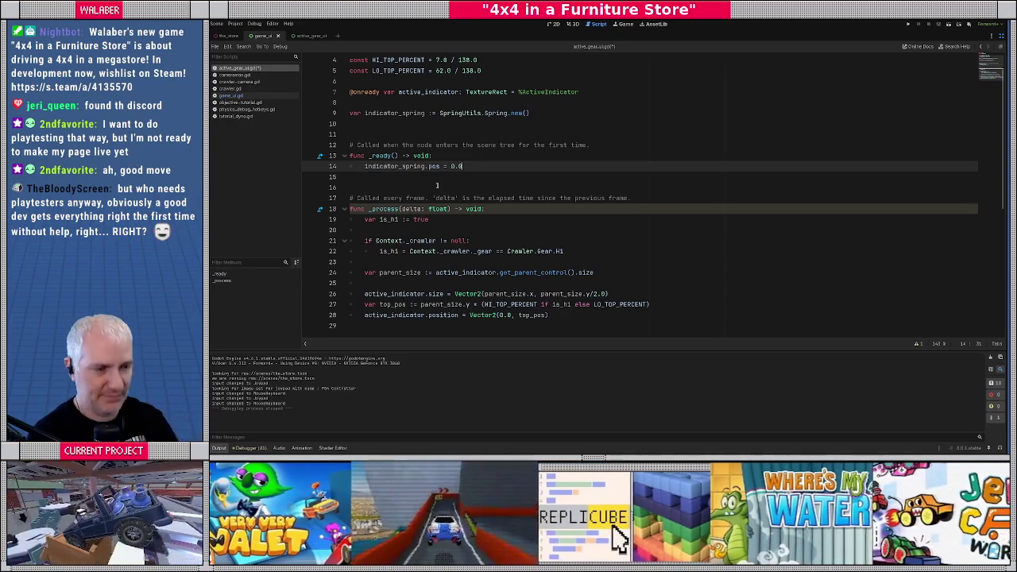
key("Return")
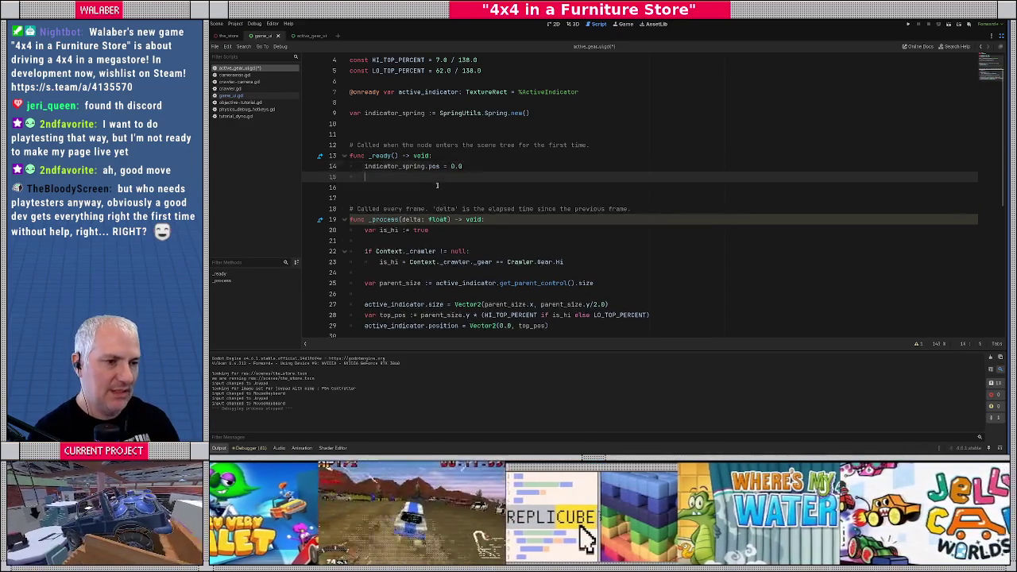
scroll(405, 166, "down", 3)
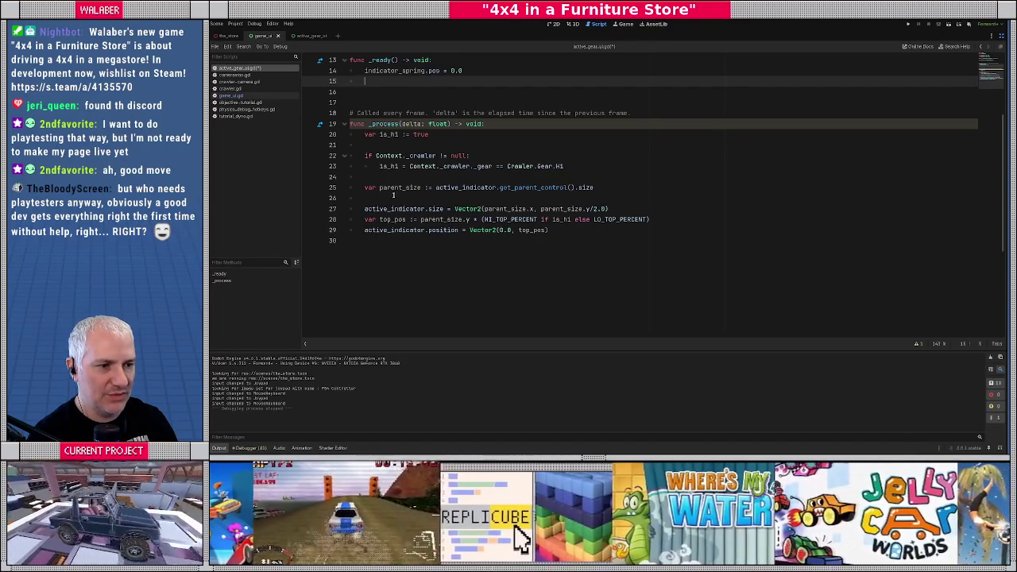
left_click(610, 208)
Add the line var spring_target := 1.0 if is_hi else 0.0 in _process.
key("Return")
key("Return")
key("Up")
key("Return")
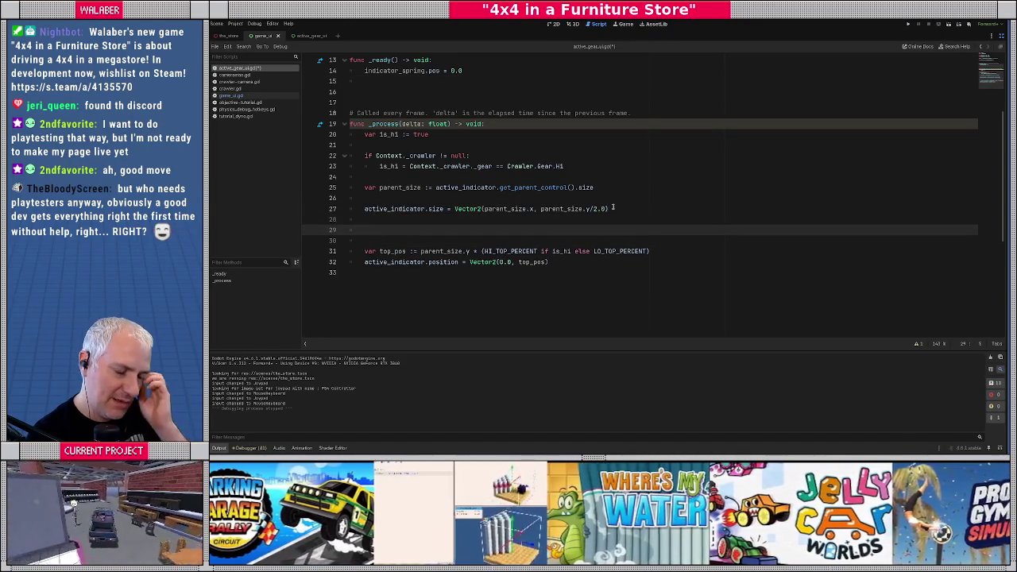
type("var ")
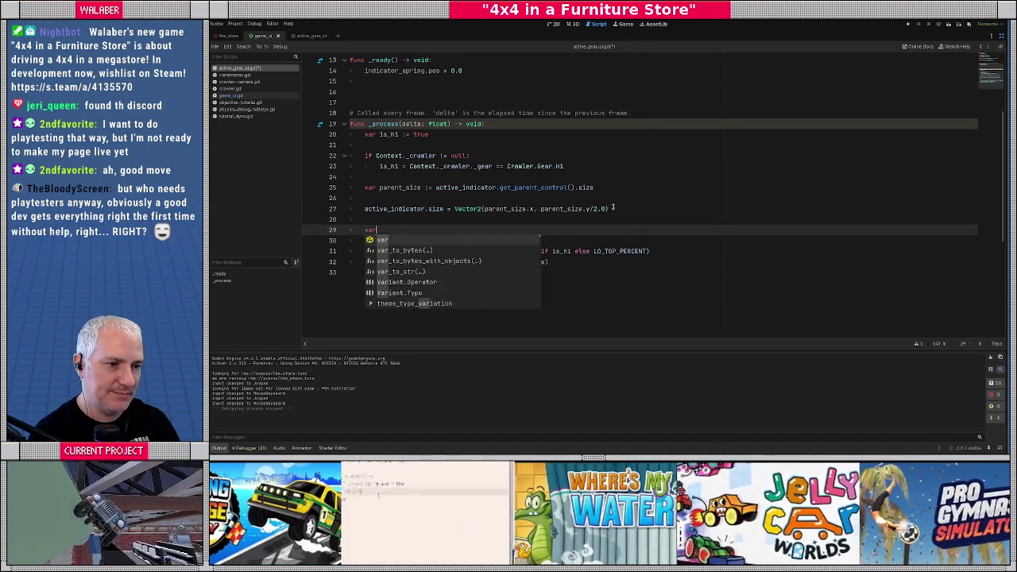
type("spring_target :")
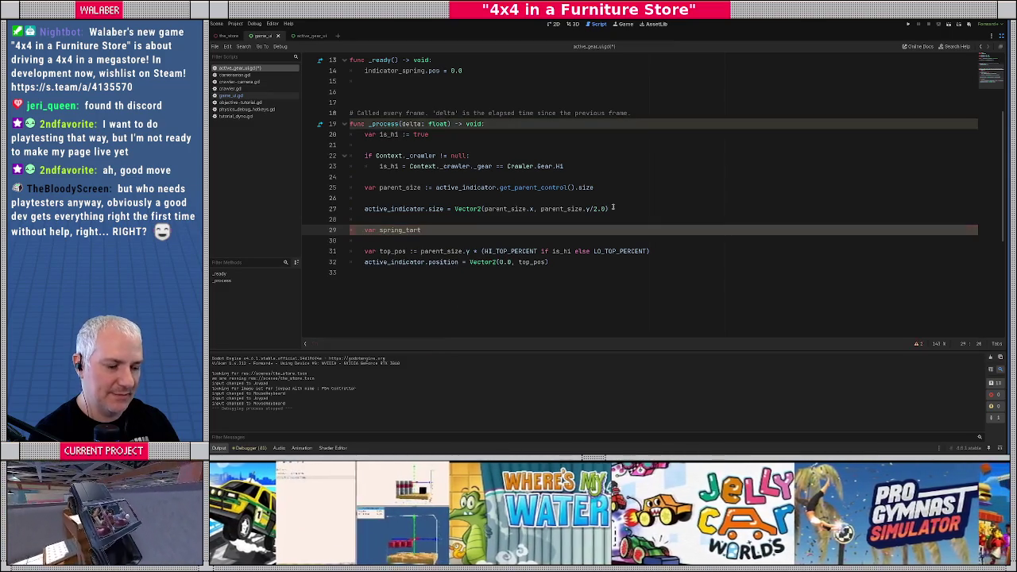
type("= 1.")
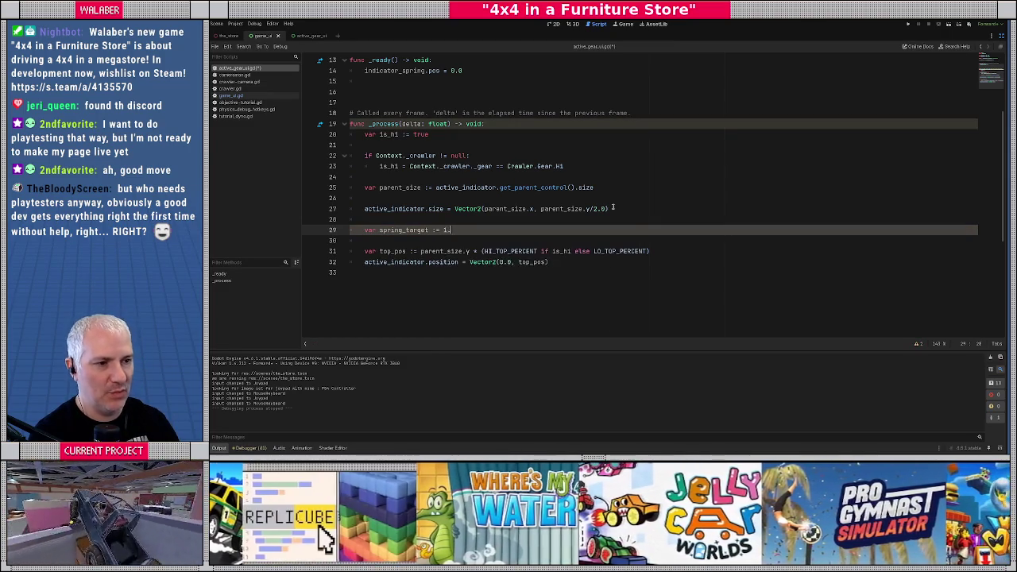
type("0 if is_")
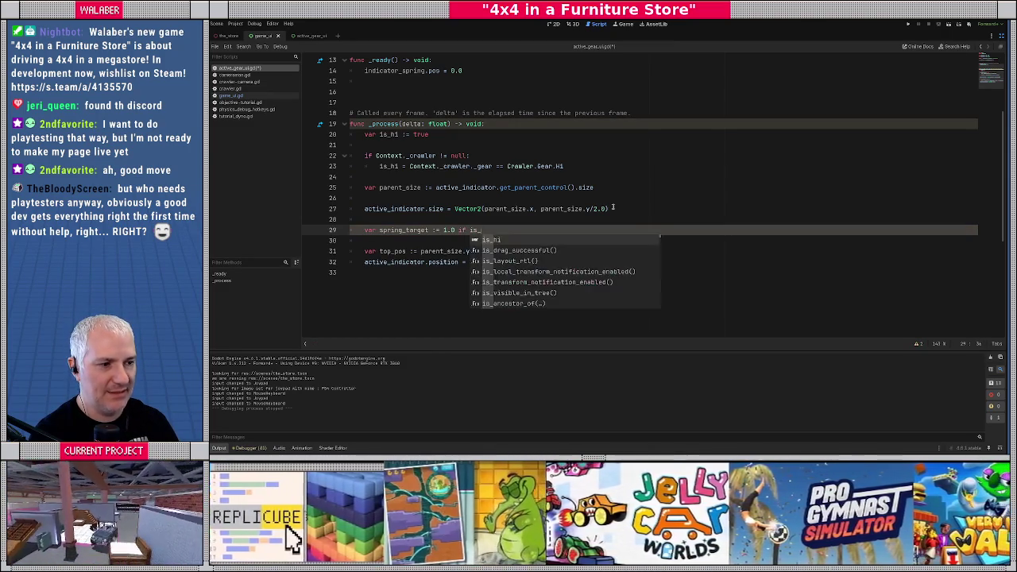
type("hi else 0.0")
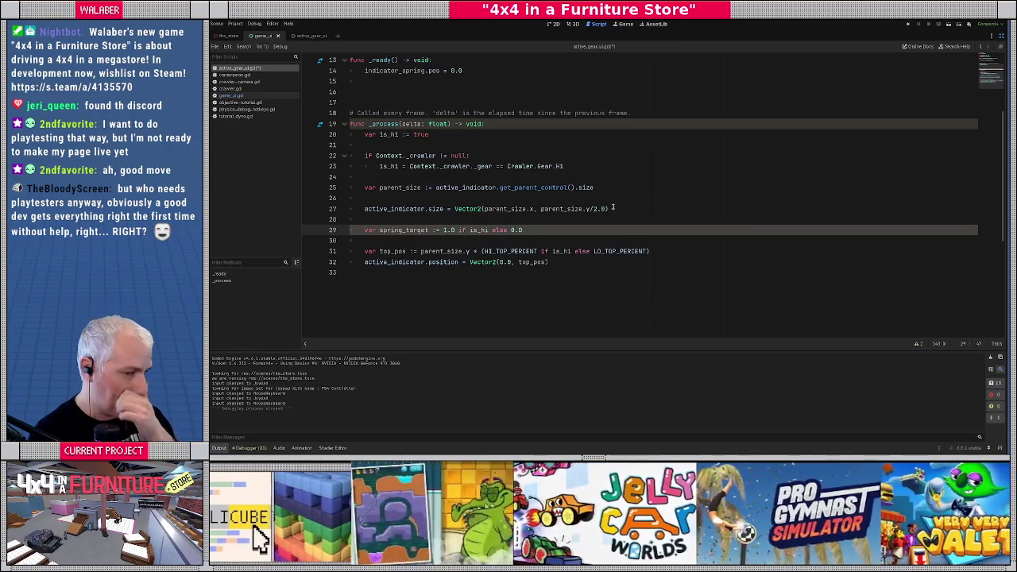
Begin indicator_spring.params = SpringUtils.calculate_motion_params(delta, using autocomplete.
key("Return")
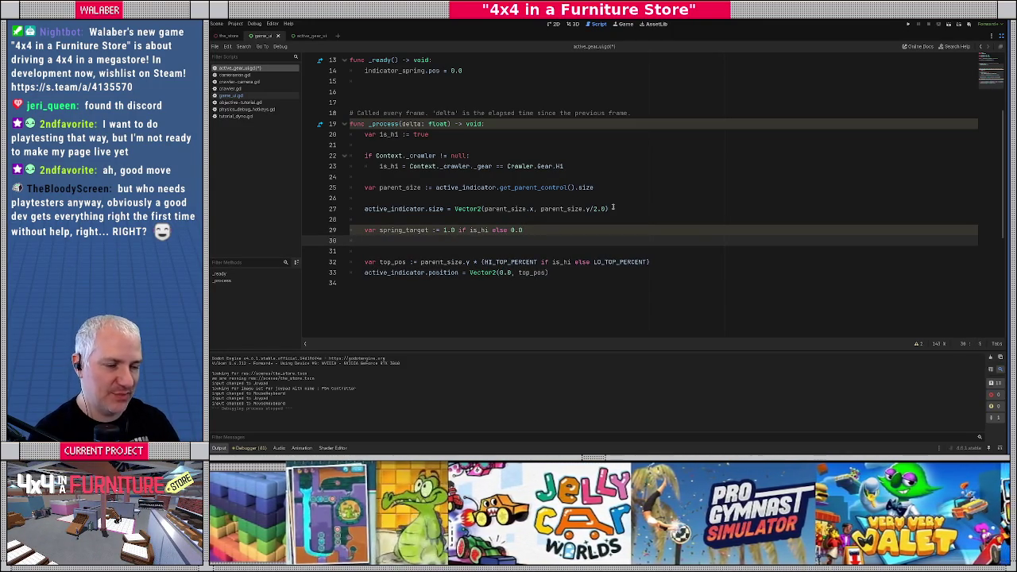
key("Return")
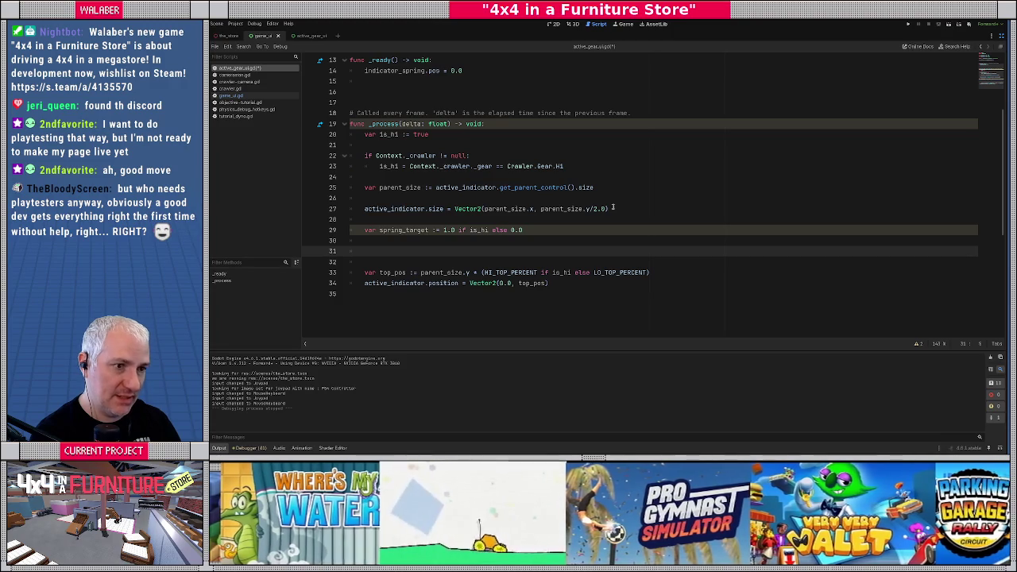
type("in")
key("Return")
type(".params = N")
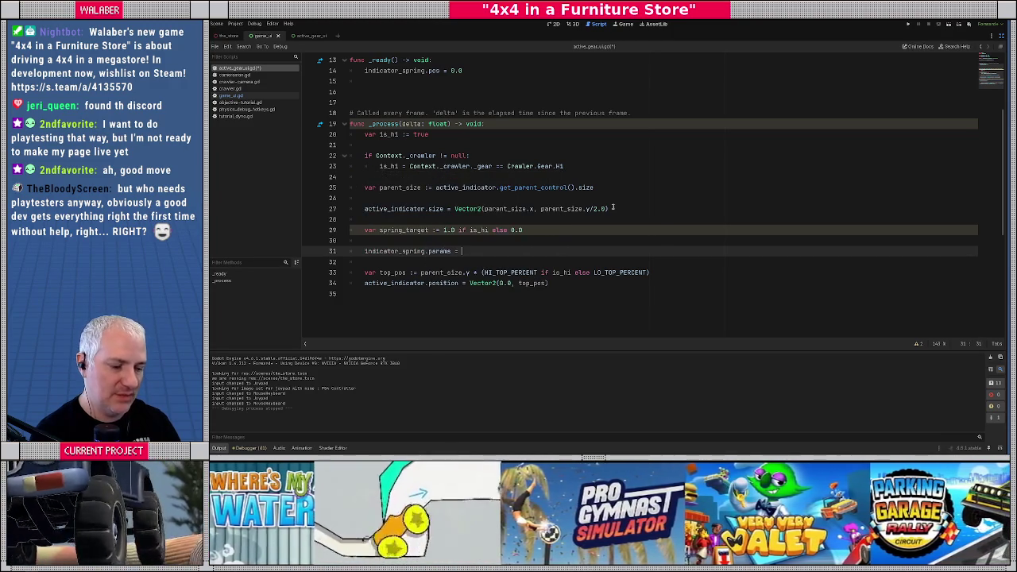
key("BackSpace")
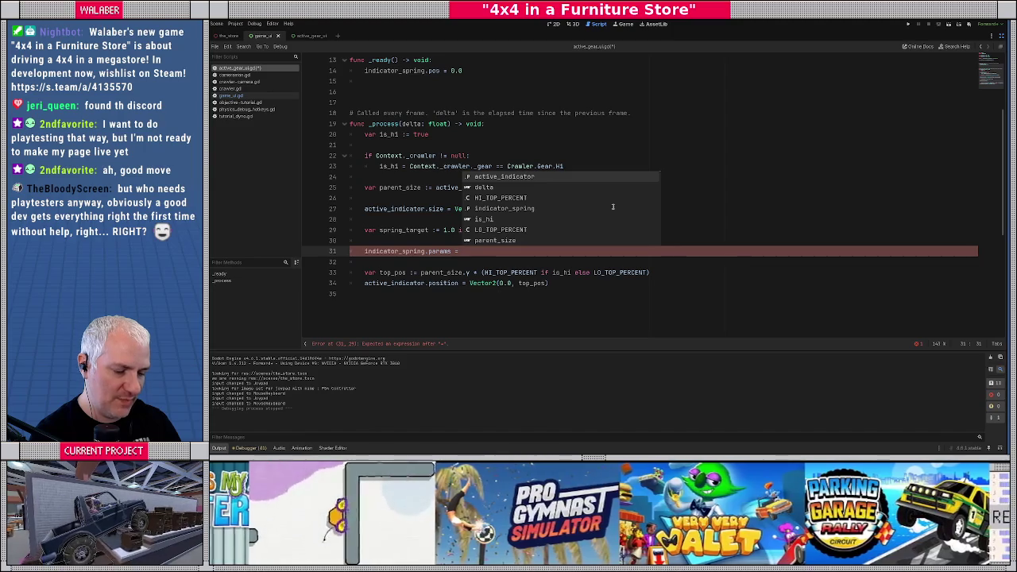
type("SpringUtils.ca")
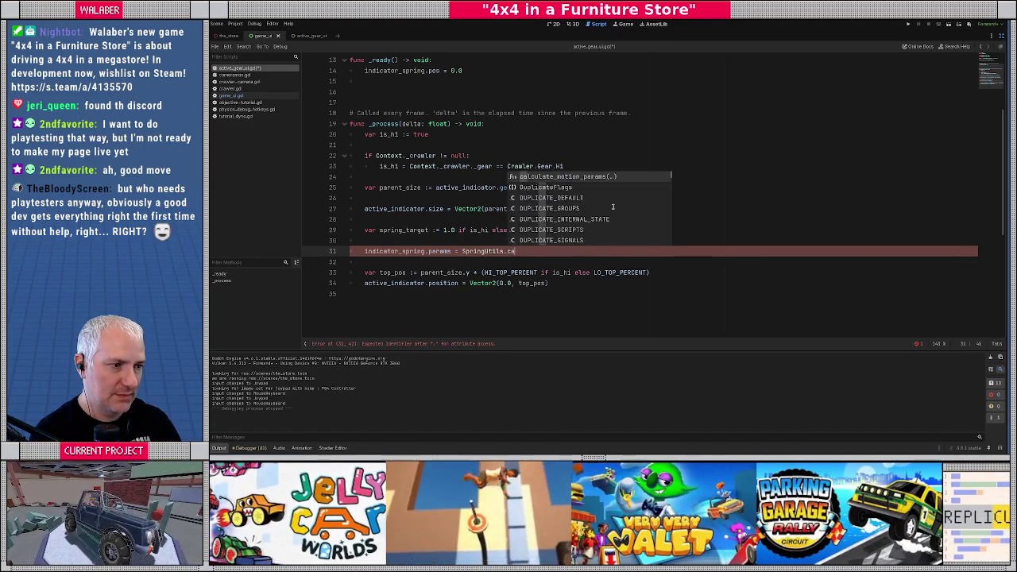
key("Return")
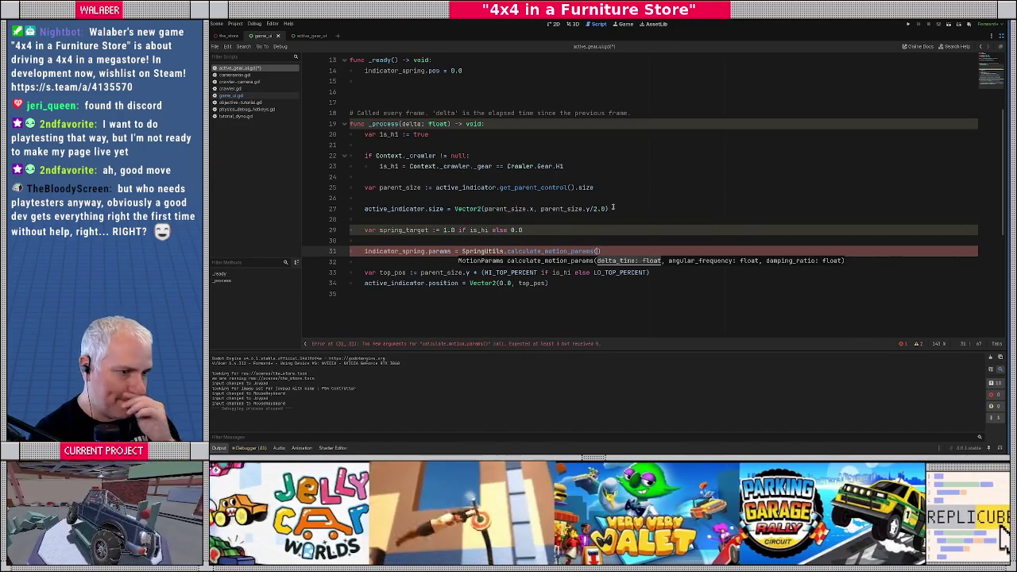
type("de")
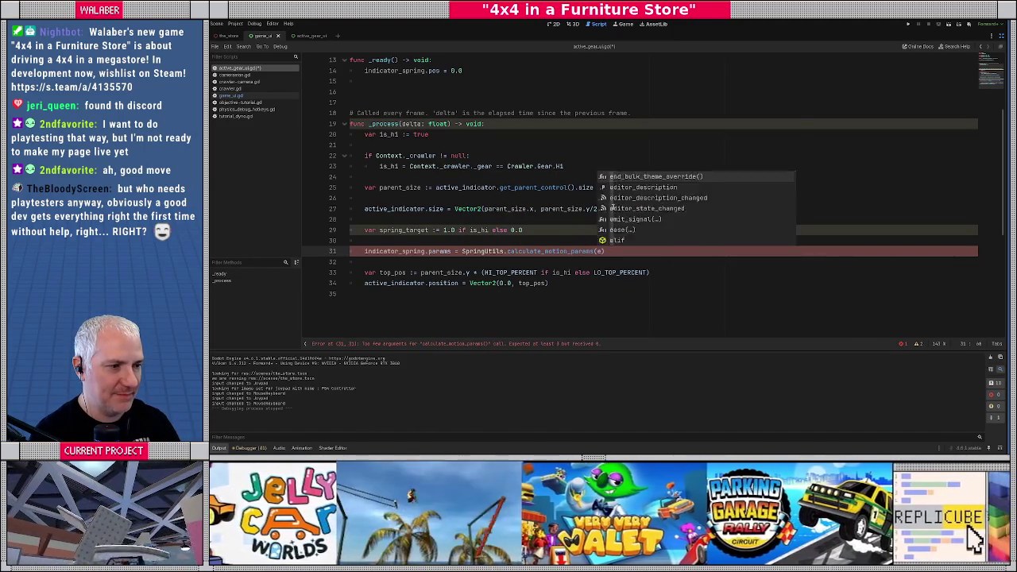
type("l")
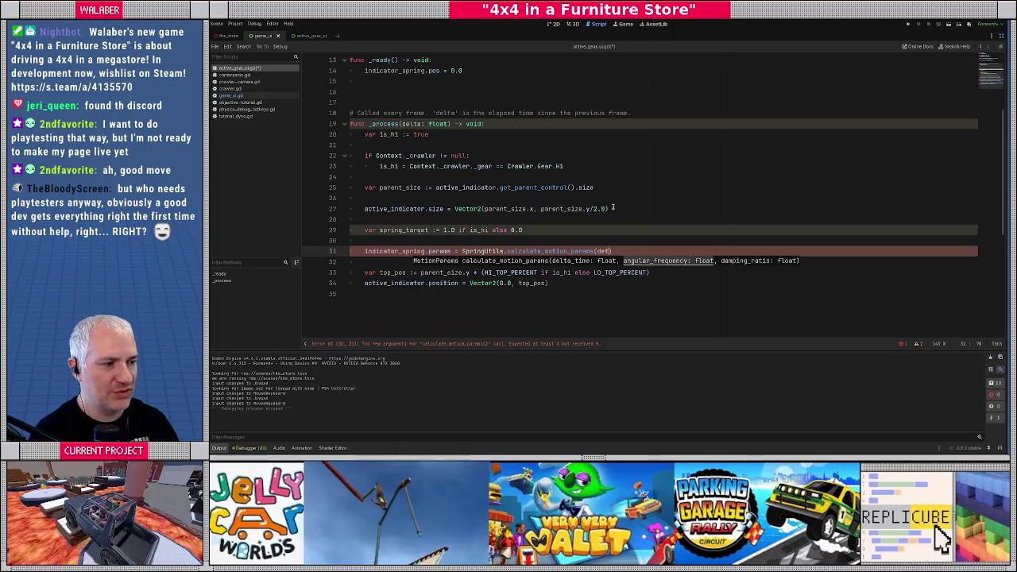
type("ta,")
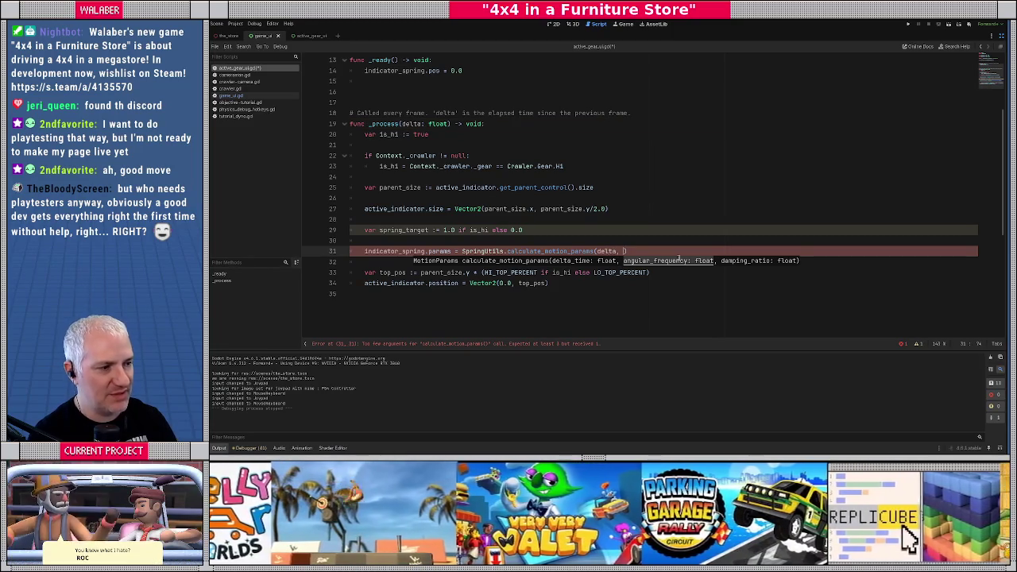
scroll(393, 113, "up", 4)
left_click(374, 112)
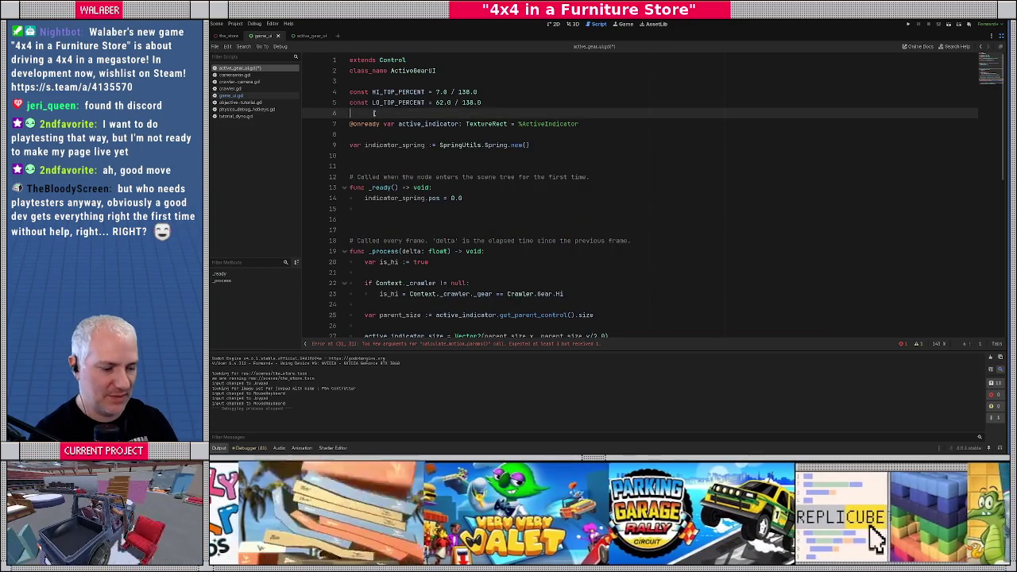
Add constants SPRING_FREQ = 3.0 and SPRING_DAMP = 0.6 below the percent constants.
key("Return")
type("const SPRING_FRE")
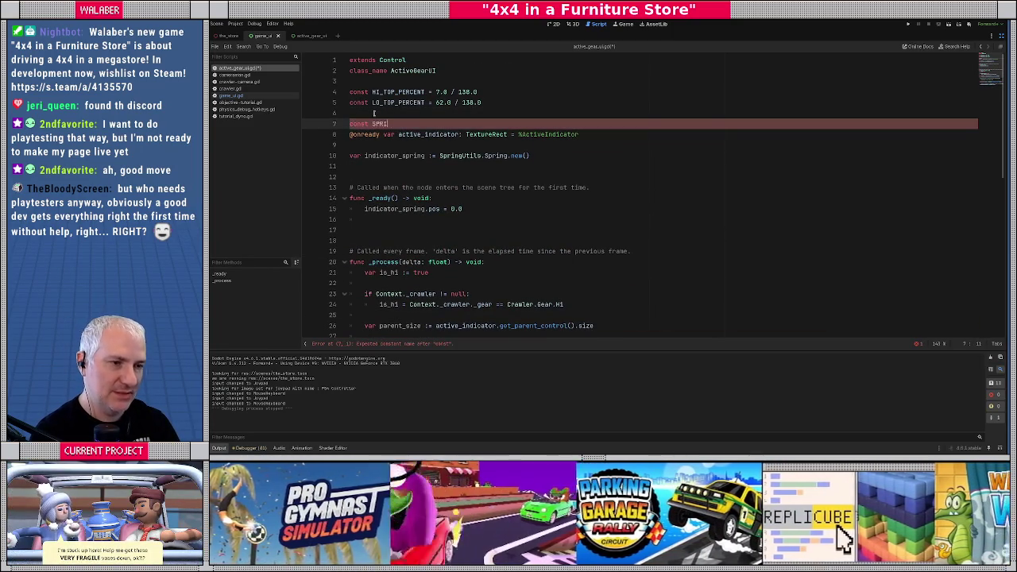
type("Q =")
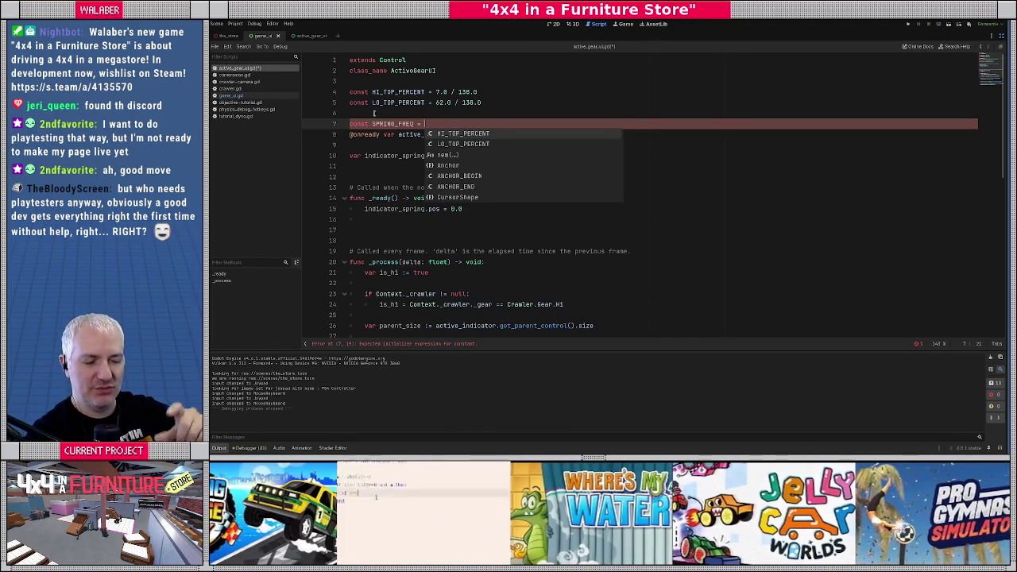
type("3.0")
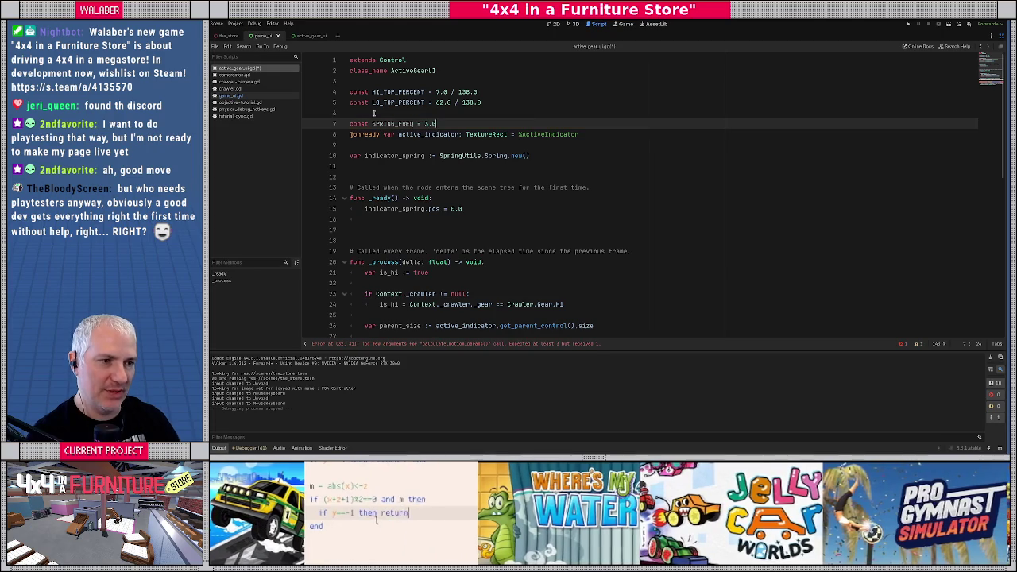
key("Return")
type("const SPRING")
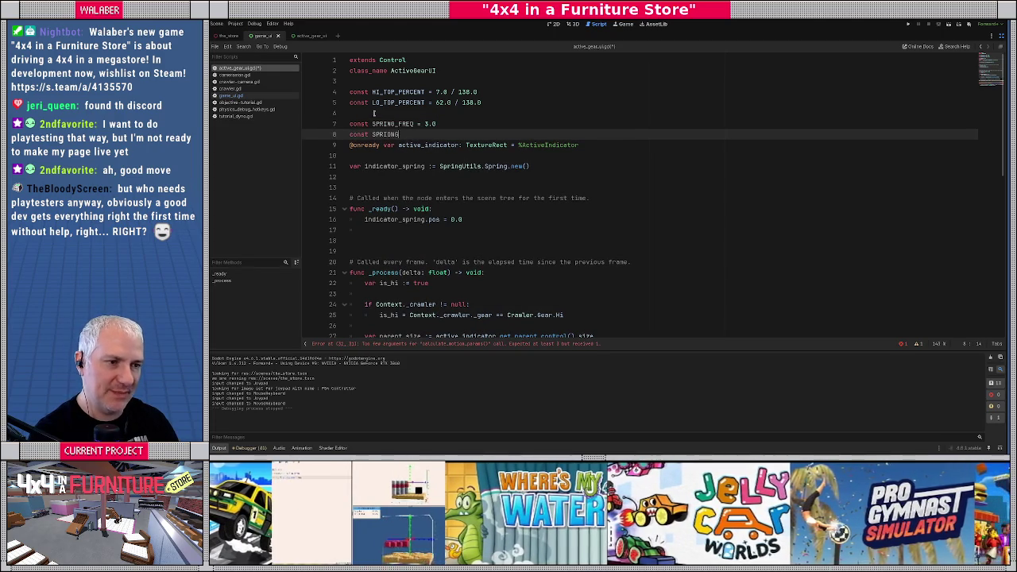
type("_DAMP =")
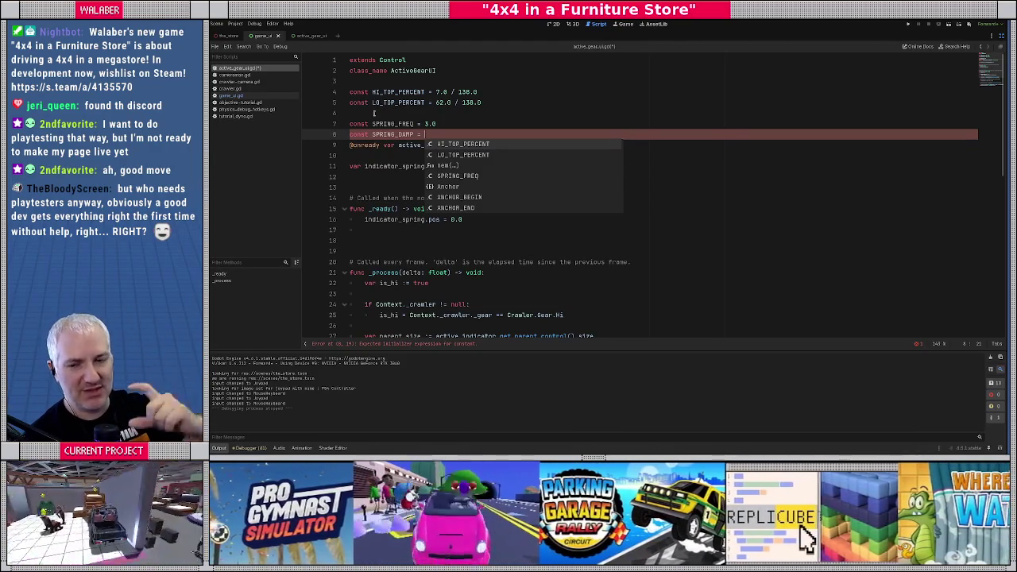
type("0")
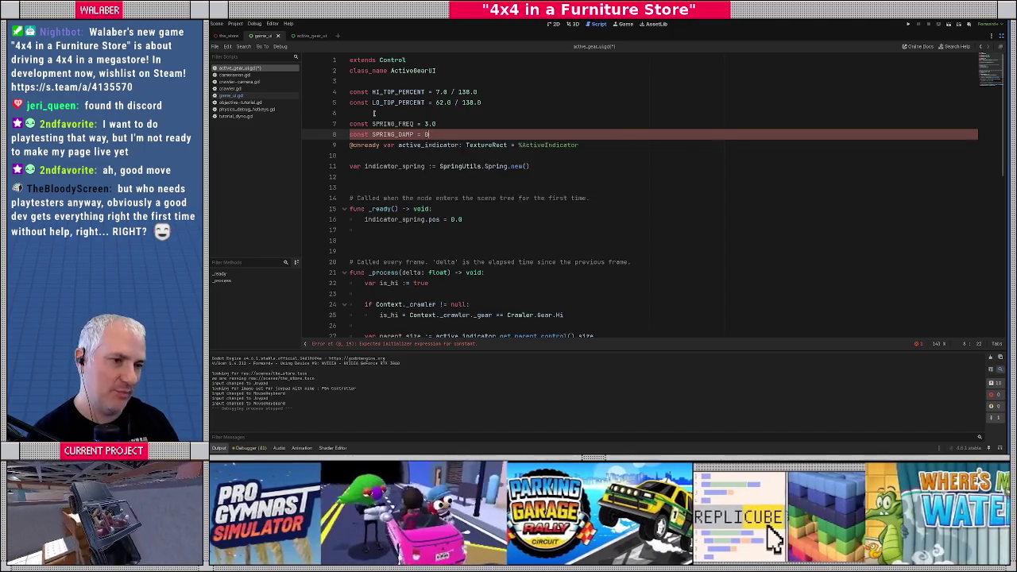
key("BackSpace")
type("6")
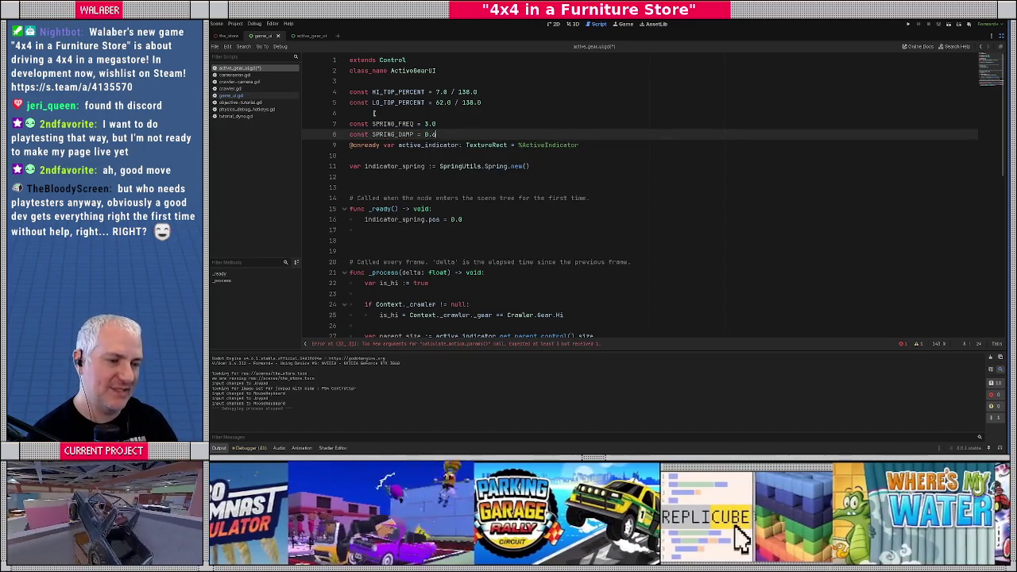
key("Return")
Complete the call as calculate_motion_params(delta, SPRING_FREQ, SPRING_DAMP).
scroll(398, 148, "down", 6)
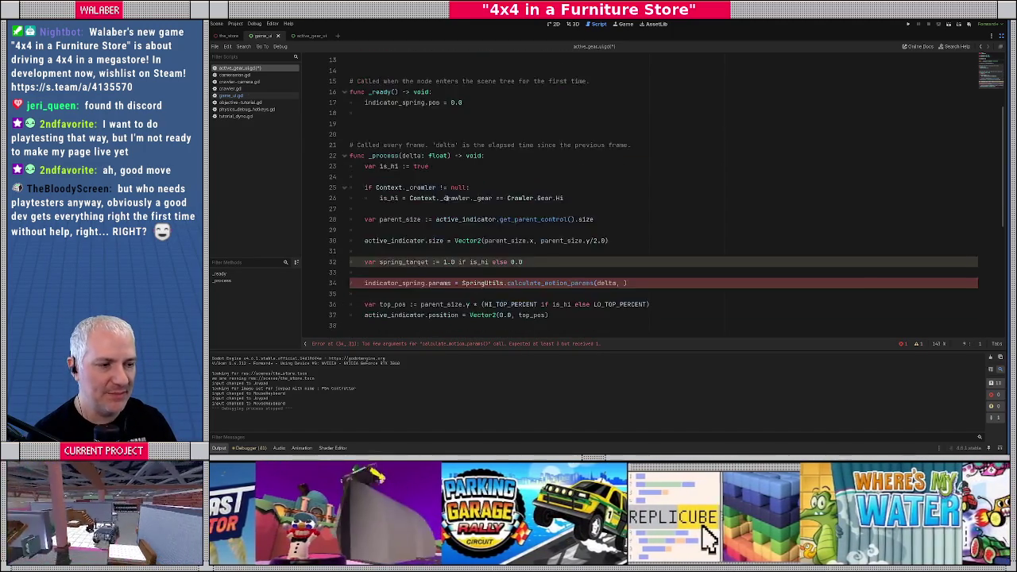
left_click(598, 228)
left_click(624, 219)
type("SPRING")
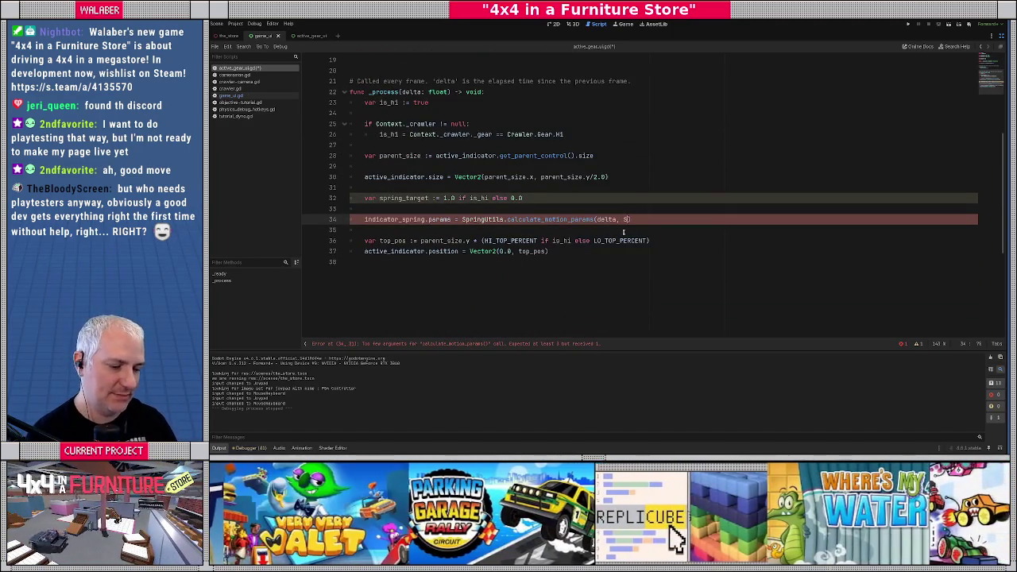
type("_FREQ, ")
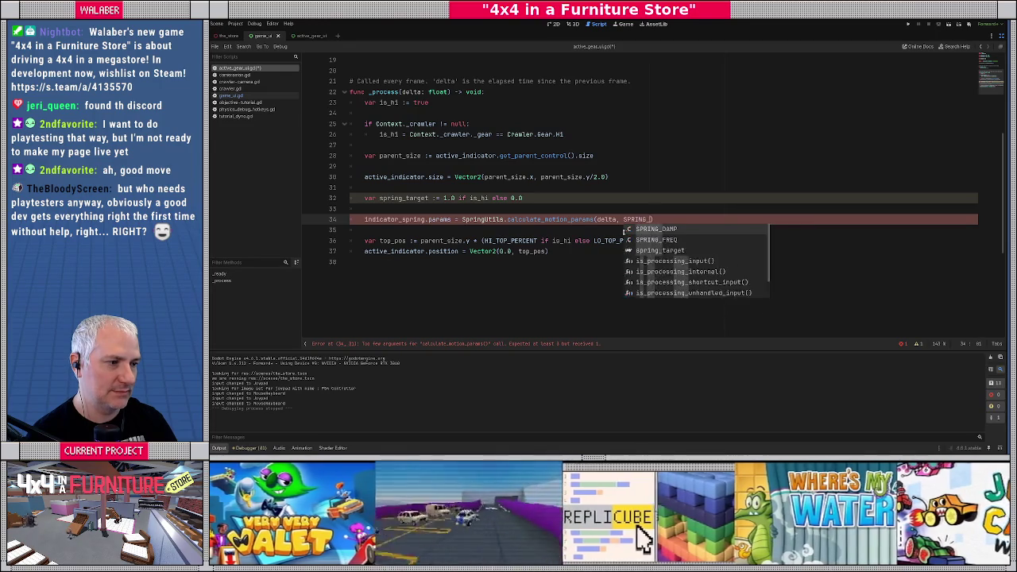
type("SPRING_DAMP")
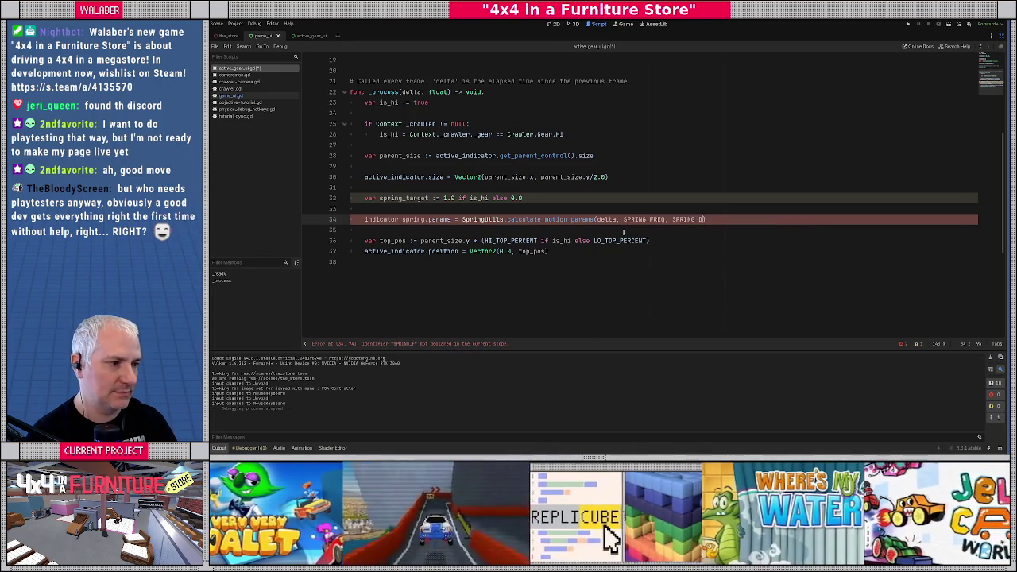
key("Return")
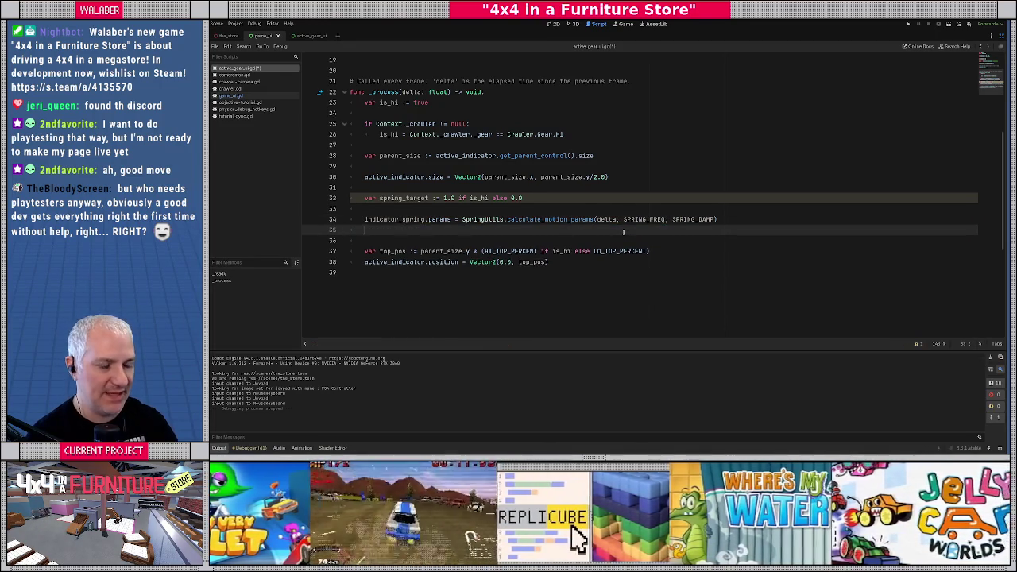
Add SpringUtils.update_damped_spring_motion(indicator_spring, spring_target) to update the spring each frame.
type("S")
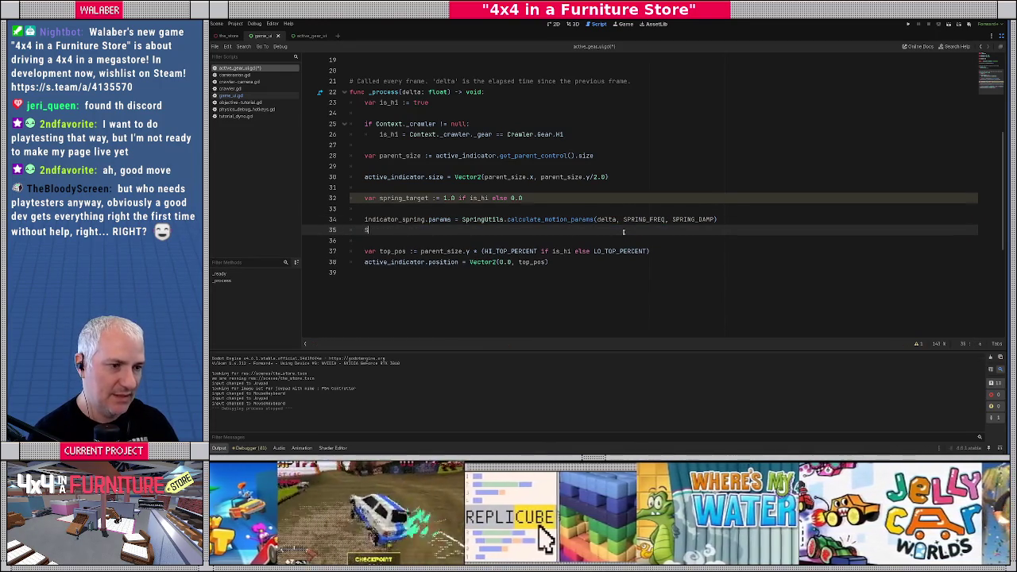
type("pringUtils.up")
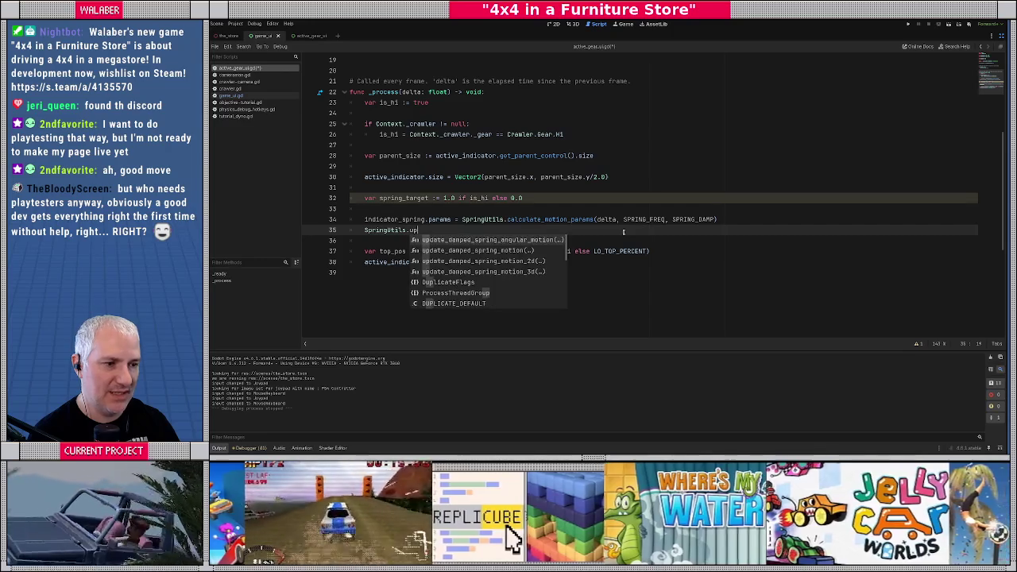
key("Down")
key("Return")
type("ing_motion(in")
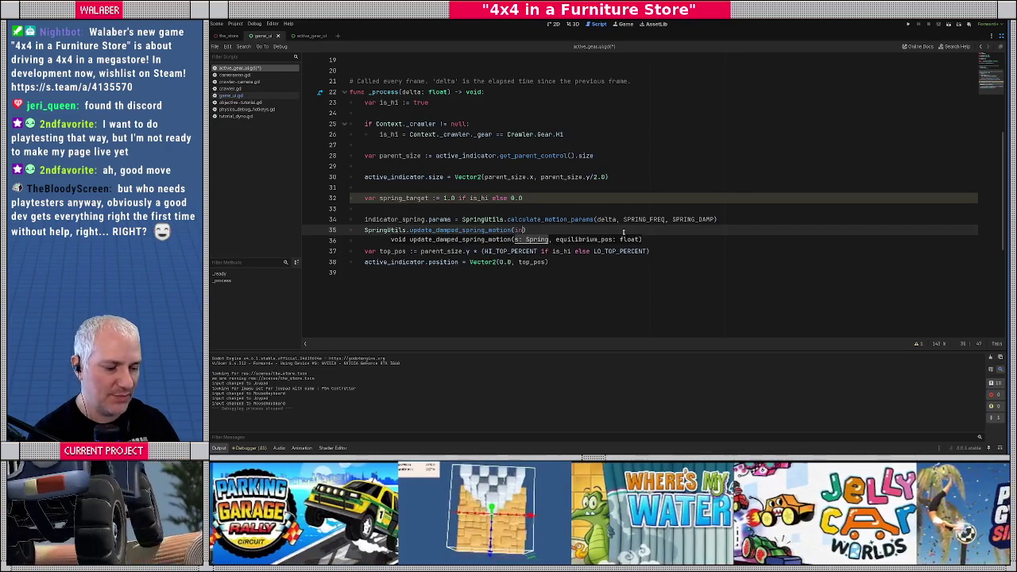
type("dic")
key("Return")
type(", spring_ta")
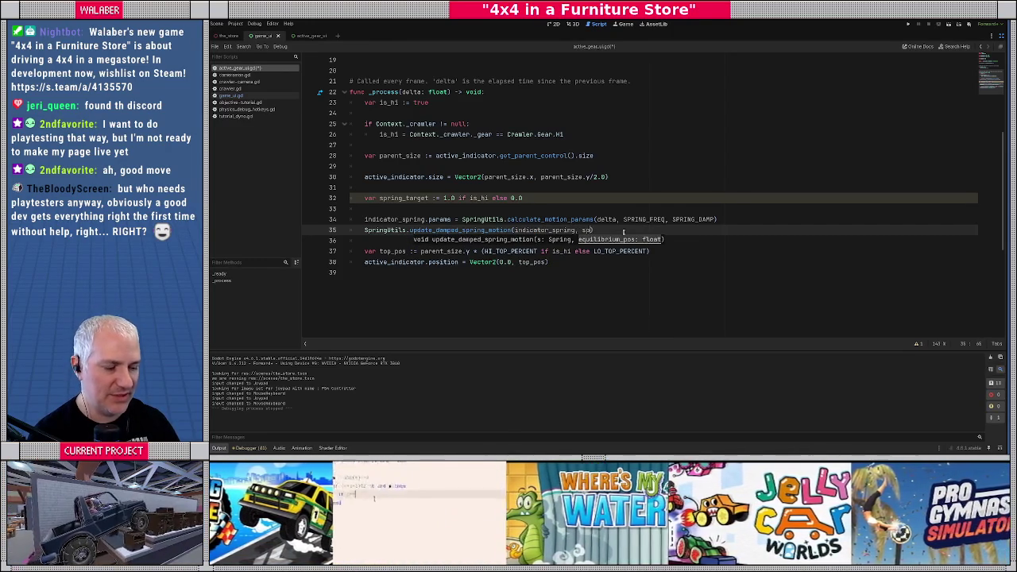
key("Return")
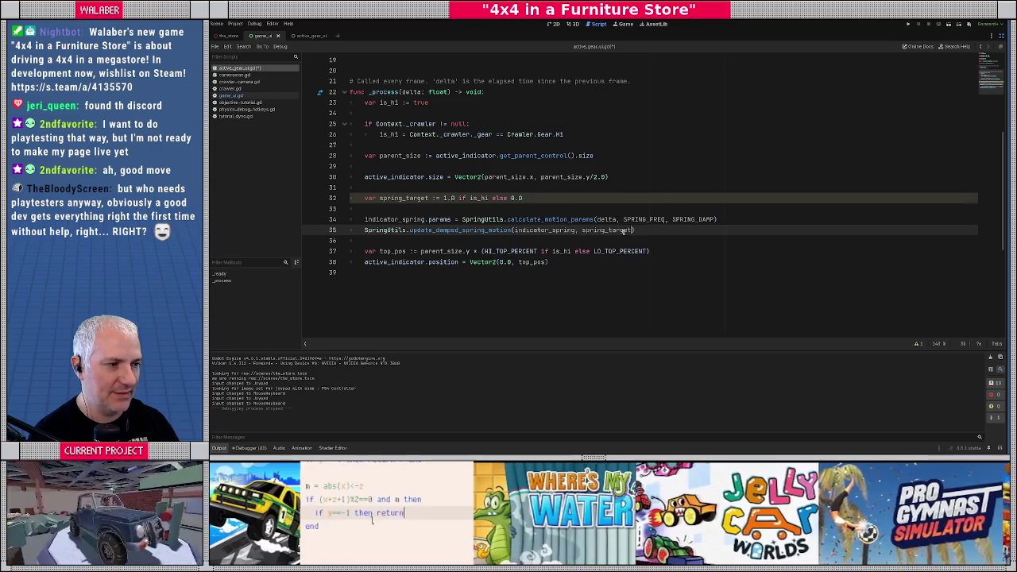
Replace the top_pos conditional with lerp(HI_TOP_PERCENT, LO_TOP_PERCENT, indicator_spring.pos).
scroll(562, 230, "down", 2)
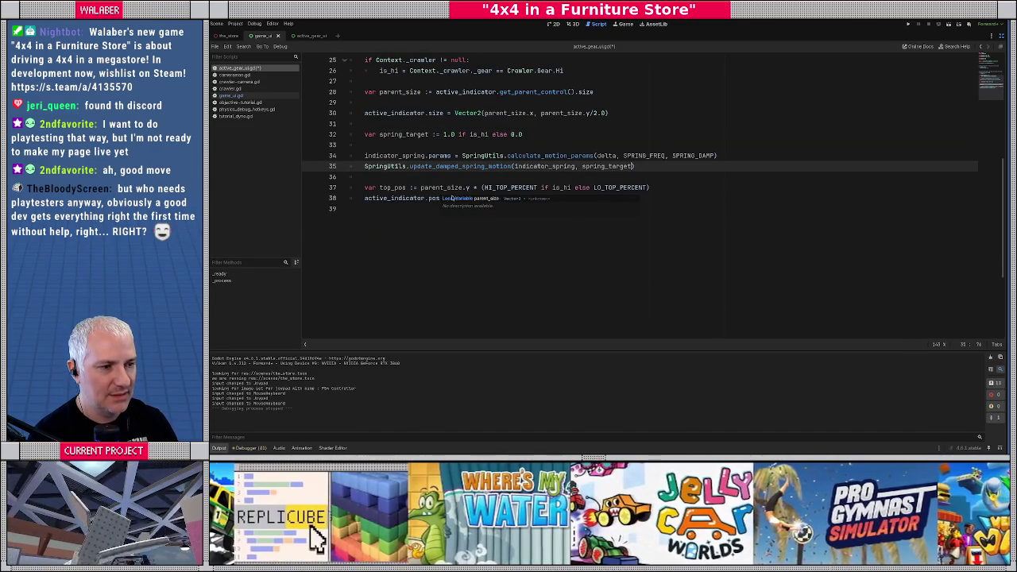
left_click(475, 188)
type("lerp(")
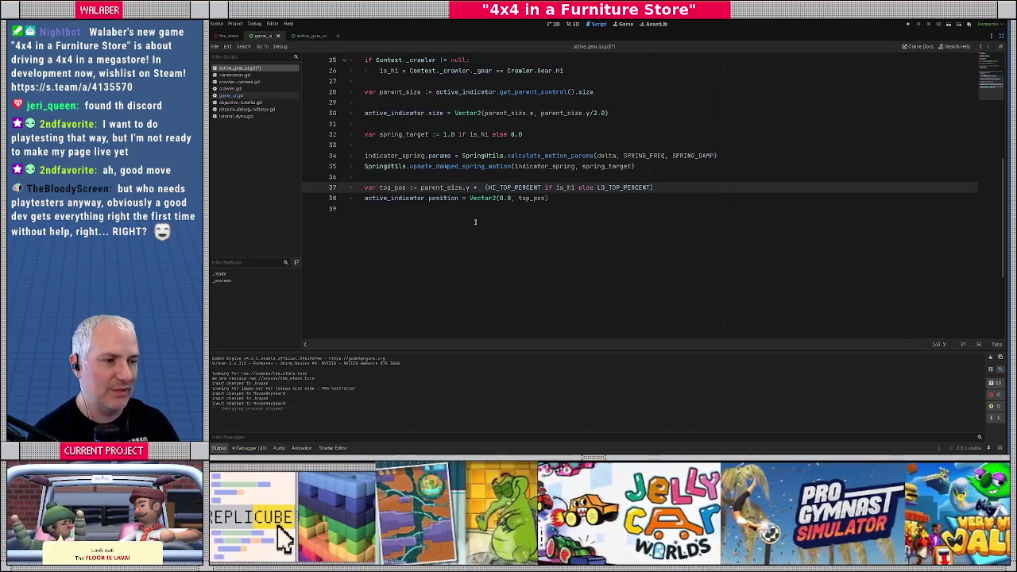
type("HI_TOP_PERCENT, L")
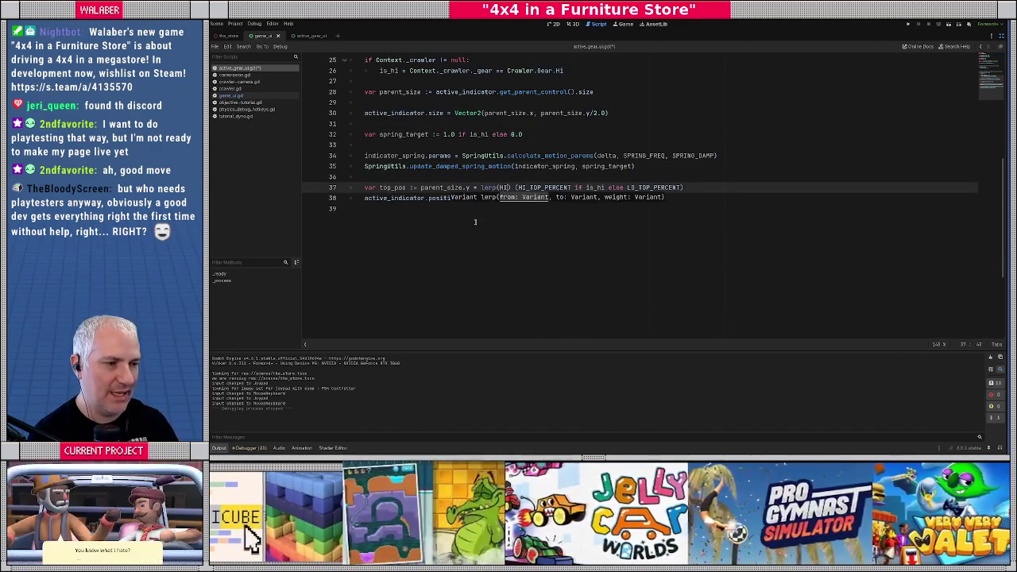
type("O")
key("Return")
type(",")
type(" indicator_spring.")
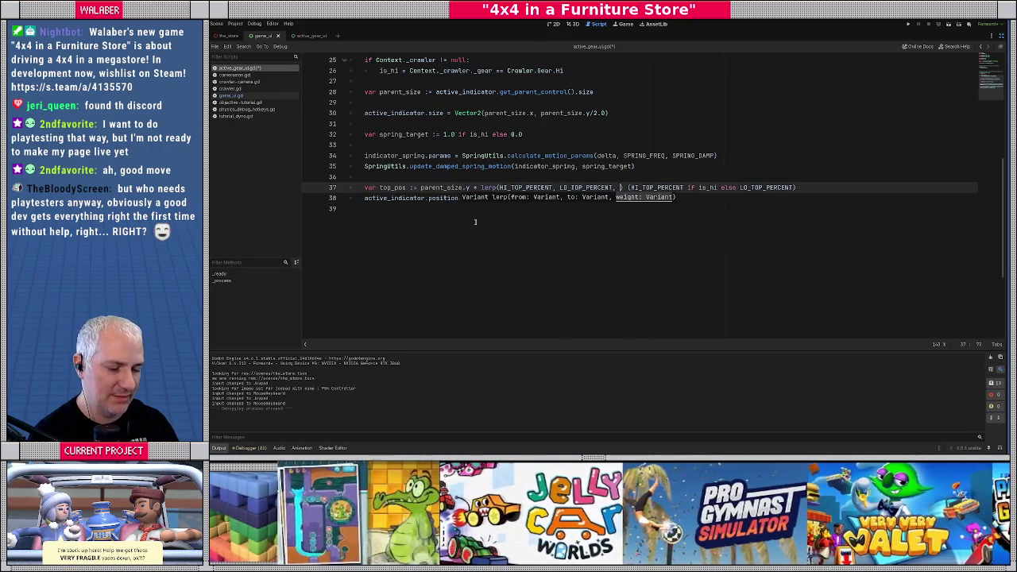
type("pos")
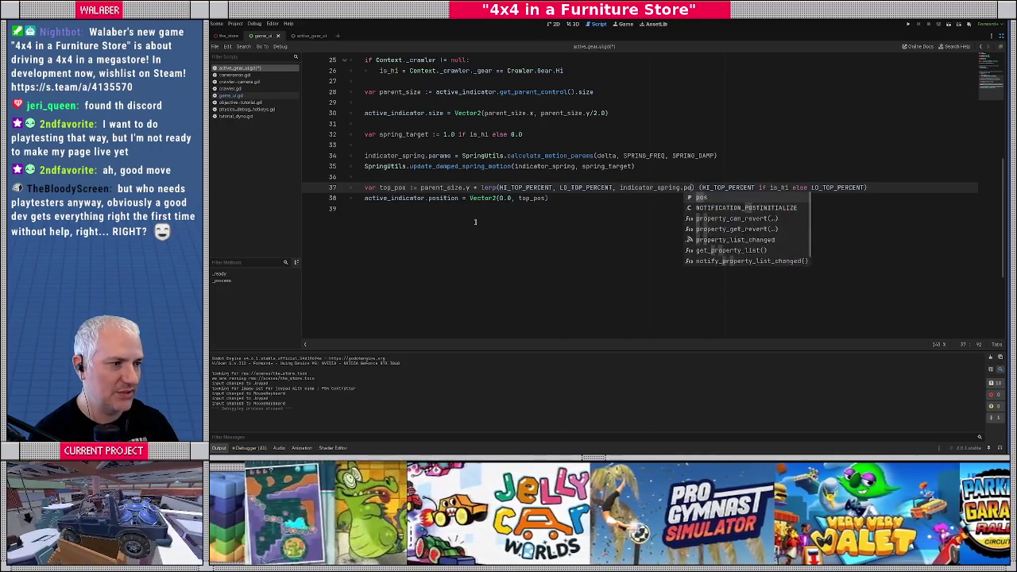
key("Right")
key("shift+End")
key("Delete")
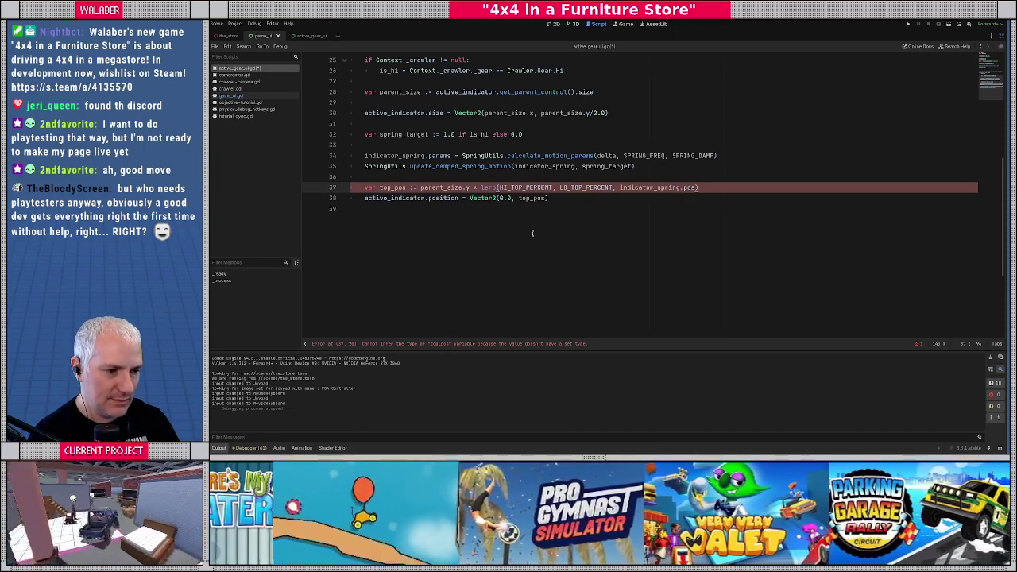
Declare top_pos as float and change lerp to lerpf.
left_click(414, 187)
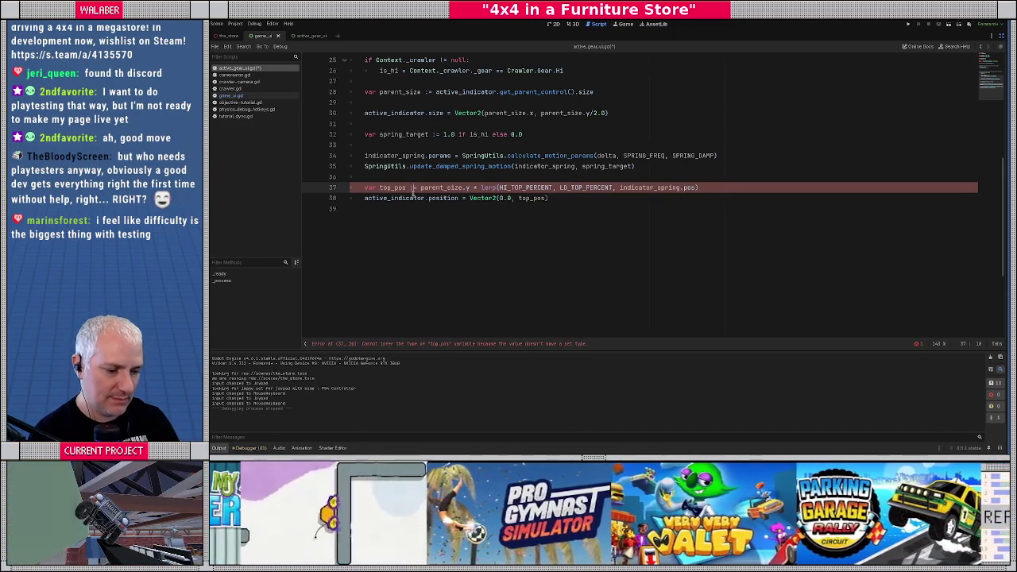
type("float")
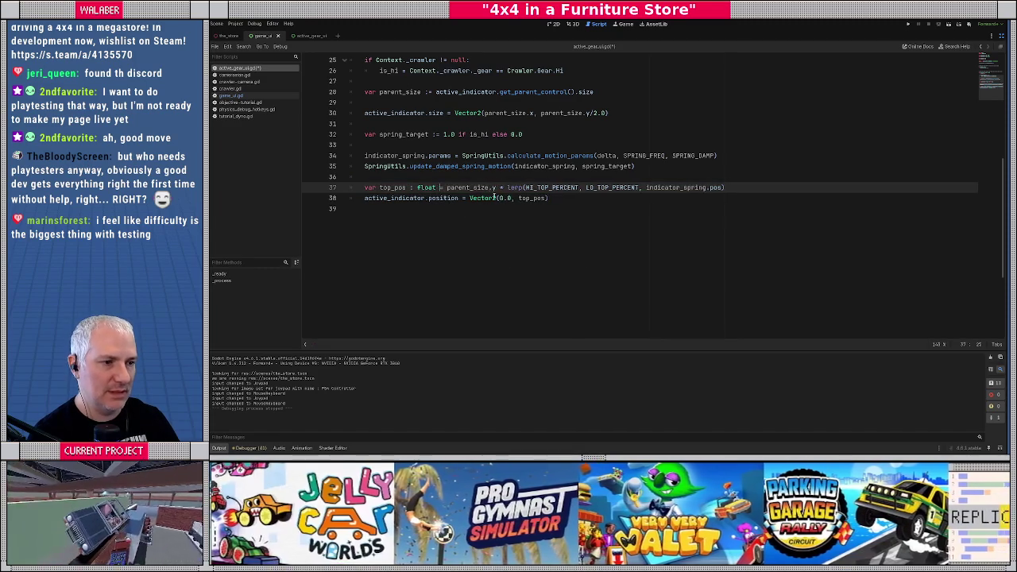
type(" f")
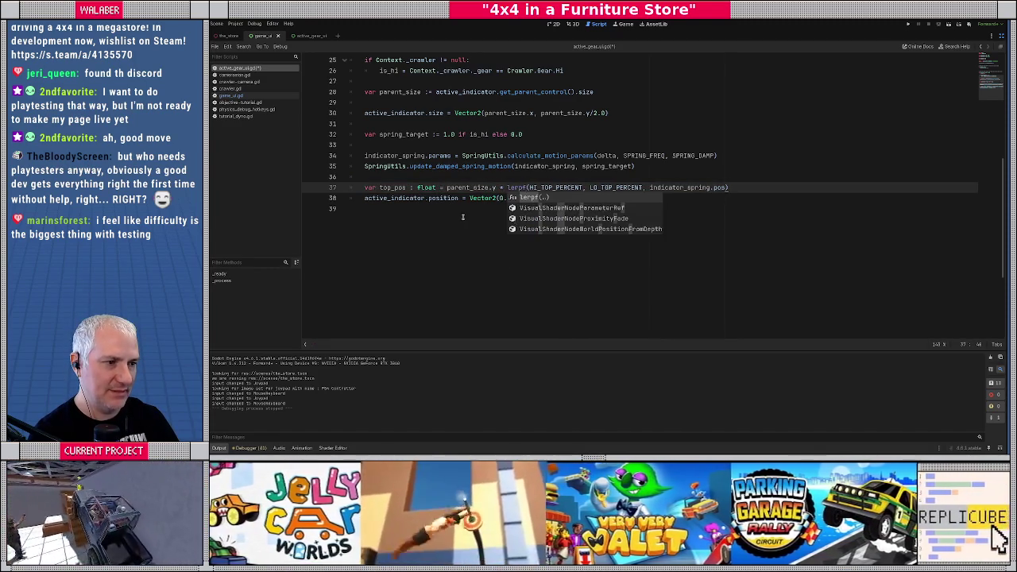
key("Escape")
left_click(450, 178)
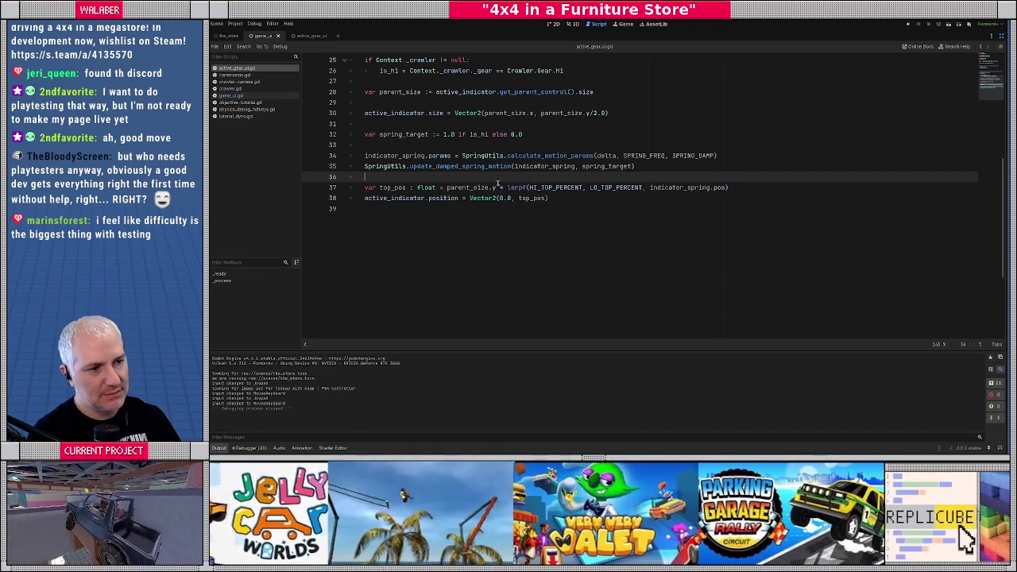
scroll(527, 167, "up", 2)
left_click(526, 166)
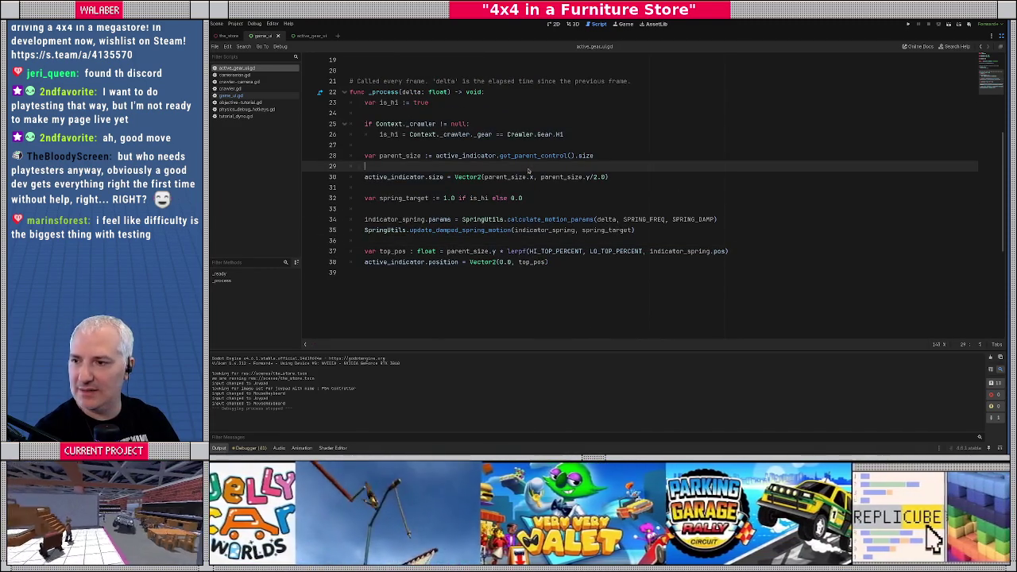
key("alt+Tab")
key("alt+Tab")
left_click(674, 180)
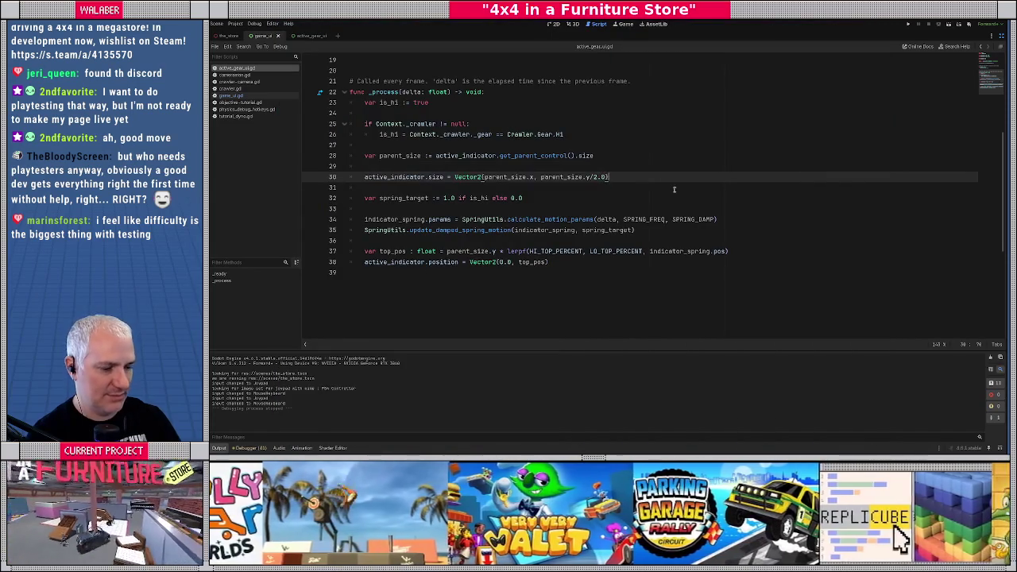
key("F5")
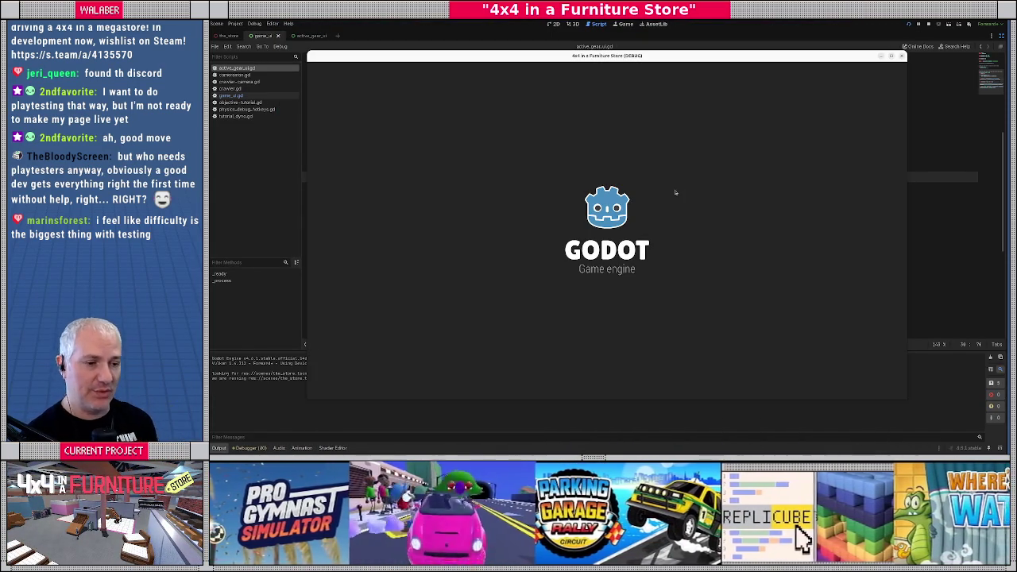
key("Return")
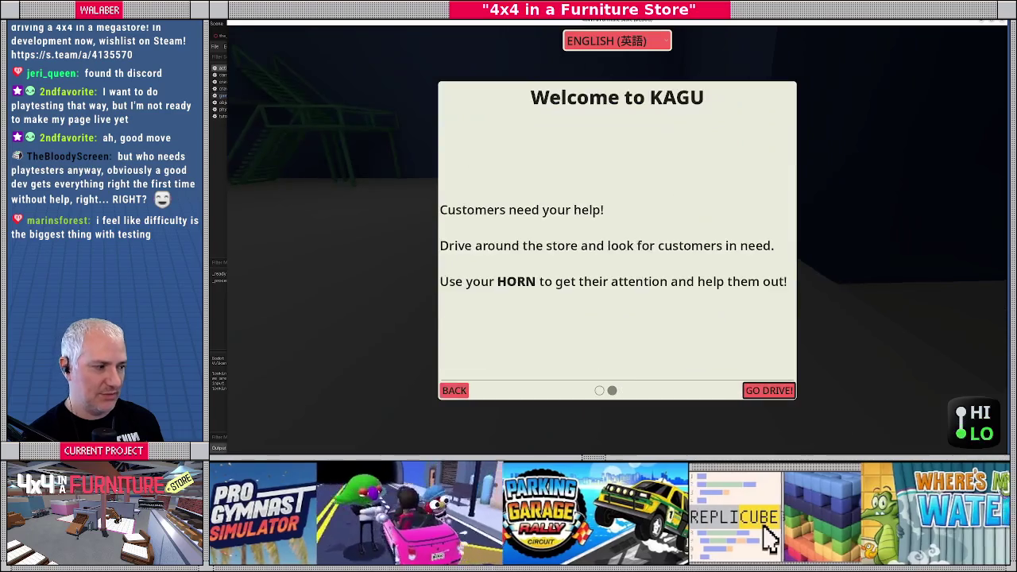
key("Return")
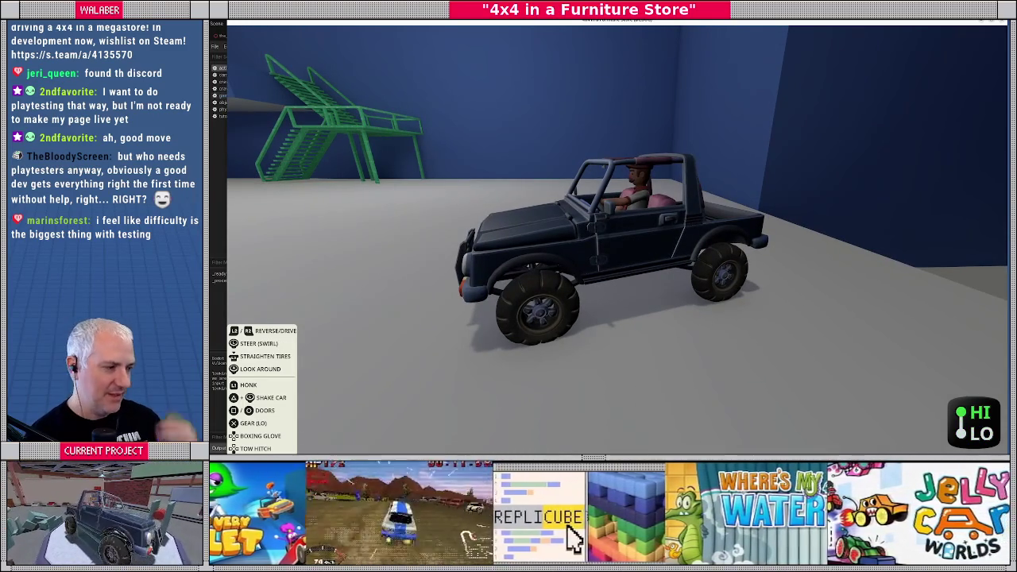
key("F8")
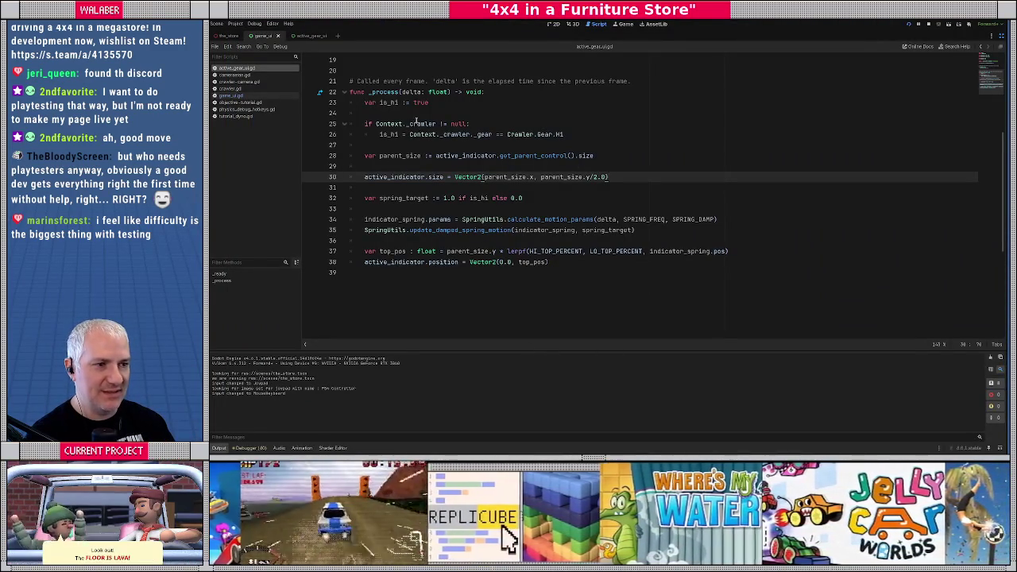
Swap the targets to spring_target := 0.0 if is_hi else 1.0 and test-run the game.
scroll(445, 158, "up", 2)
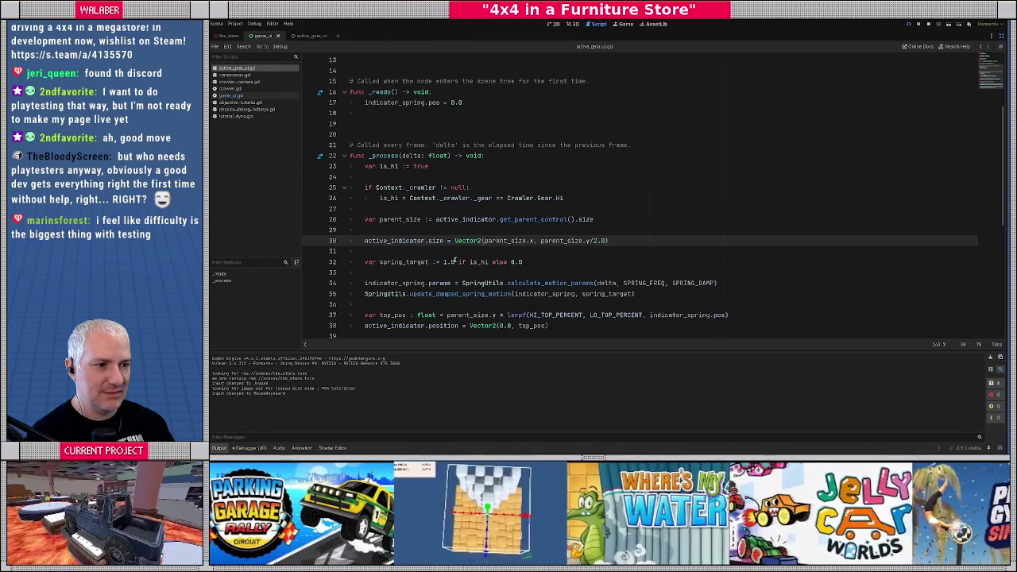
scroll(456, 258, "down", 1)
double_click(514, 230)
left_click(443, 230)
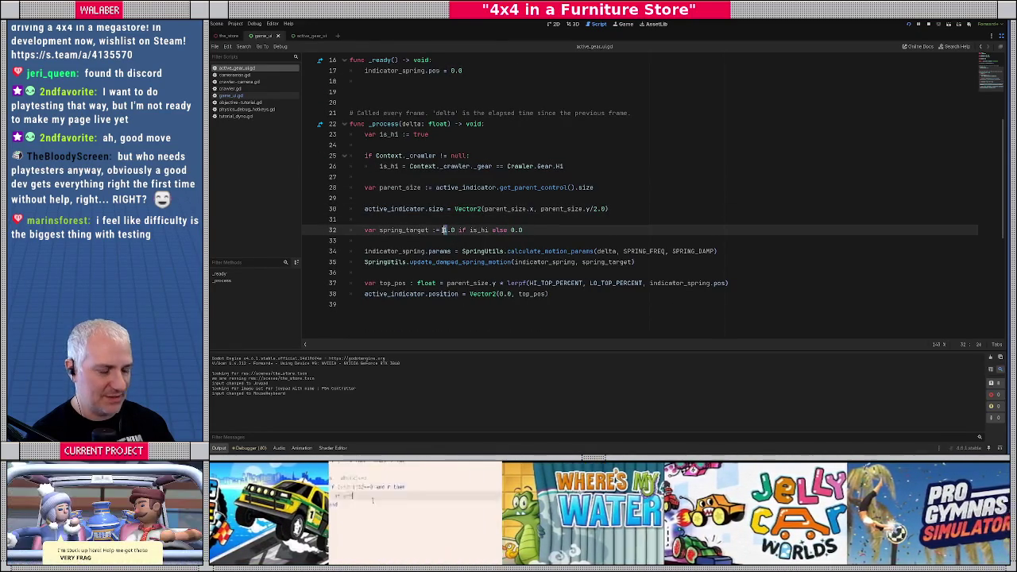
type("0")
double_click(512, 230)
type("1")
left_click(520, 240)
key("ctrl+s")
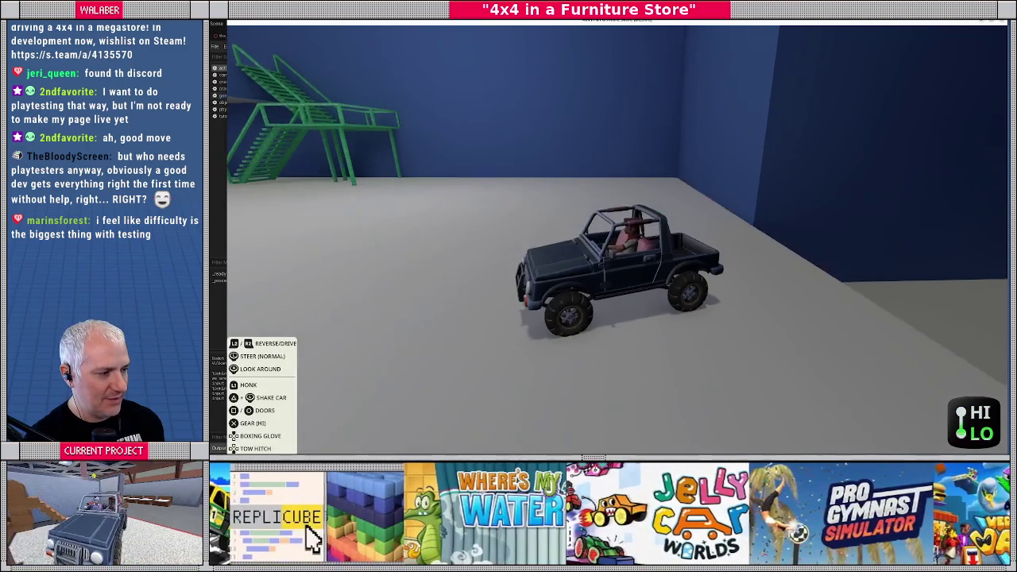
key("F8")
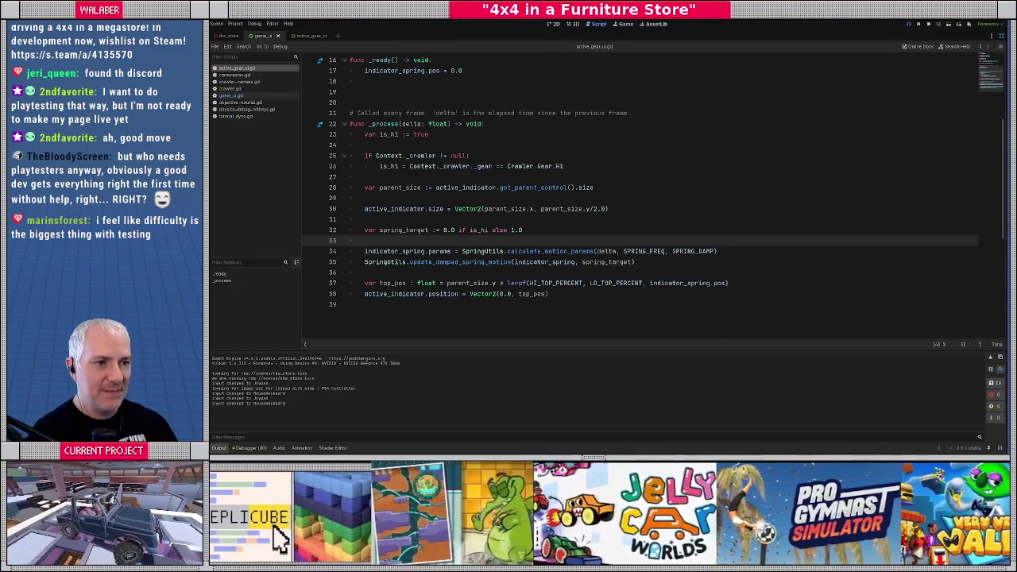
Set SPRING_FREQ to 15.0 and playtest the indicator.
scroll(411, 84, "up", 5)
double_click(426, 124)
type("2")
key("F5")
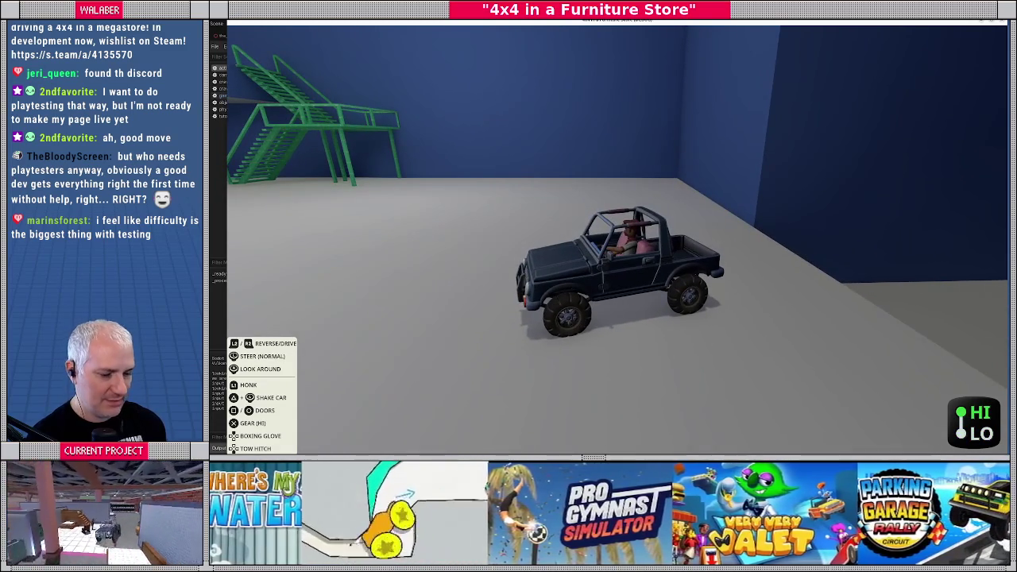
key("F8")
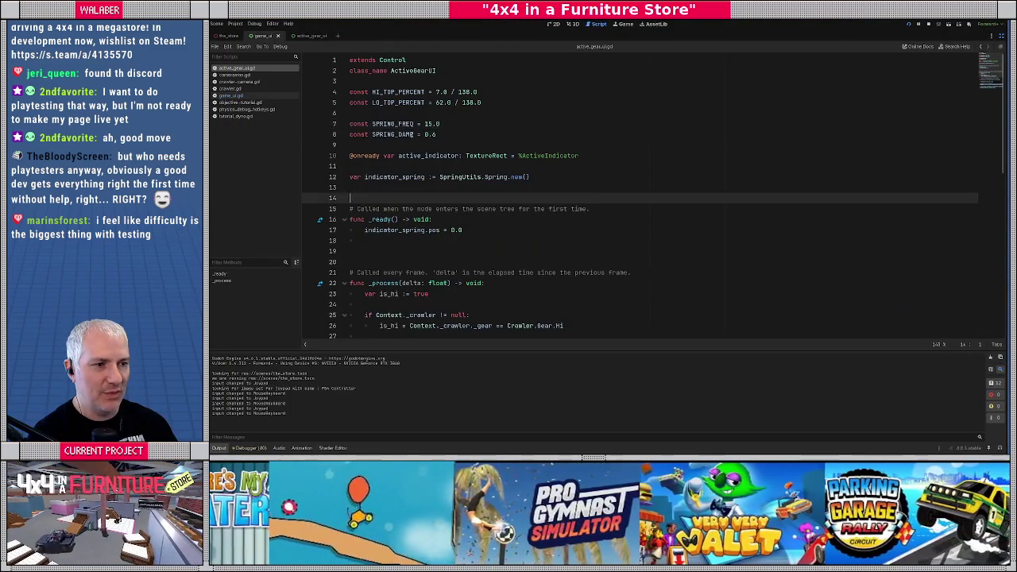
Lower SPRING_DAMP to 0.2 and playtest gear shifting in the game.
left_click(436, 134)
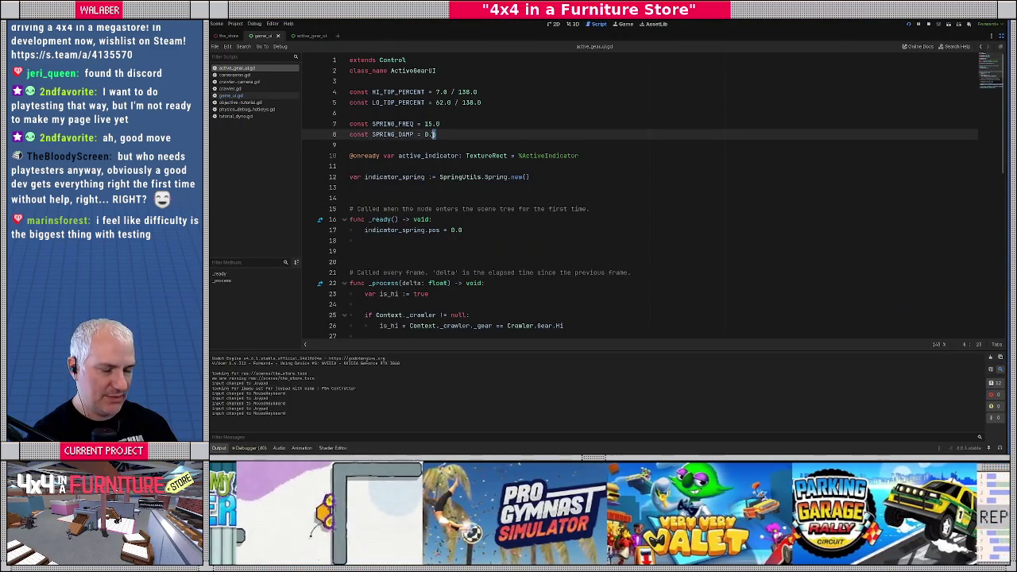
key("BackSpace")
type("8")
key("F5")
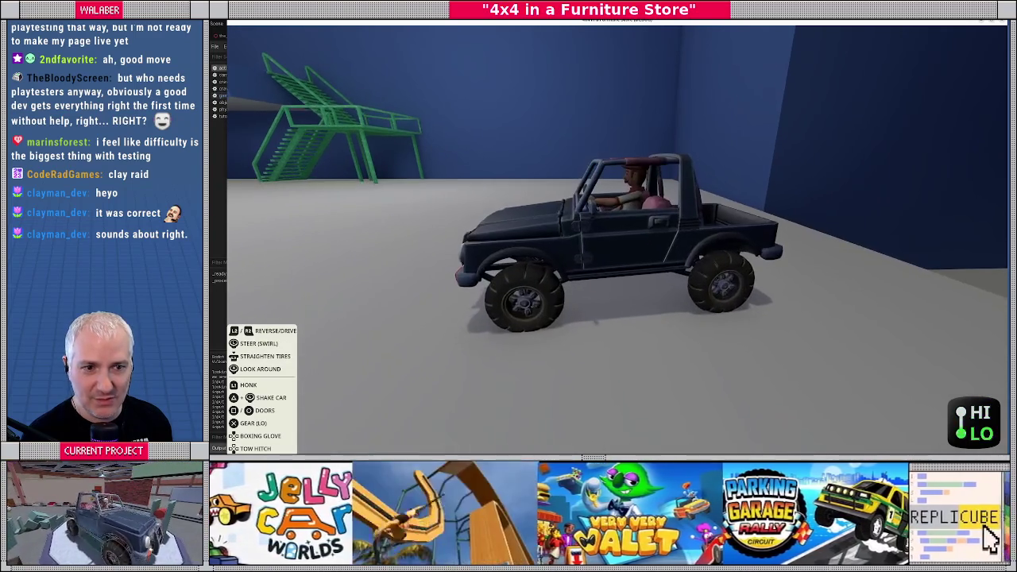
key("F8")
left_click(593, 172)
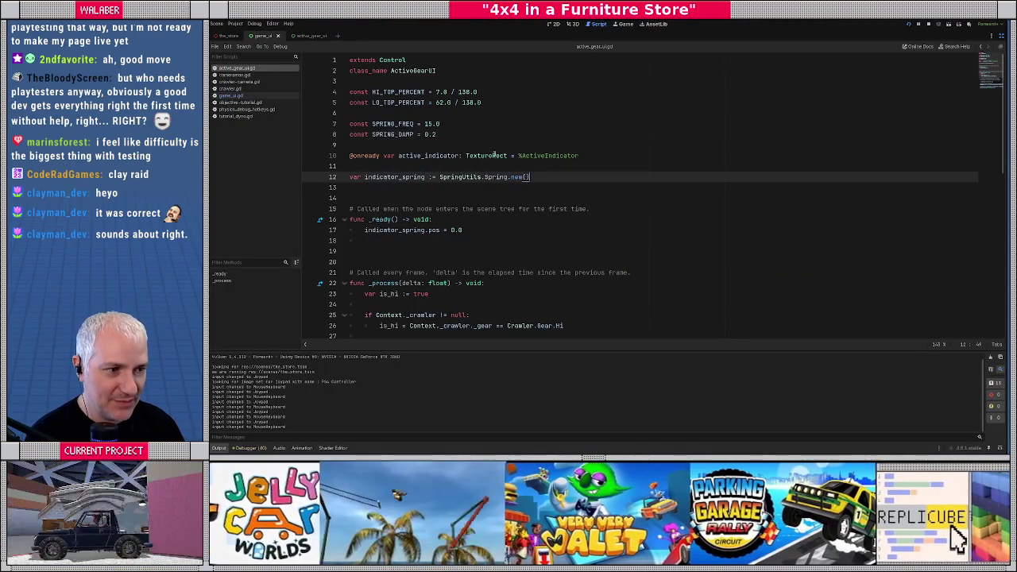
Set SPRING_DAMP to 0.5, raise SPRING_FREQ to 25, and playtest the indicator.
left_click(434, 134)
key("BackSpace")
type("3")
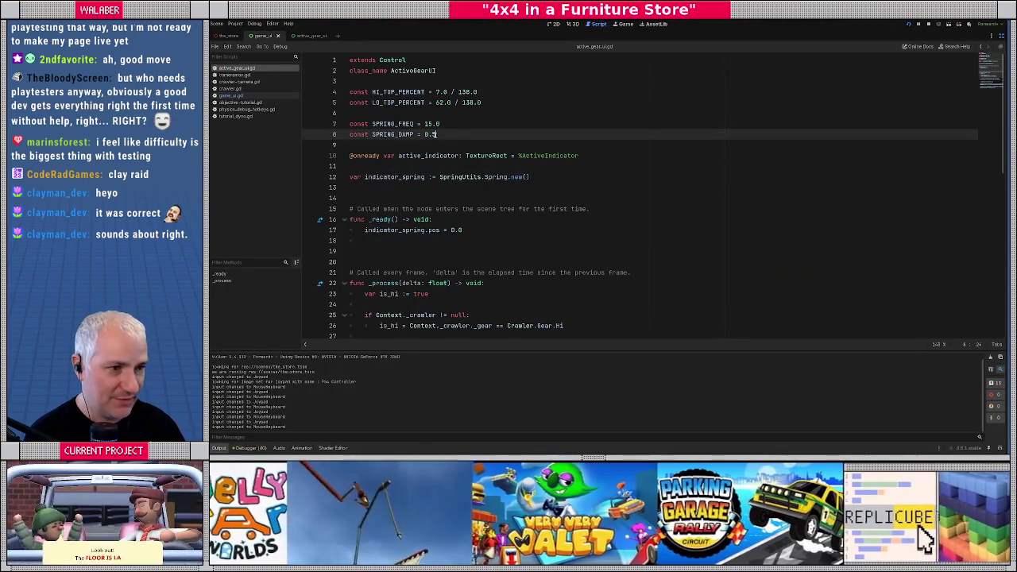
type("5")
double_click(429, 124)
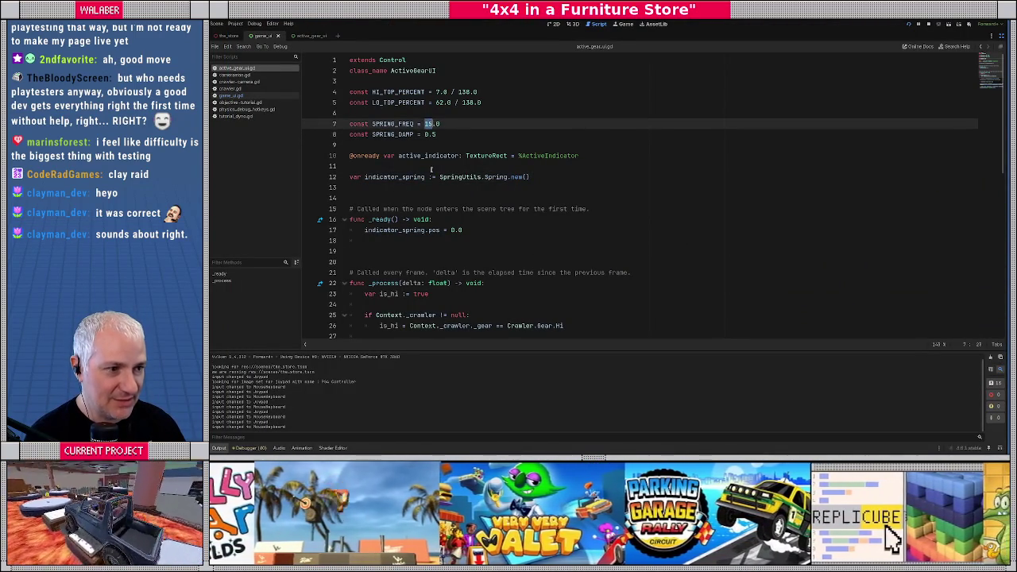
type("25")
key("F5")
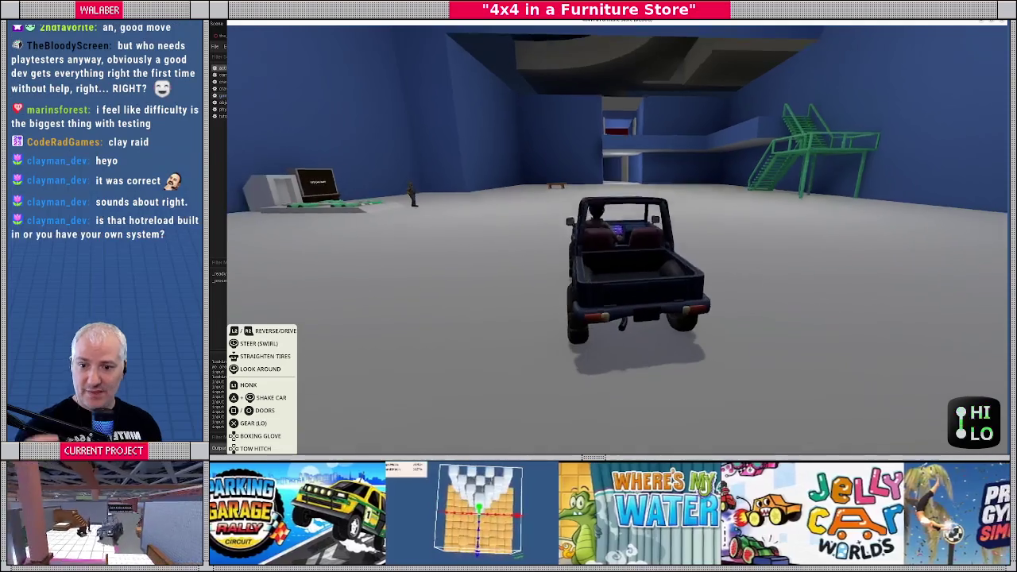
key("F8")
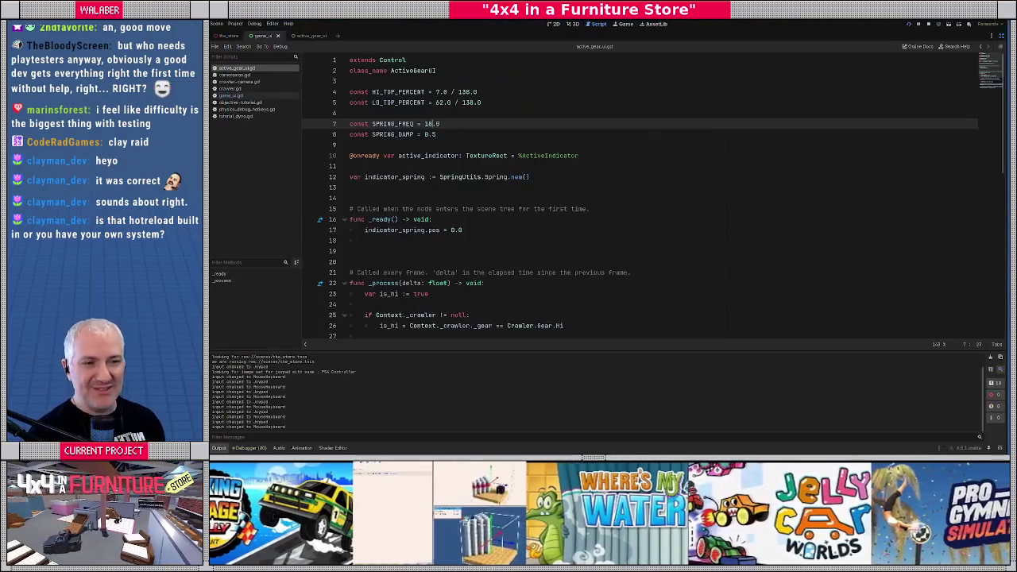
Relaunch the game to watch the HI/LO indicator with the retuned spring.
left_click(603, 156)
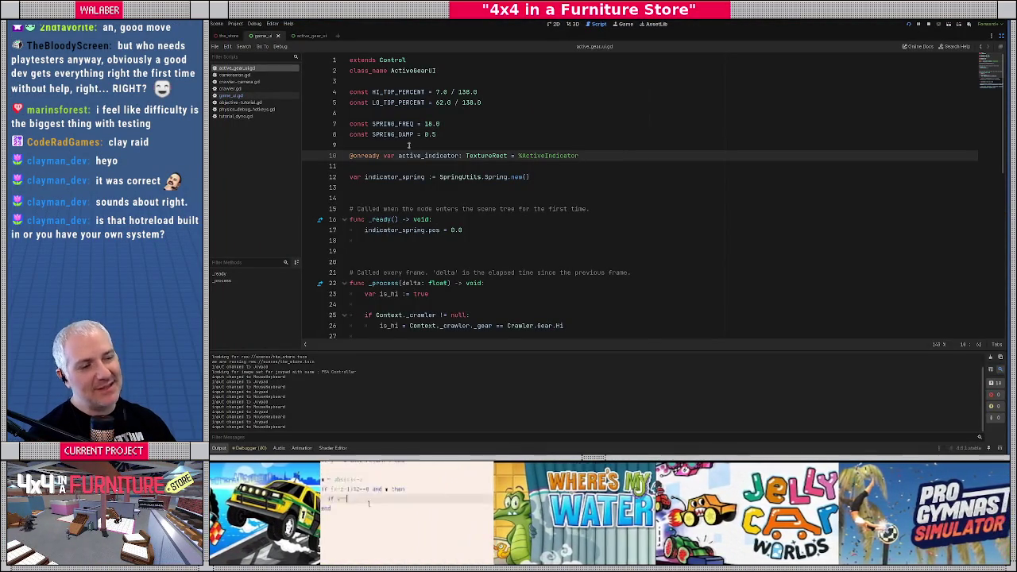
left_click(409, 144)
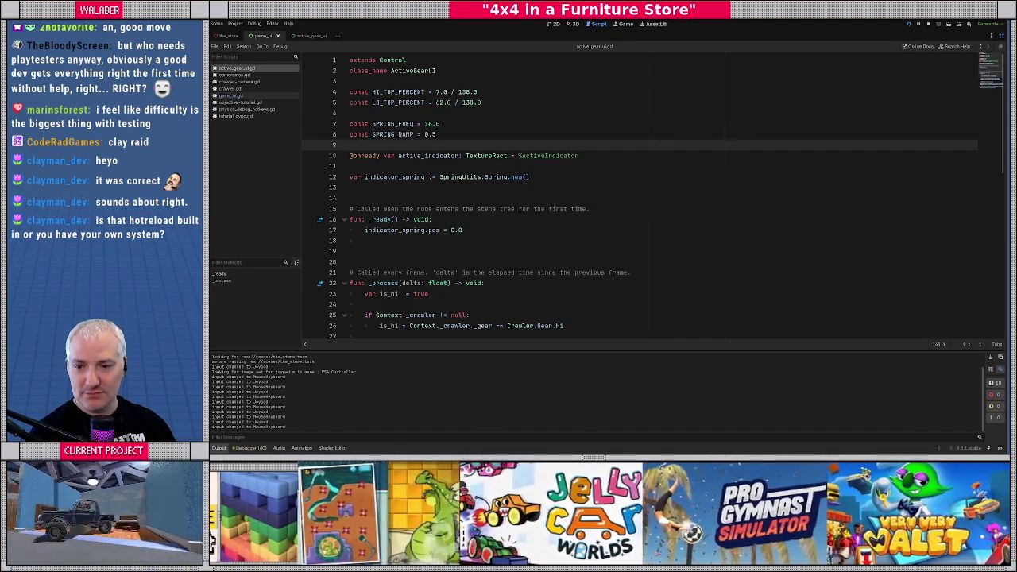
left_click(598, 159)
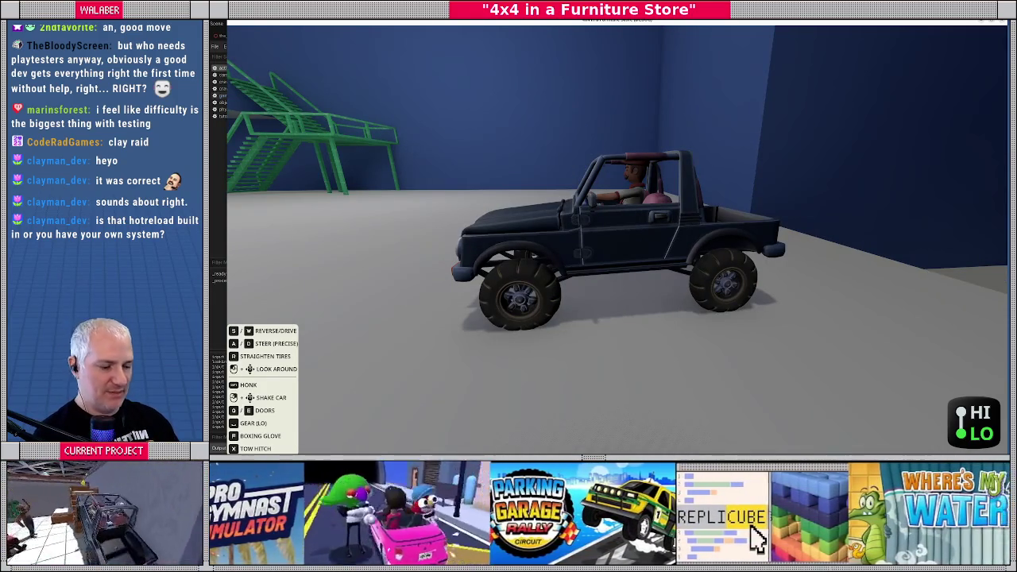
key("Escape")
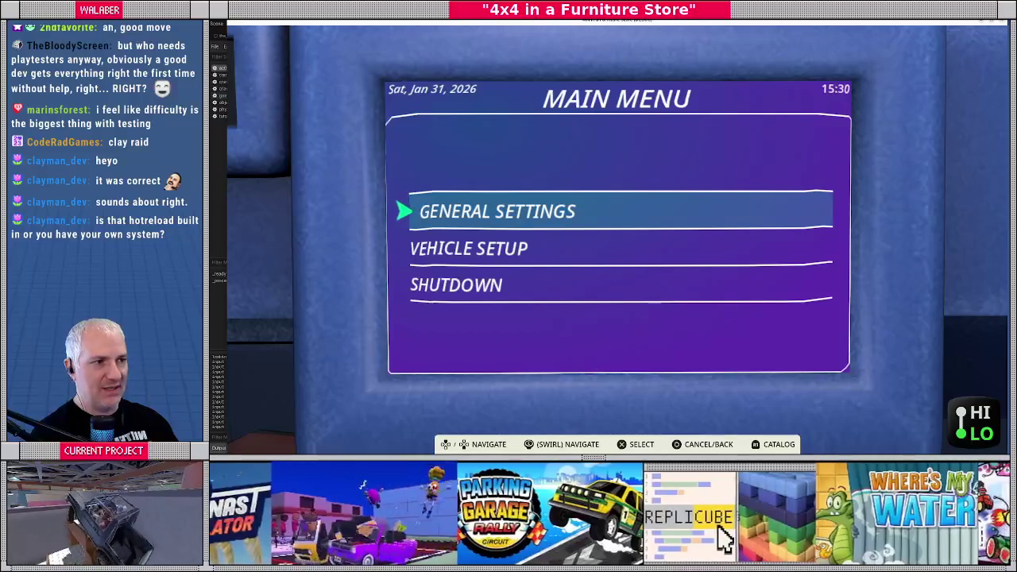
key("Return")
key("Escape")
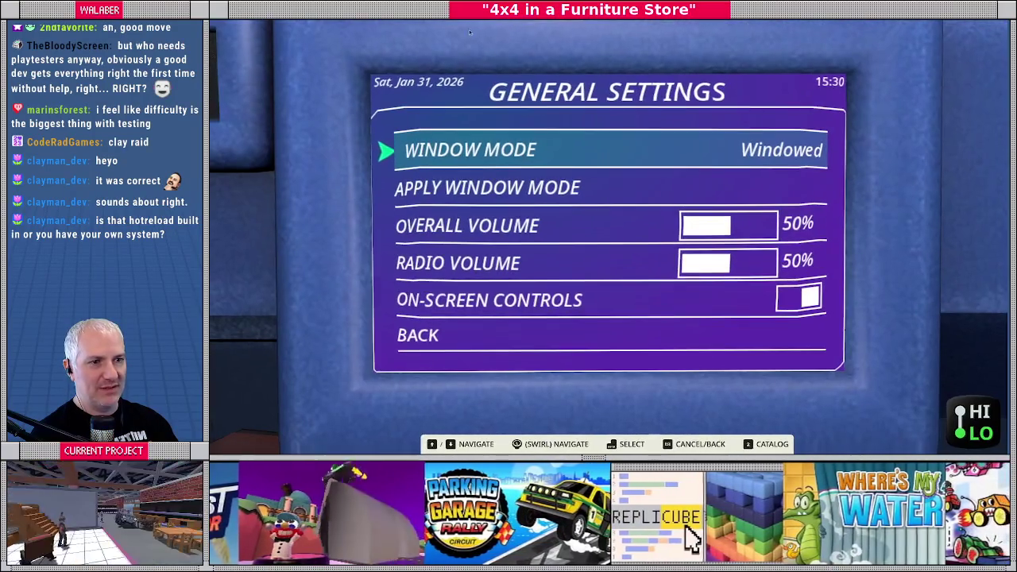
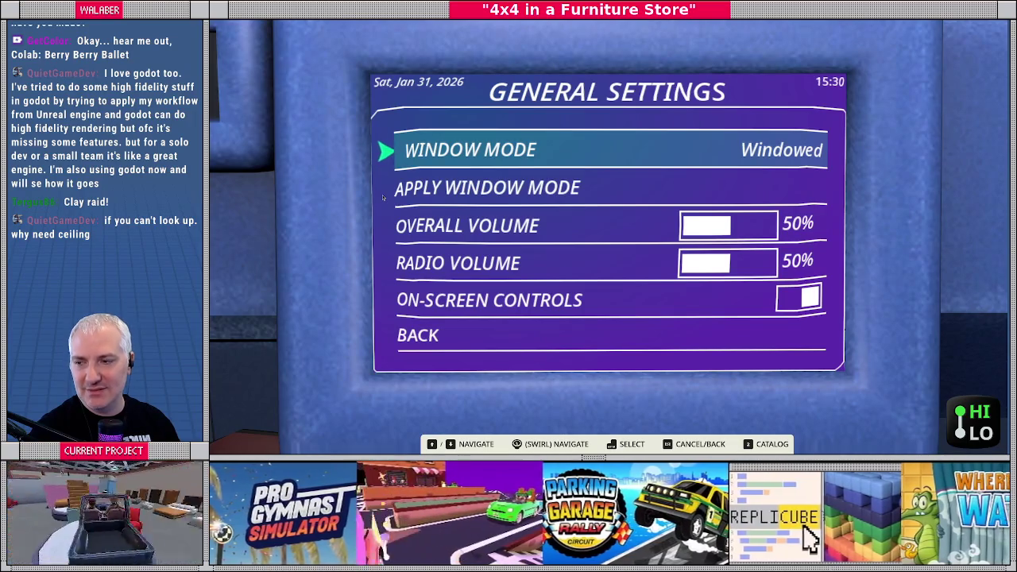
Restart the jeep game, close its settings menu, drive briefly, then return to active_gear_ui.gd.
key("F8")
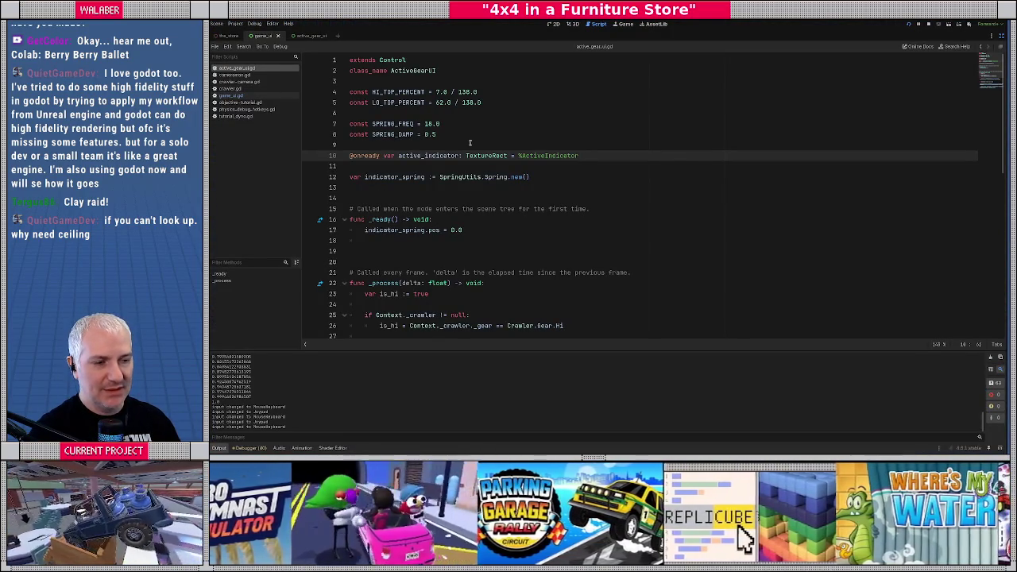
key("alt+Tab")
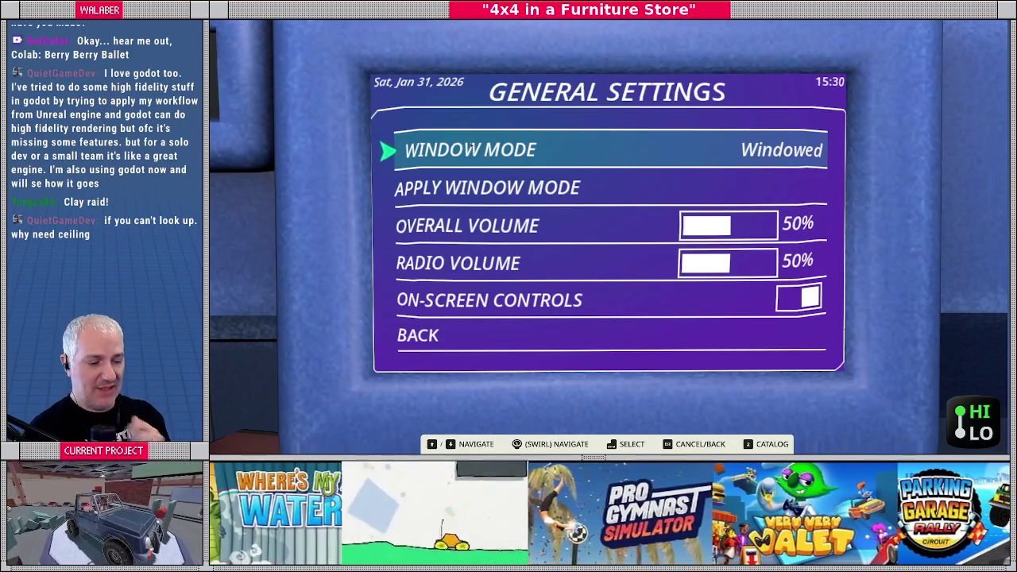
key("F8")
key("alt+Tab")
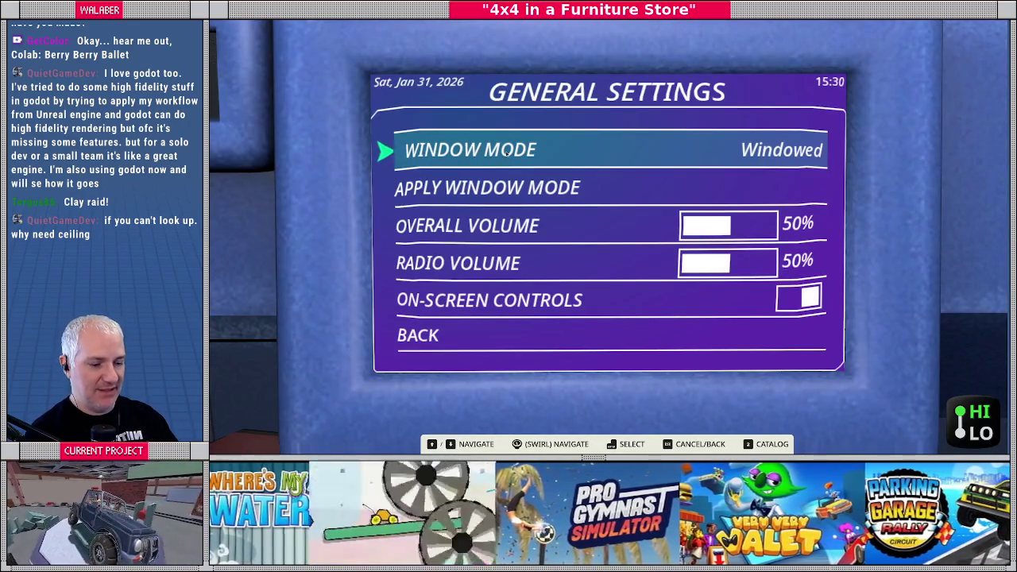
key("Escape")
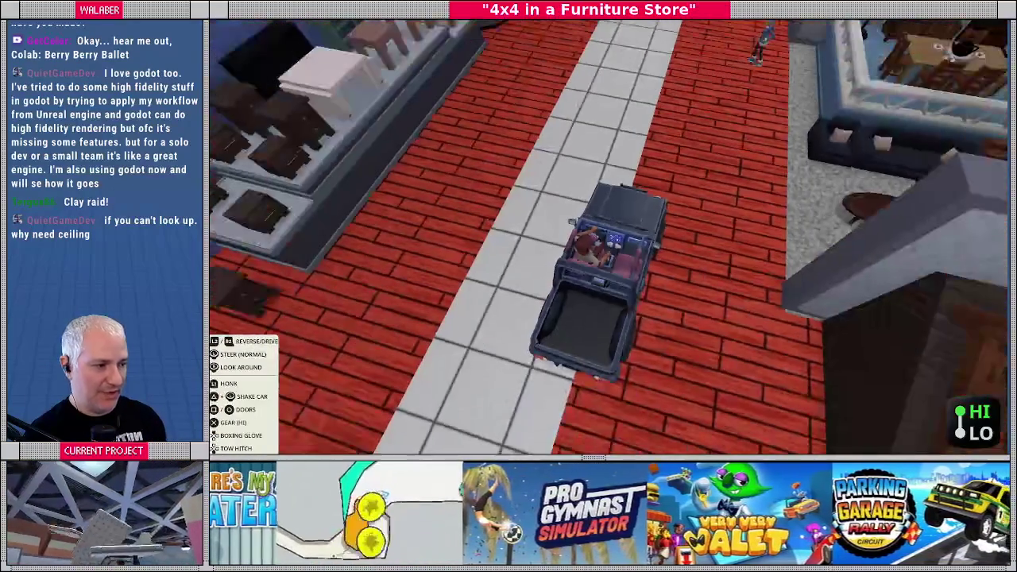
key("Left")
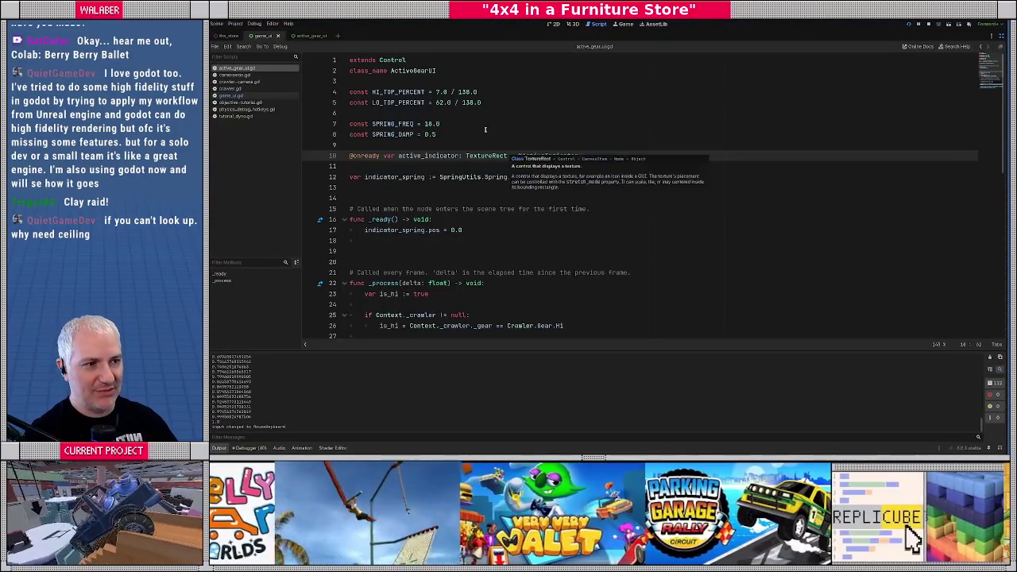
left_click(461, 134)
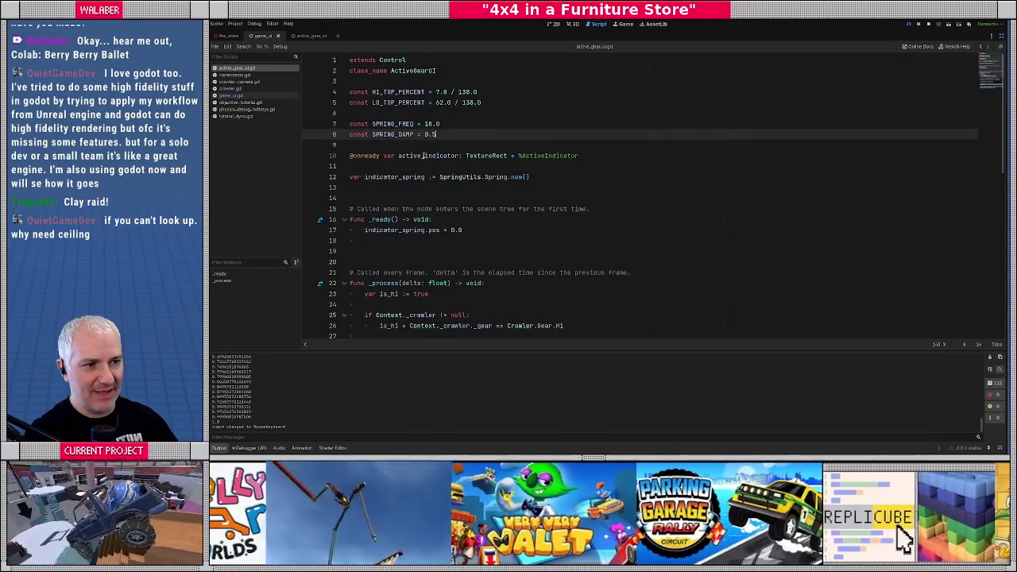
Change SPRING_FREQ from 18.0 to 50.0 and test-run the game.
left_click_drag(425, 124, 441, 124)
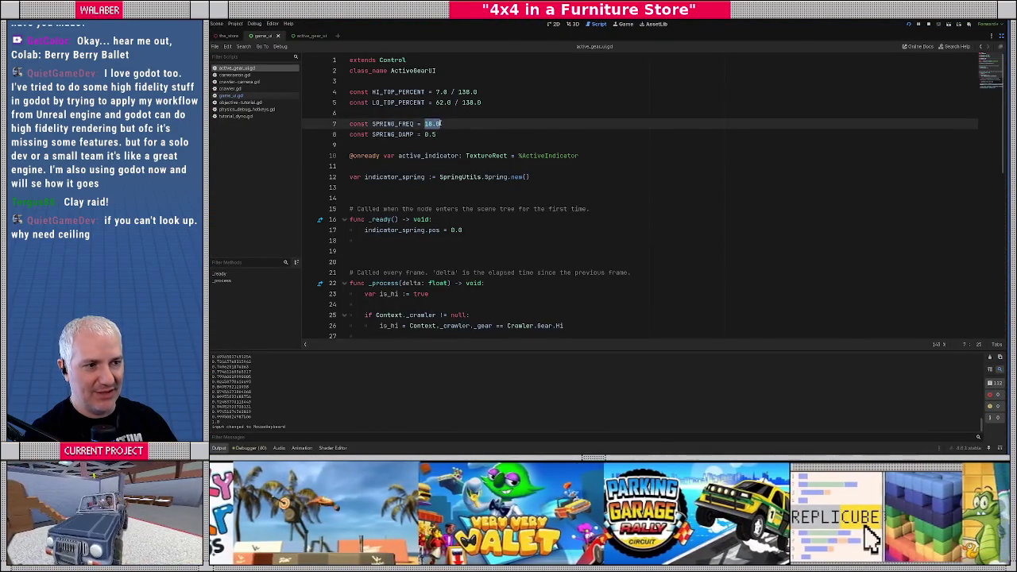
type("50.0")
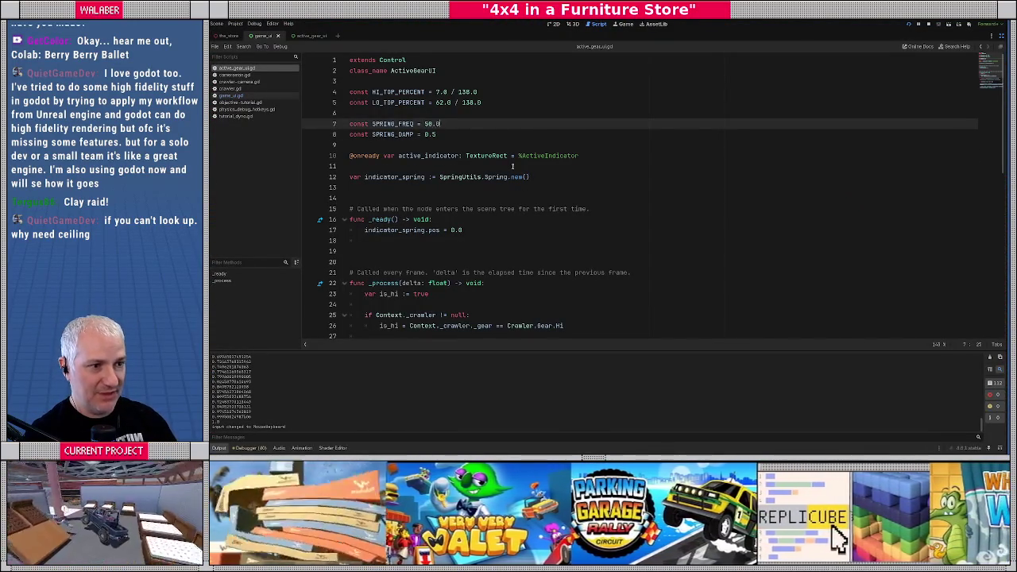
key("Down")
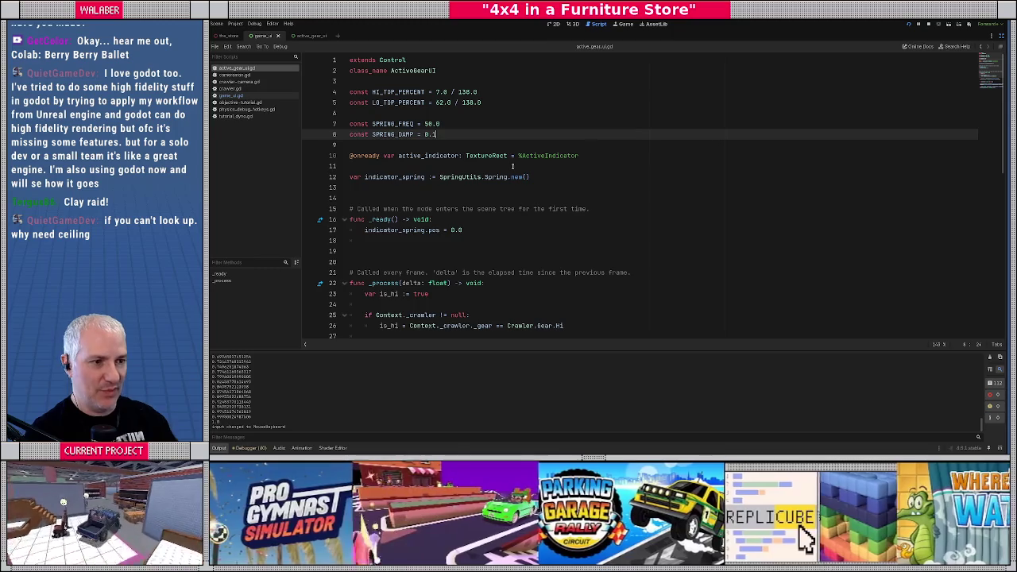
key("F5")
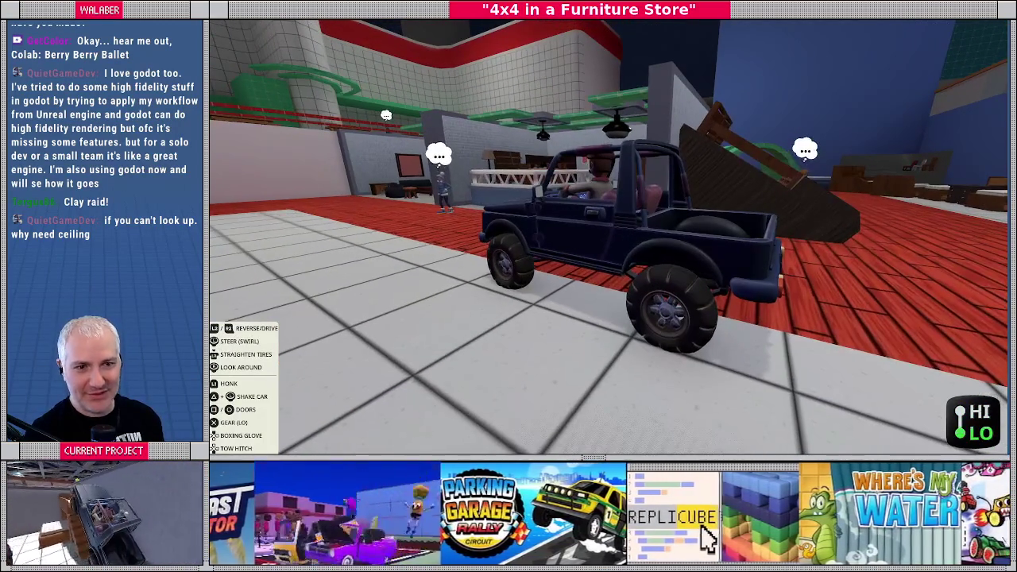
key("F8")
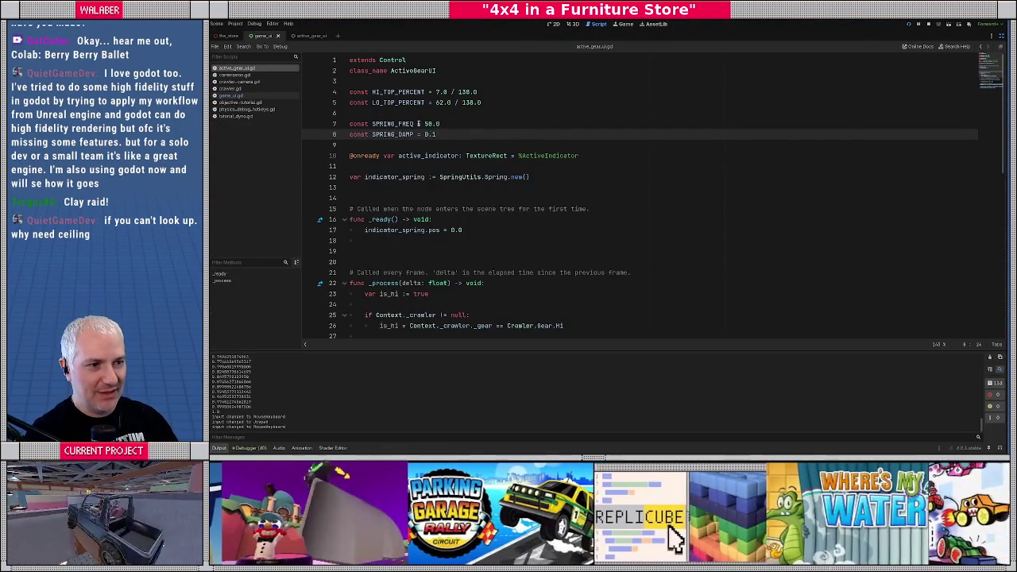
Lower SPRING_FREQ to 20 and test-run the game twice with SPRING_DAMP at 0.5.
double_click(429, 124)
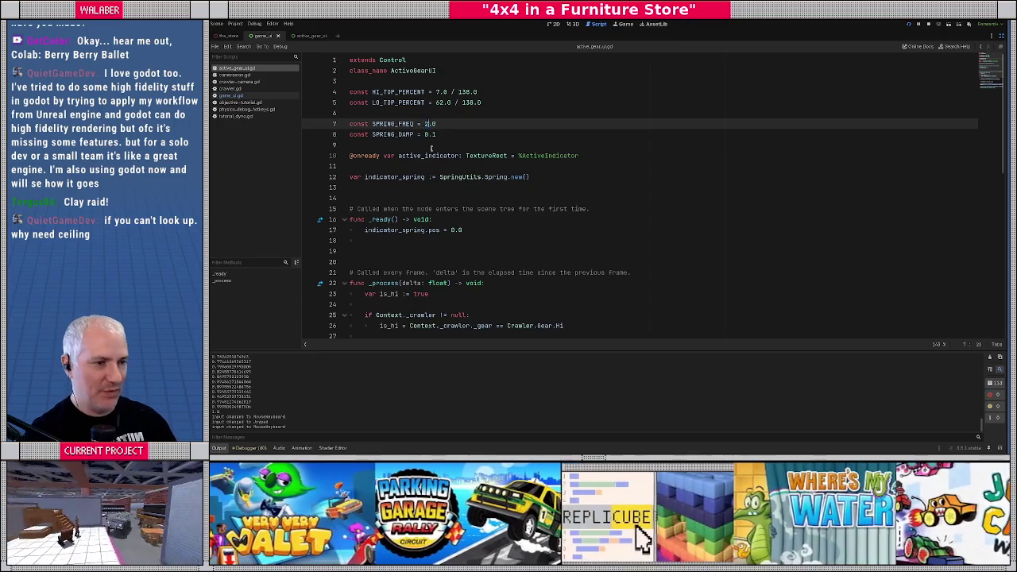
type("20")
key("Down")
key("F5")
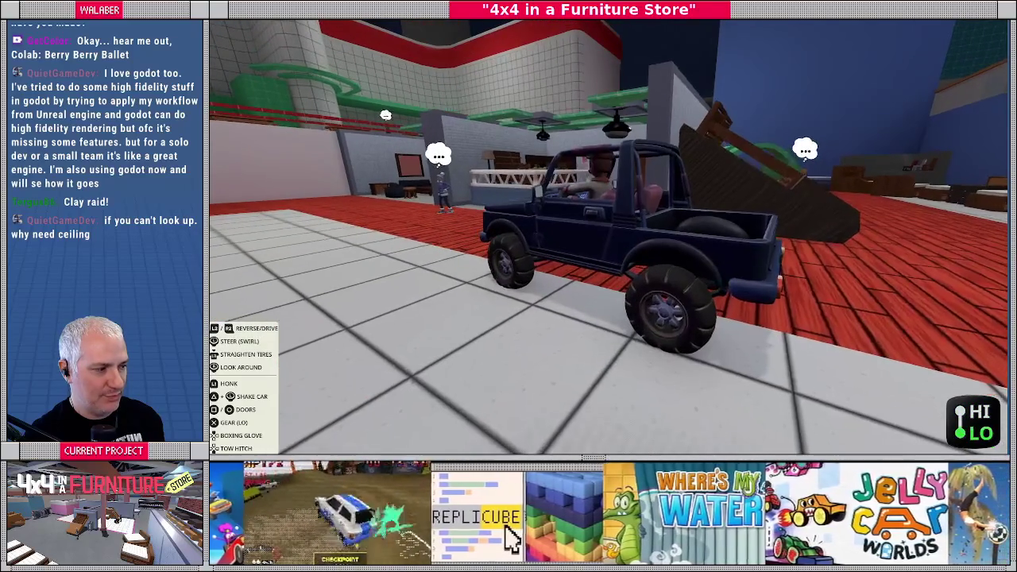
key("F8")
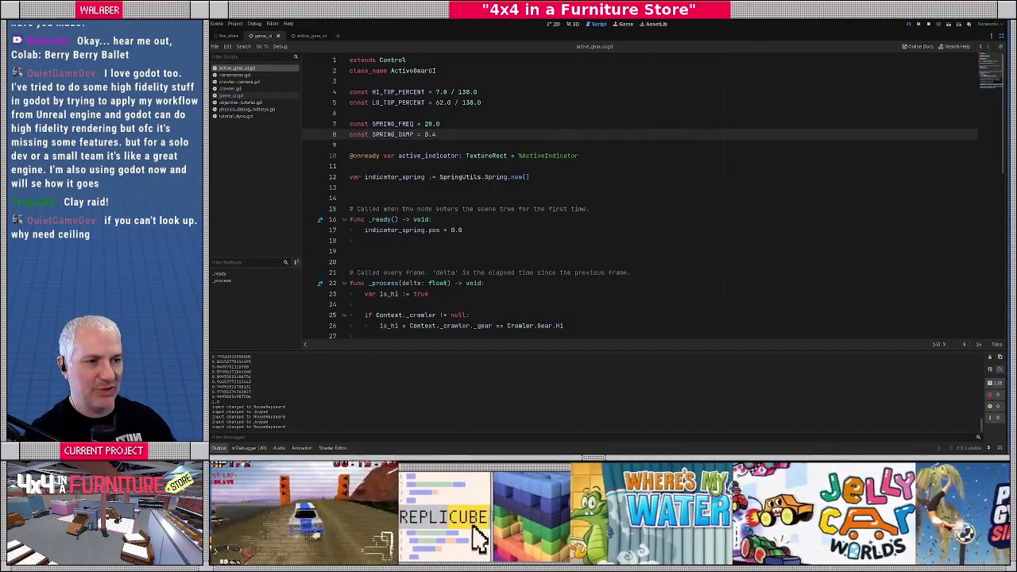
type("5")
key("F5")
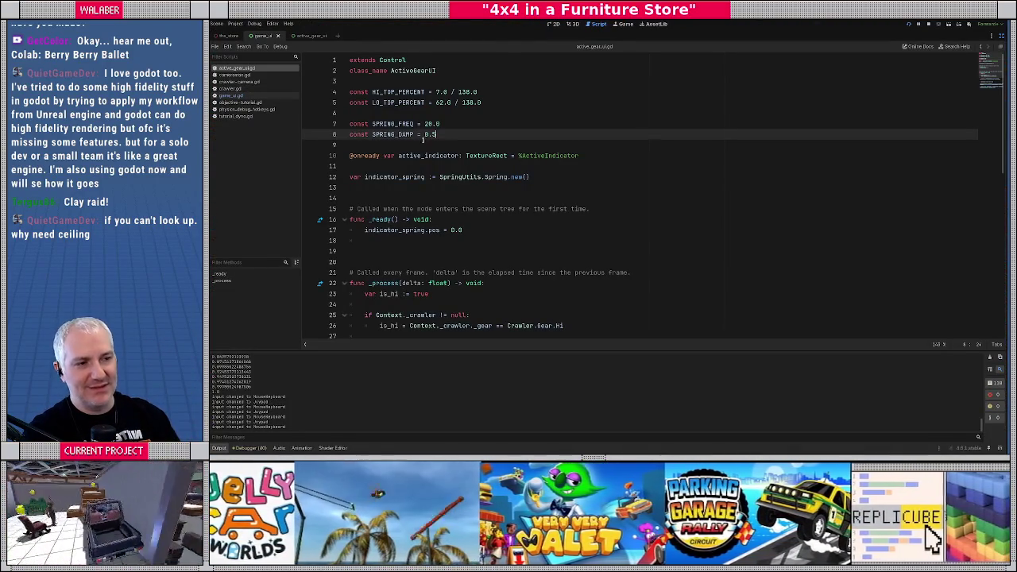
left_click(365, 124)
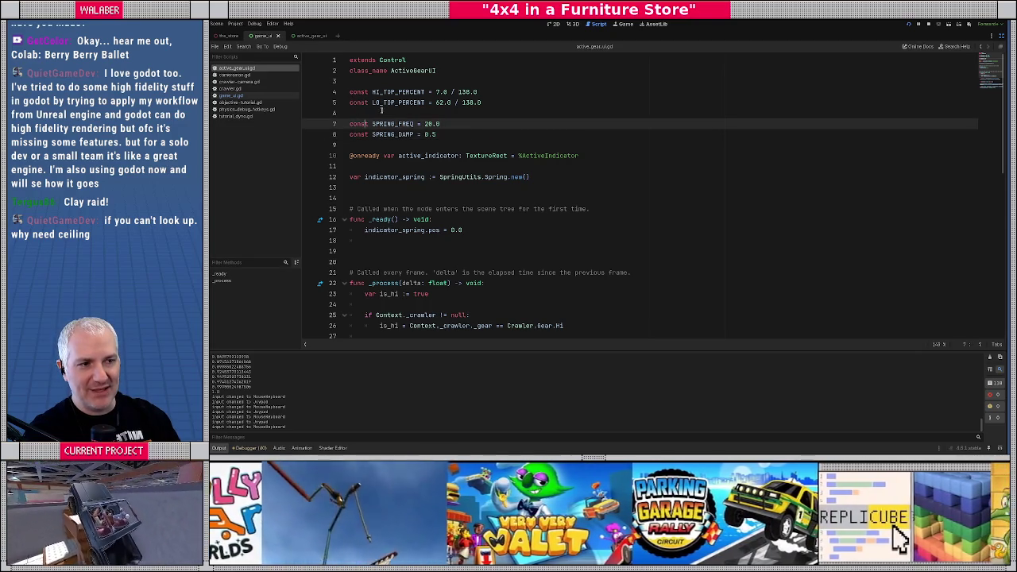
left_click(355, 103)
left_click_drag(351, 92, 455, 139)
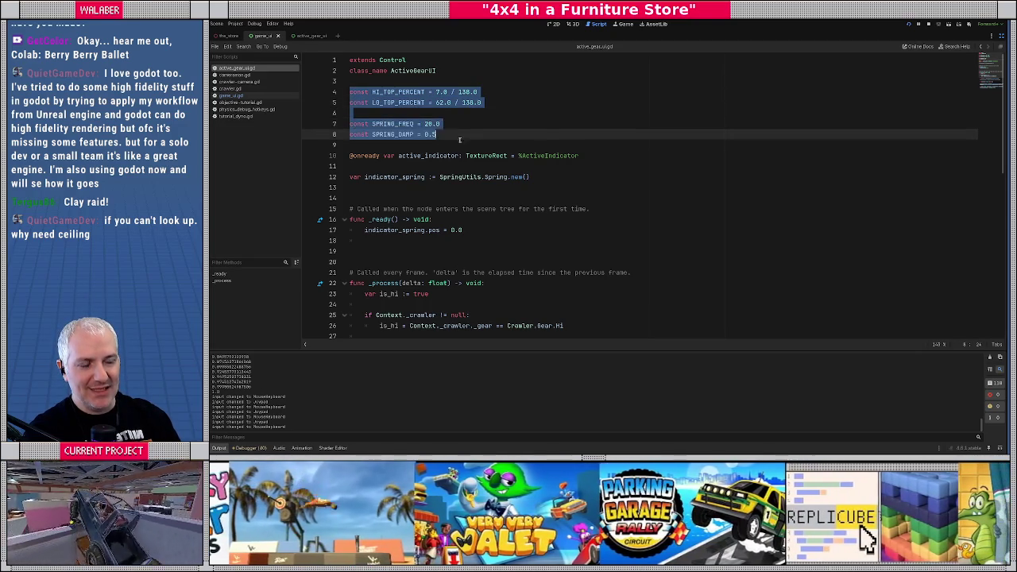
left_click(413, 135)
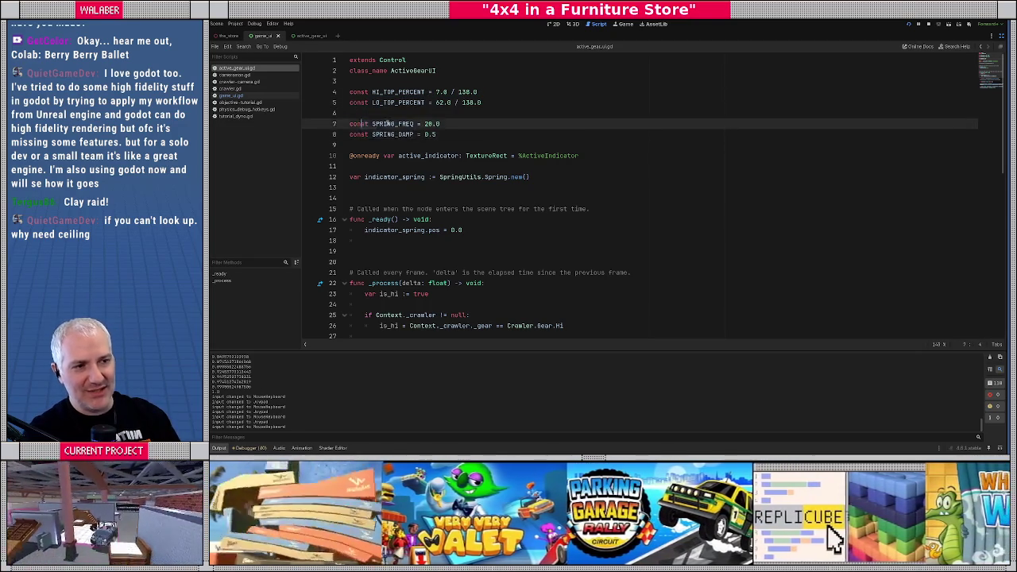
left_click_drag(350, 124, 460, 133)
left_click(461, 134)
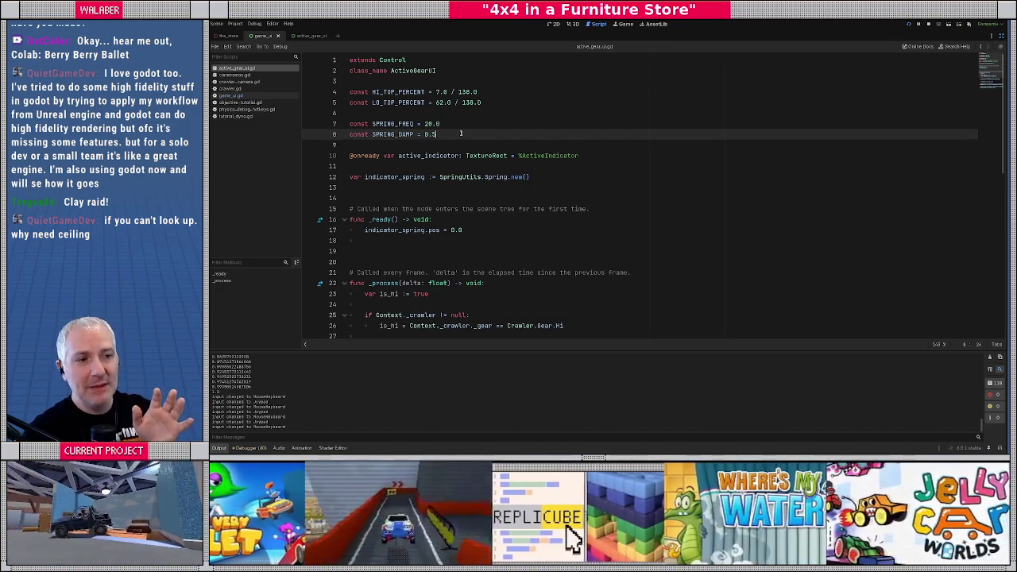
mouse_move(460, 133)
left_mouse_down()
mouse_move(397, 95)
mouse_move(365, 92)
left_mouse_up()
left_click(374, 91)
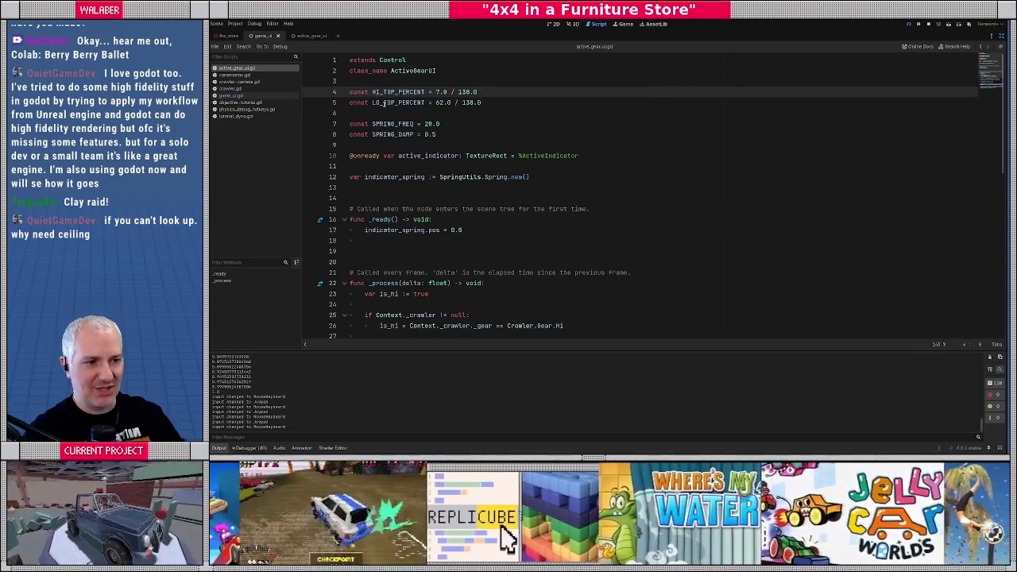
key("alt+Tab")
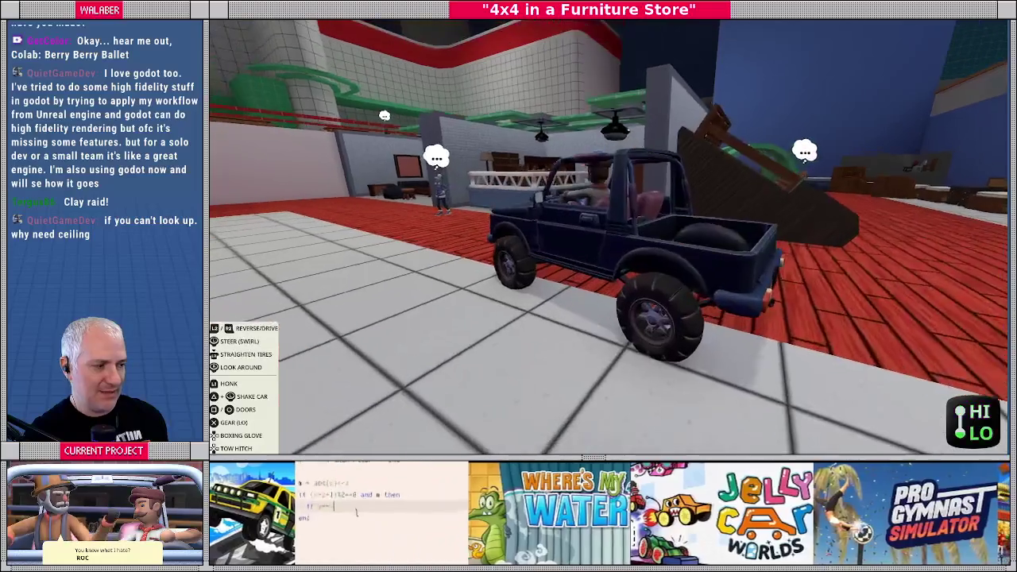
Relaunch the game, teleport the jeep to LoadingDock via the dev console, then stop it.
key("F8")
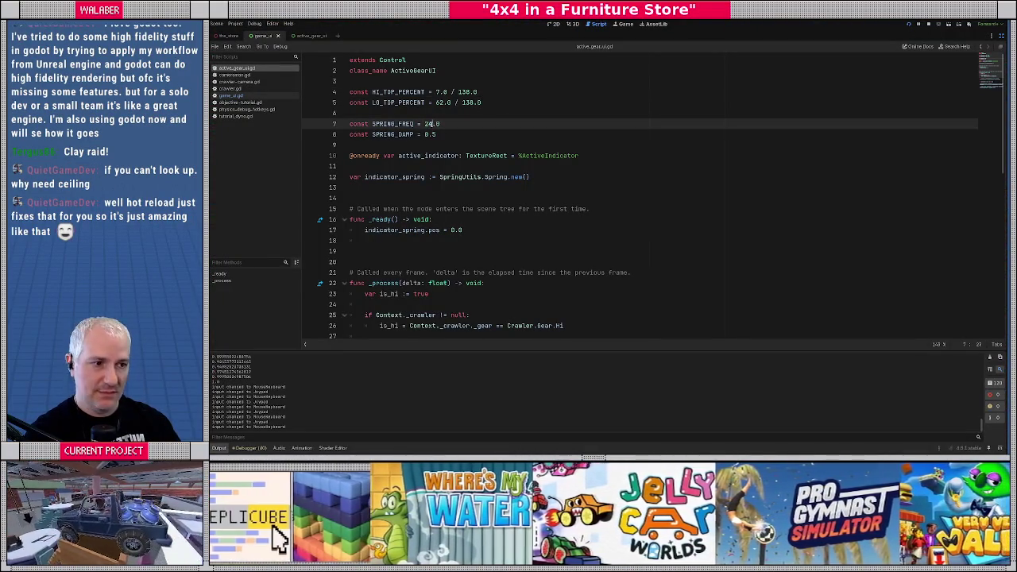
key("F5")
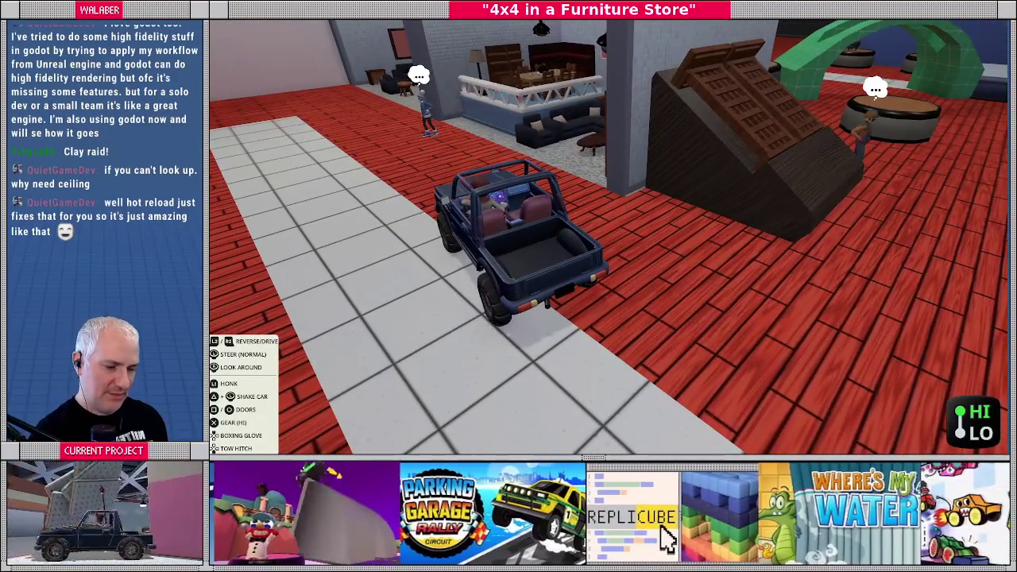
key("grave")
type("s LoadingDock")
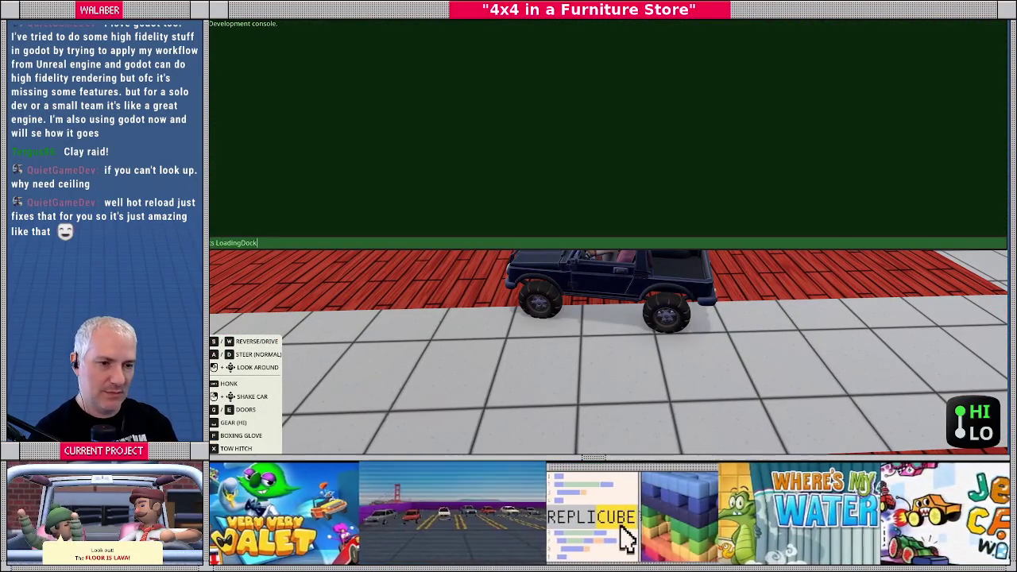
key("Return")
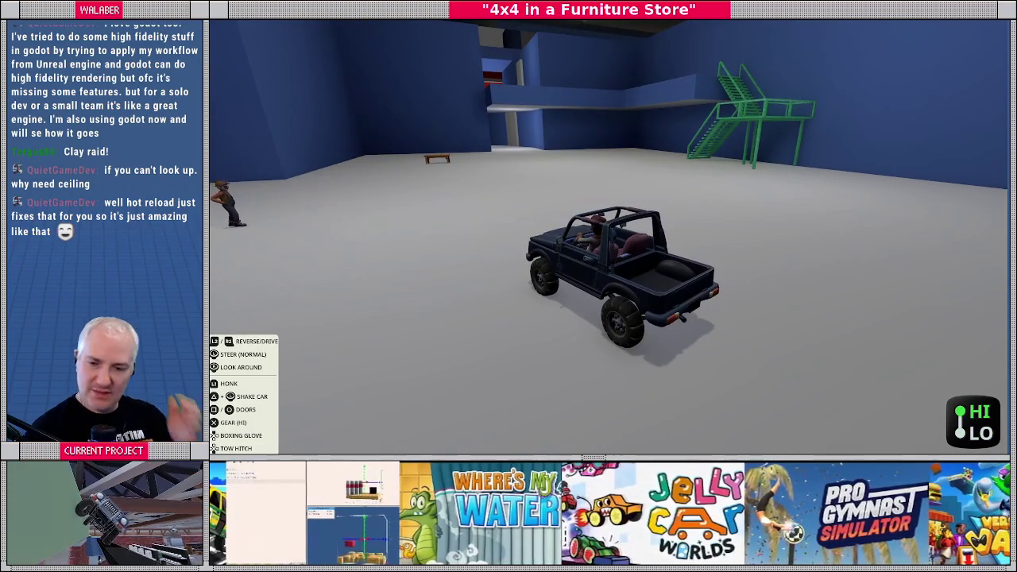
key("Escape")
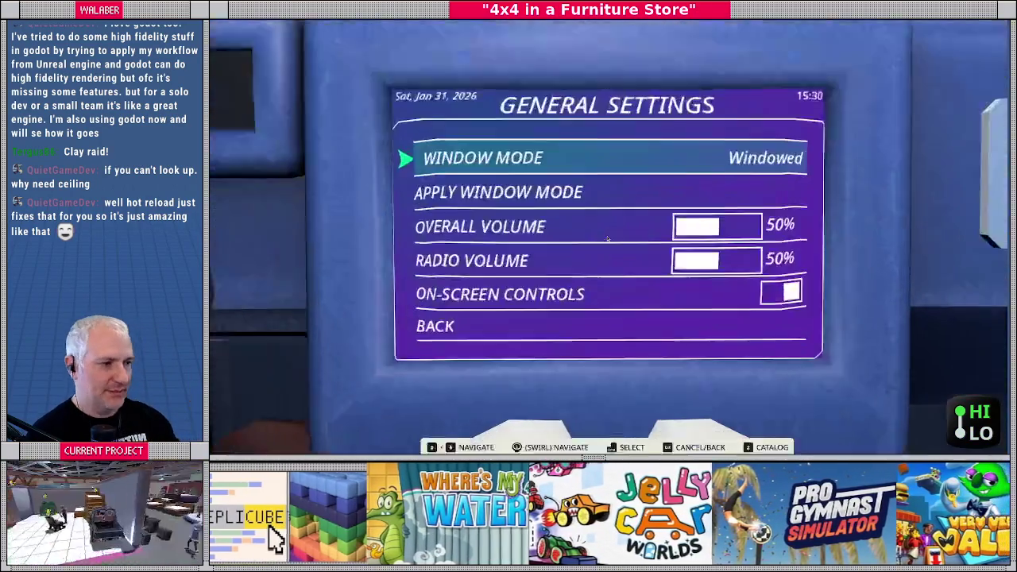
key("F8")
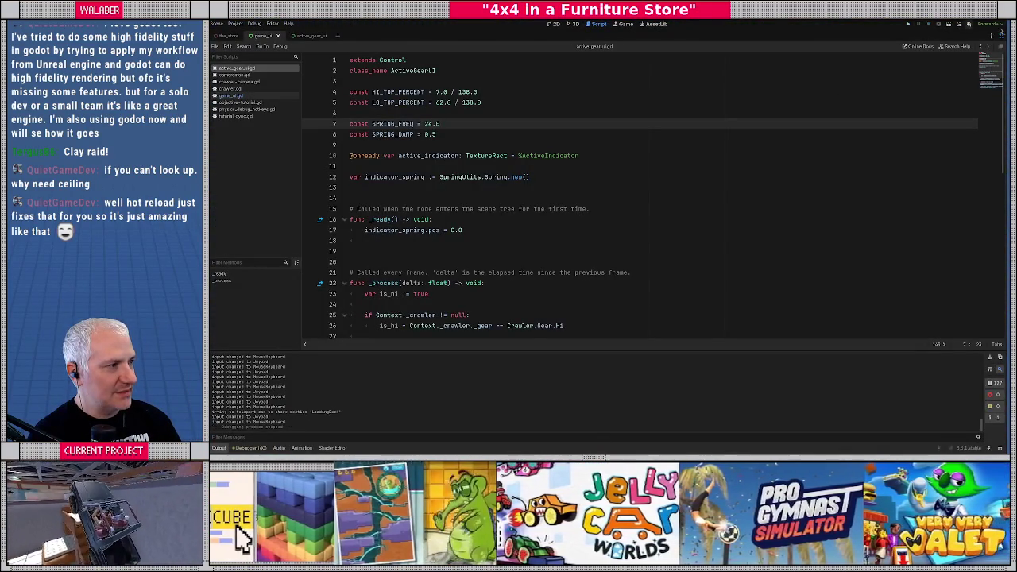
Exit distraction-free mode and make the Scene dock slightly narrower.
left_click(1000, 35)
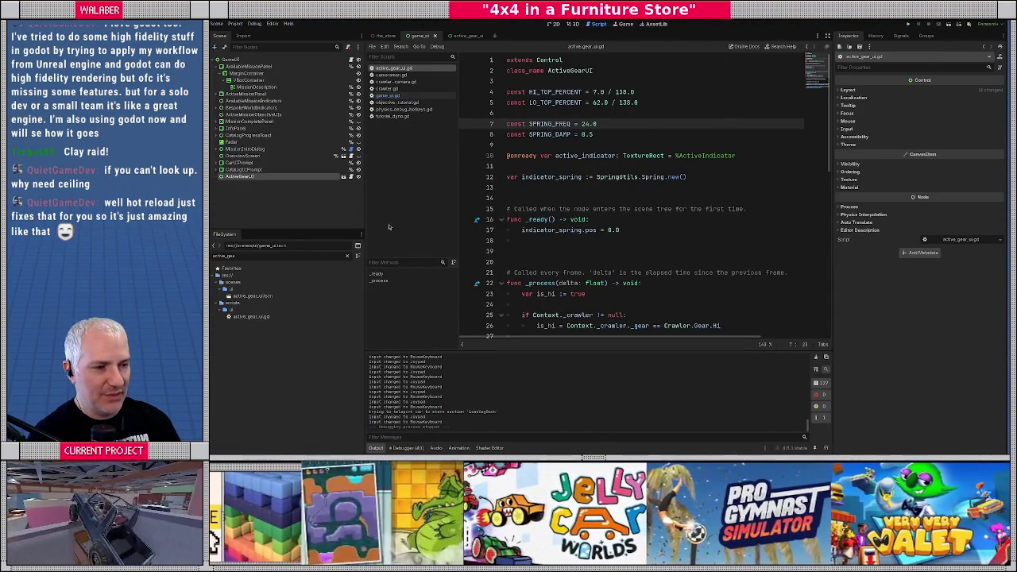
left_click_drag(367, 217, 351, 215)
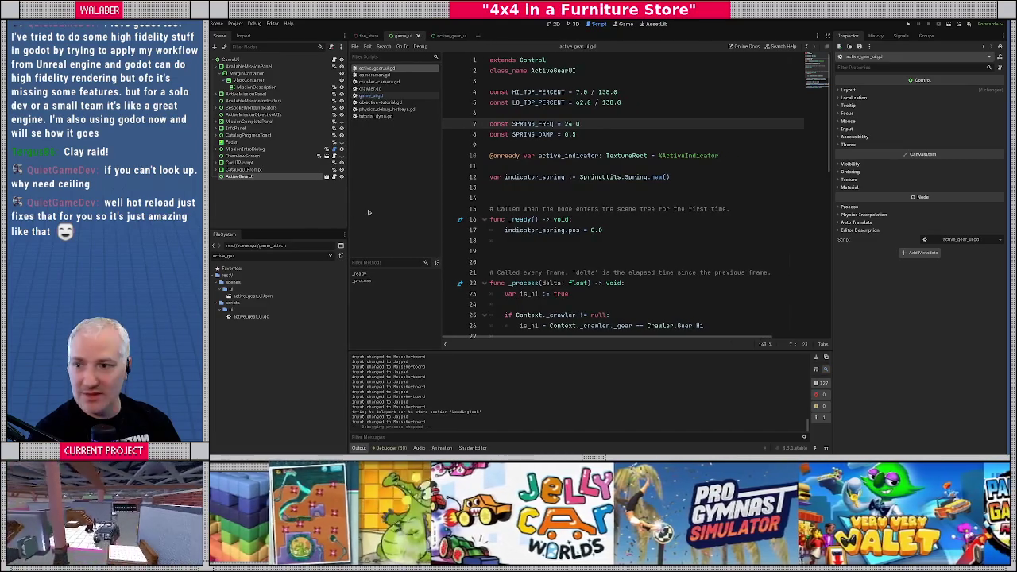
key("alt+Tab")
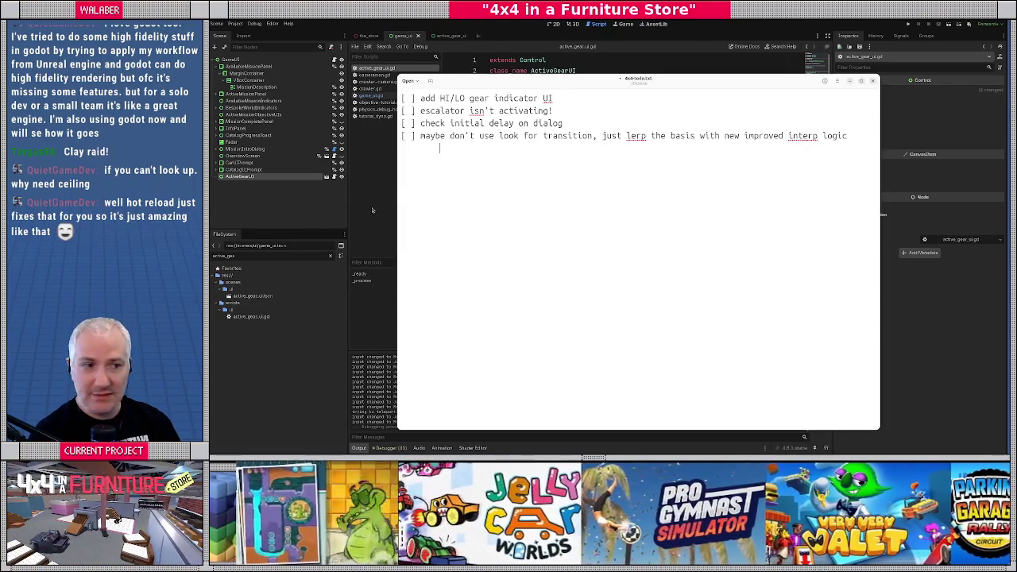
Tick the HI/LO gear indicator item as [x] in todo.txt and close the editor.
key("shift+Home")
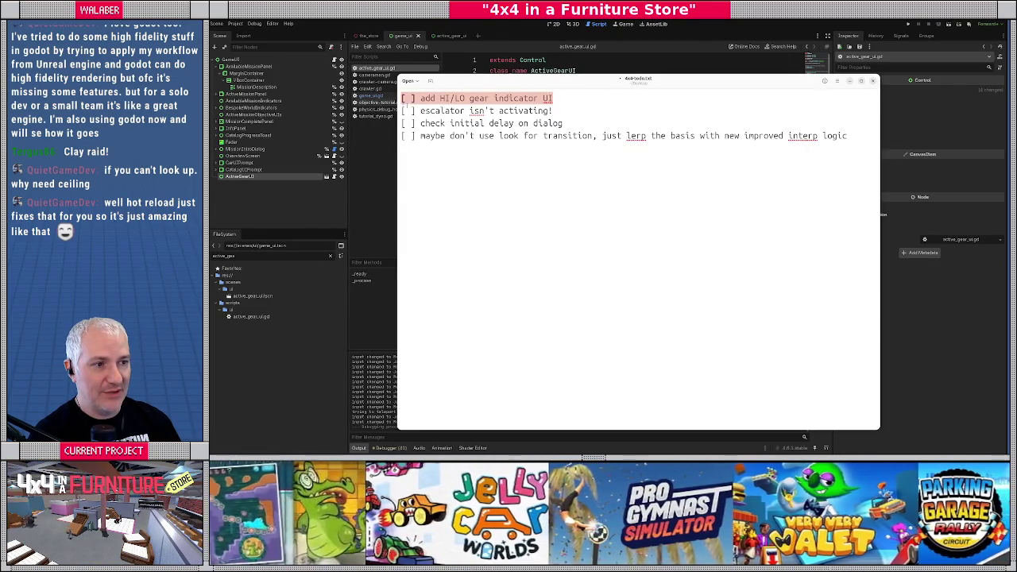
key("Left")
key("Right")
type("x")
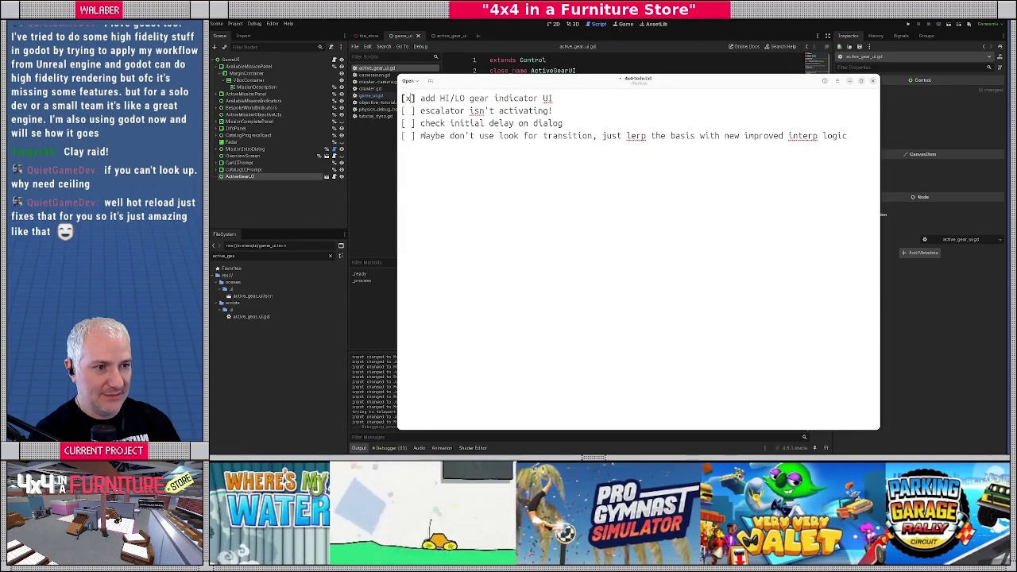
key("Down")
key("shift+End")
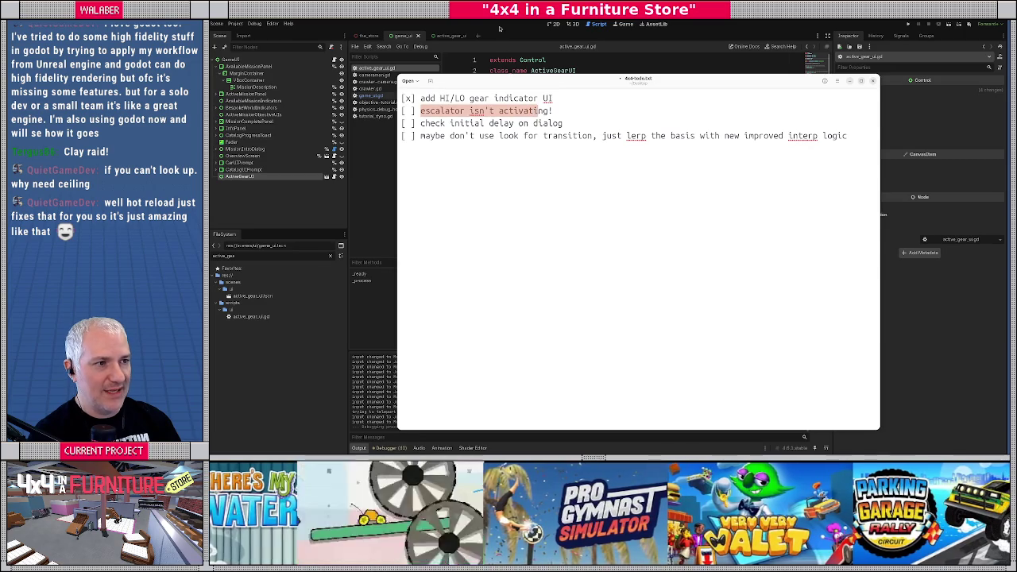
key("alt+Tab")
left_click(579, 24)
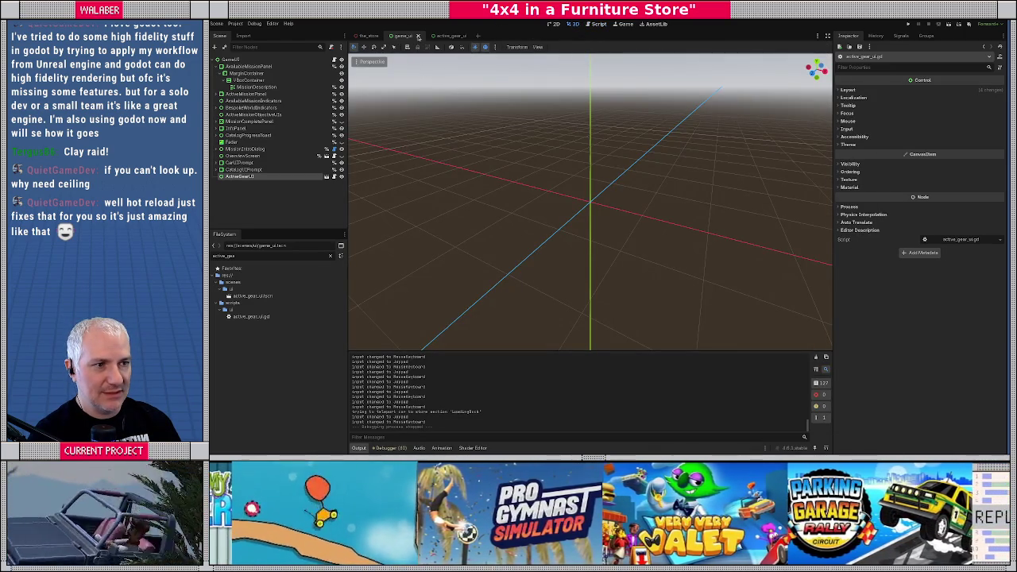
Close the game_ui and active_gear_ui scene tabs and move the 3D view toward the escalator.
left_click(418, 37)
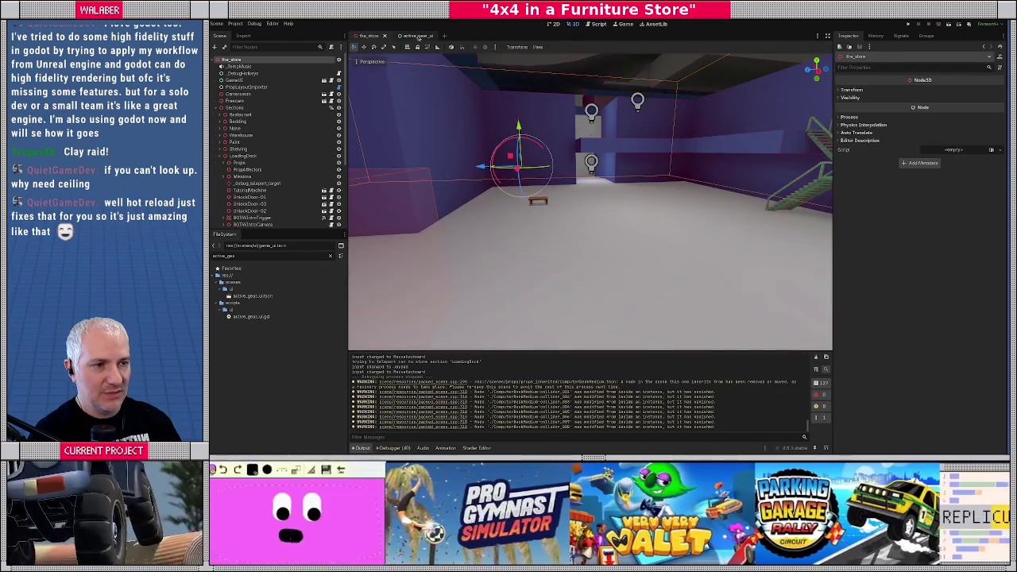
left_click(419, 37)
scroll(564, 178, "down", 3)
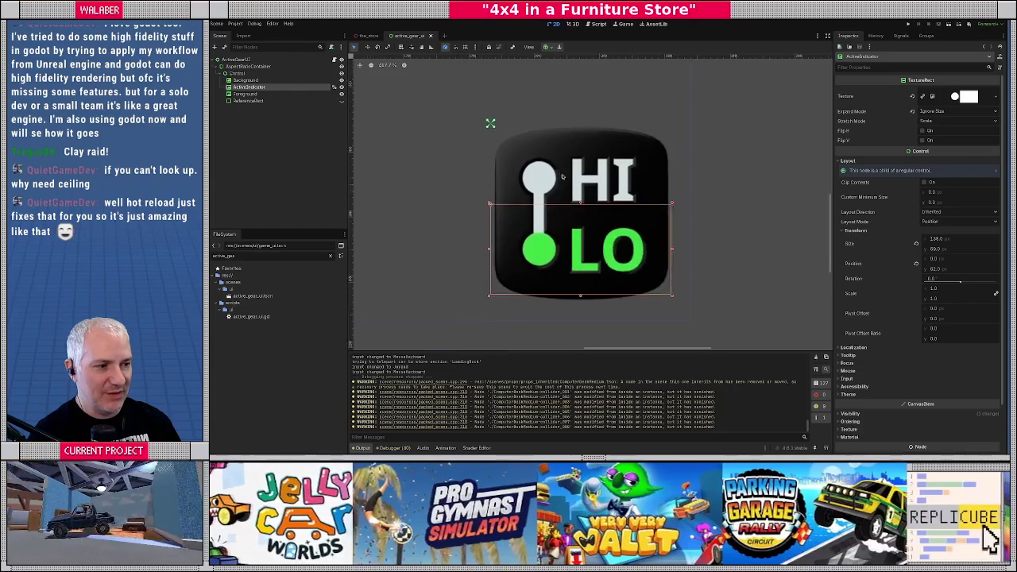
scroll(534, 171, "up", 2)
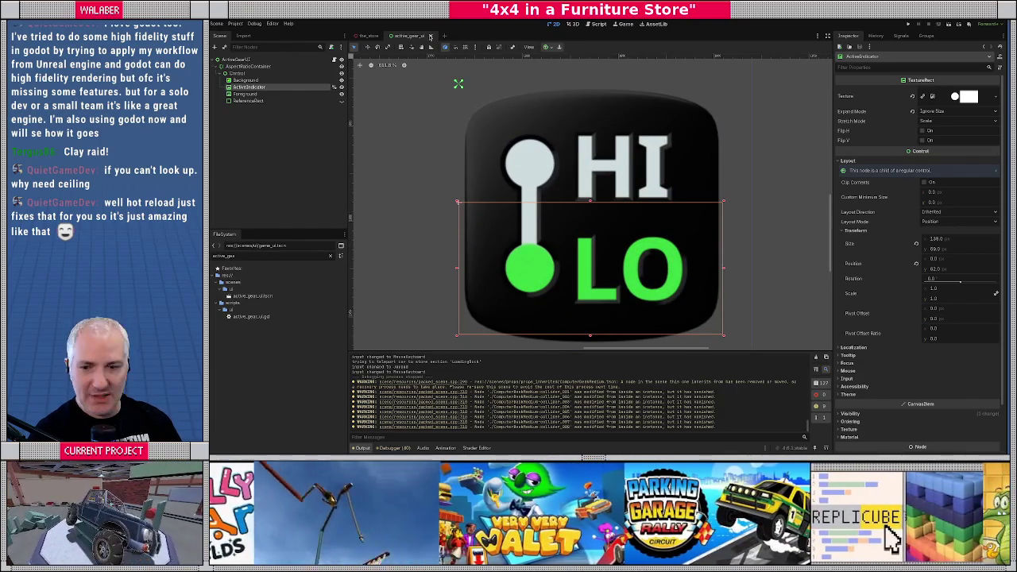
left_click(430, 35)
mouse_move(572, 167)
left_mouse_down()
mouse_move(569, 131)
mouse_move(596, 222)
left_mouse_up()
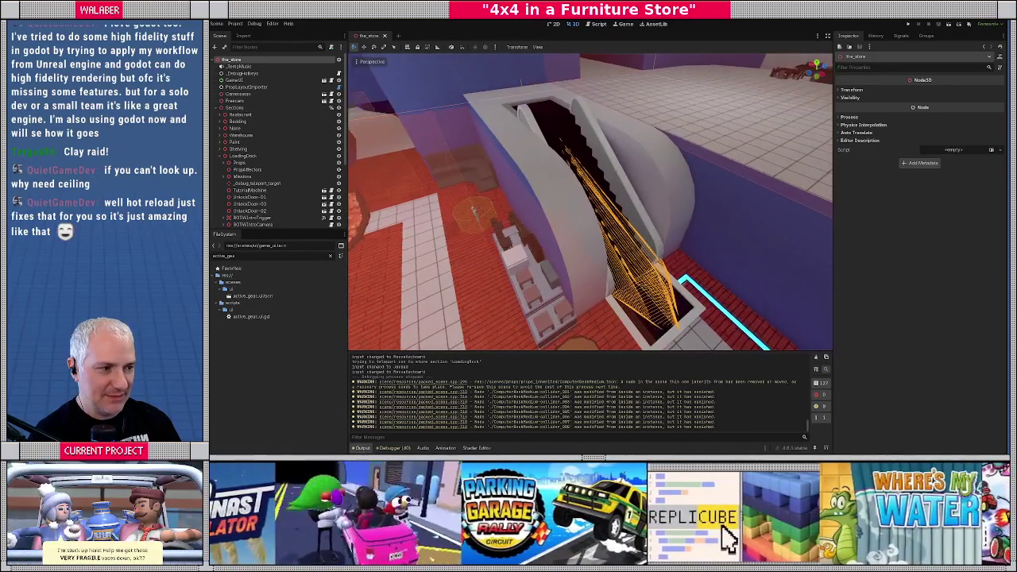
Select the cyan UnlockPlate box and list its signals, including activation_changed, in the Node dock.
left_click(586, 121)
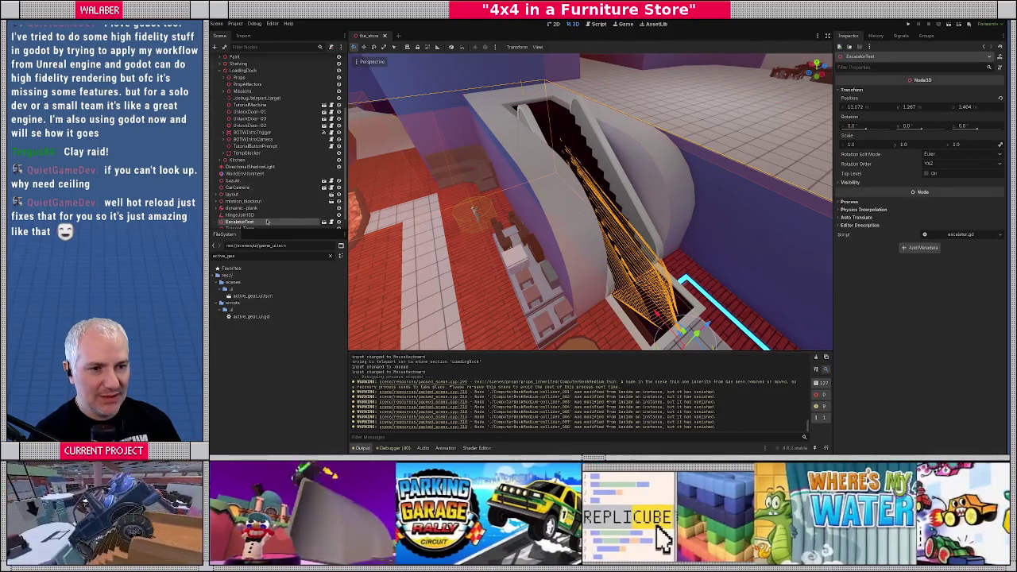
left_click(323, 221)
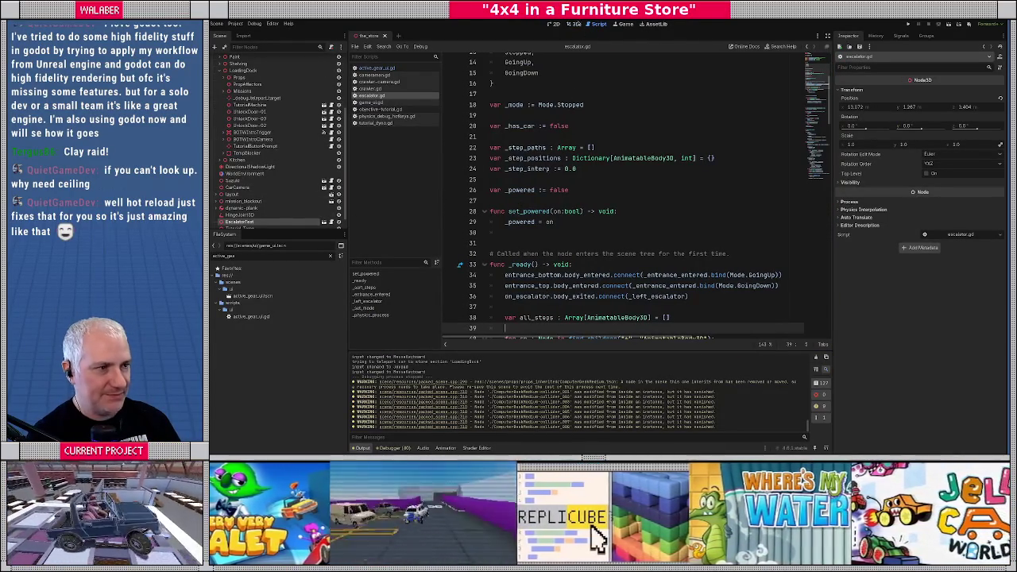
left_click(578, 24)
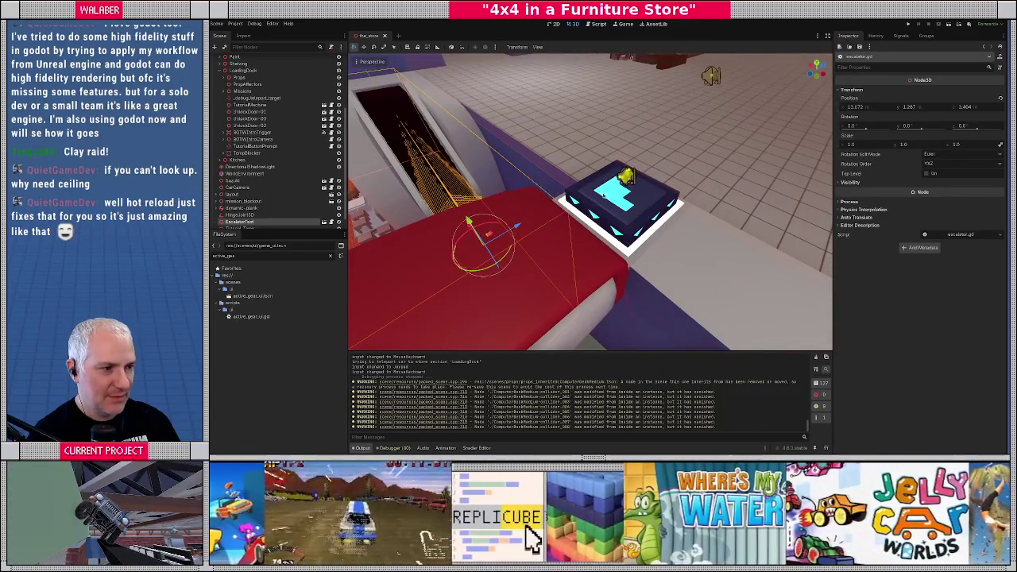
left_click(603, 194)
left_click(901, 36)
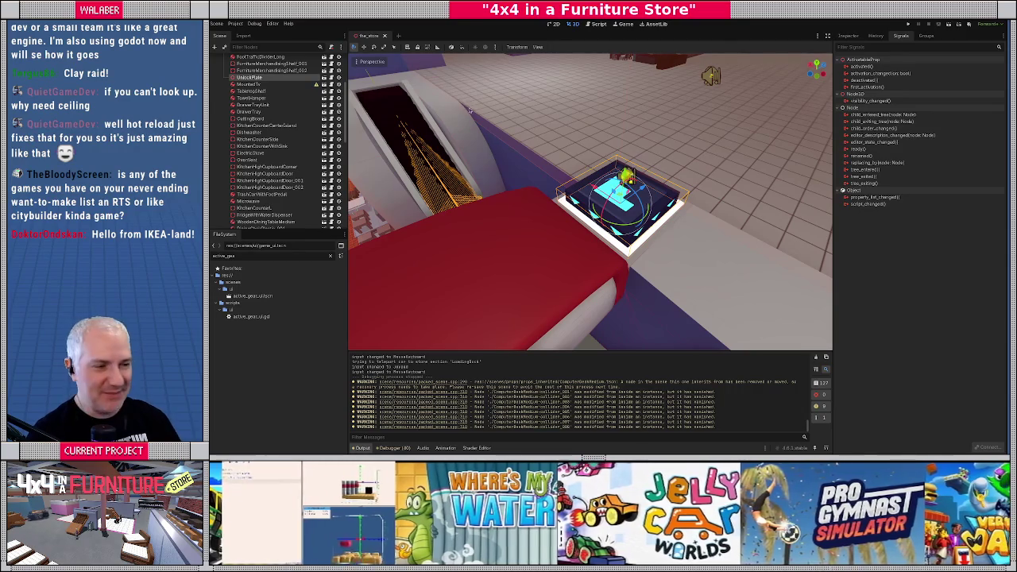
left_click_drag(508, 116, 499, 129)
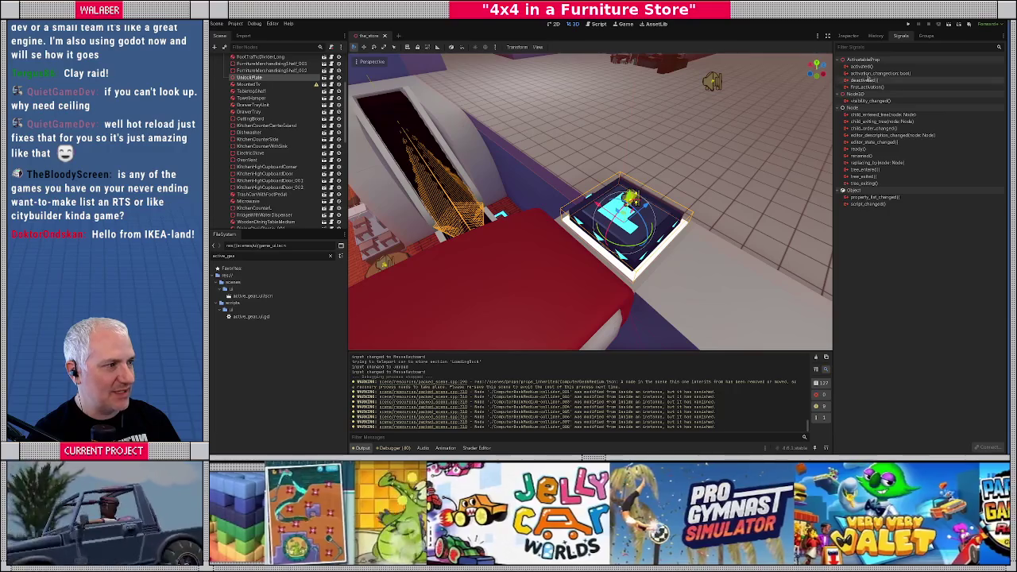
Connect UnlockPlate's activation_changed signal to EscalatorTest's set_powered method.
double_click(874, 73)
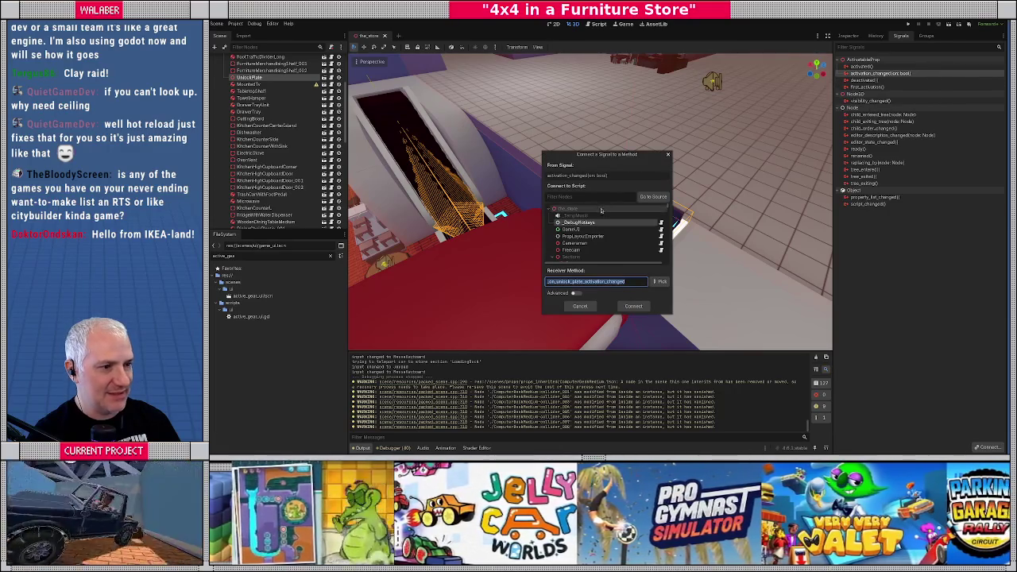
left_click(590, 195)
type("esca")
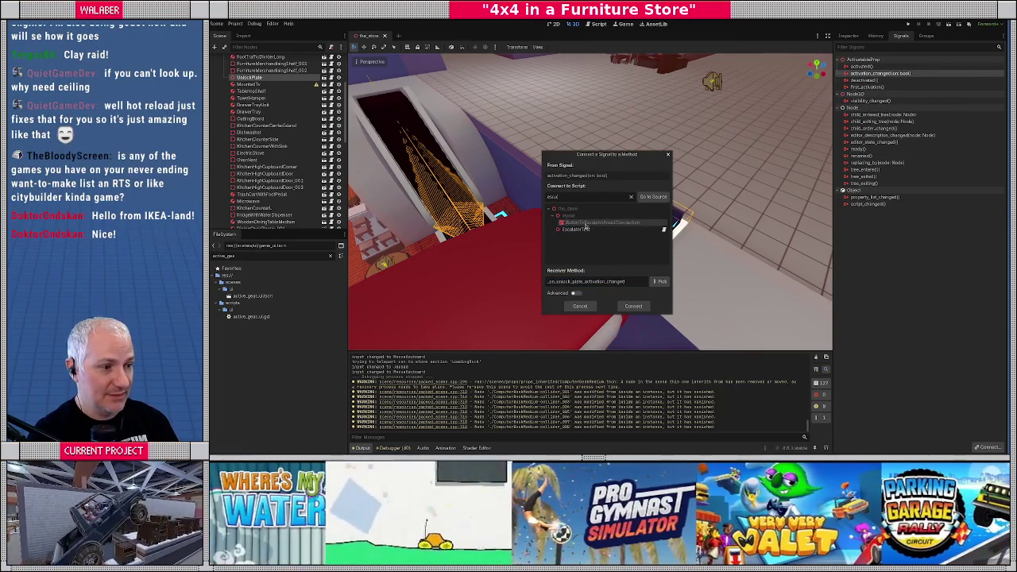
left_click(588, 229)
left_click(661, 282)
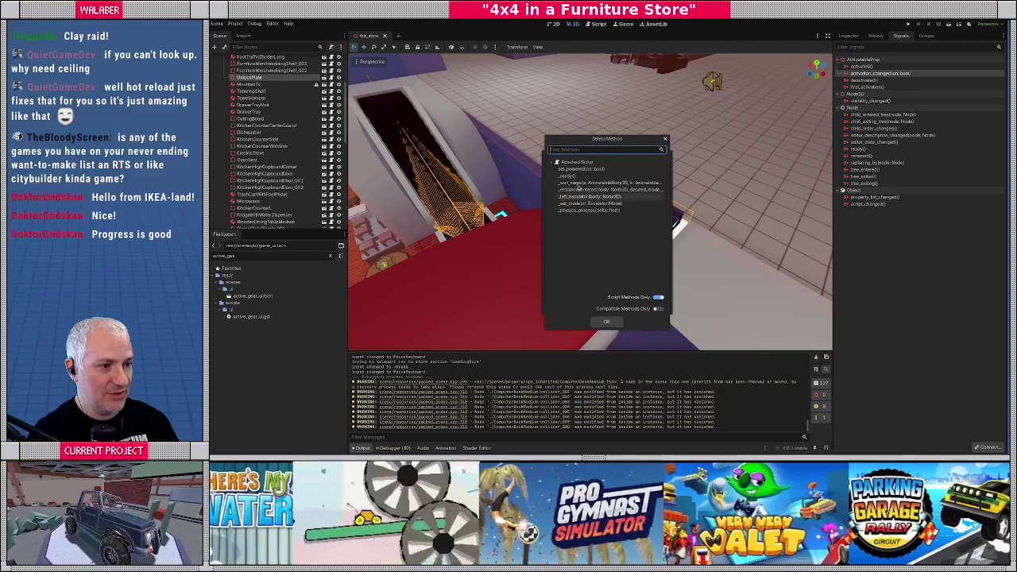
left_click(574, 170)
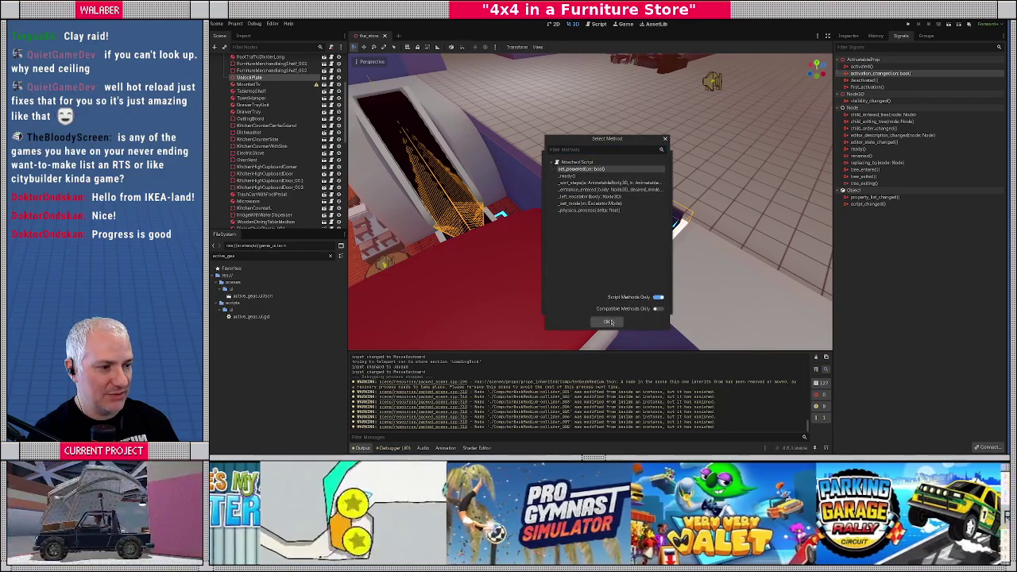
left_click(609, 321)
left_click(631, 307)
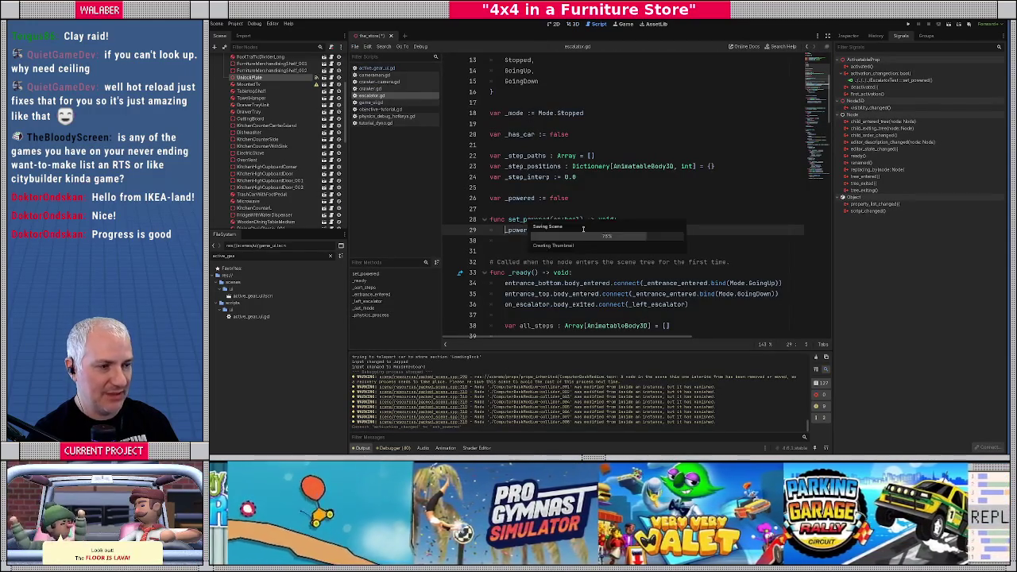
left_click(558, 187)
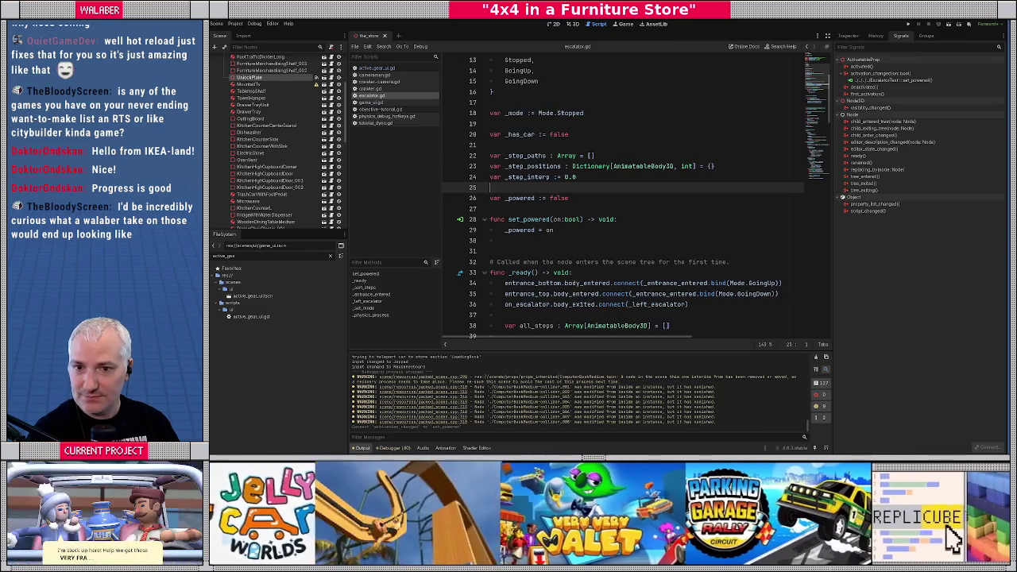
Reopen a recent file from VS Code's File > Open Recent menu, then return to Godot.
key("alt+Tab")
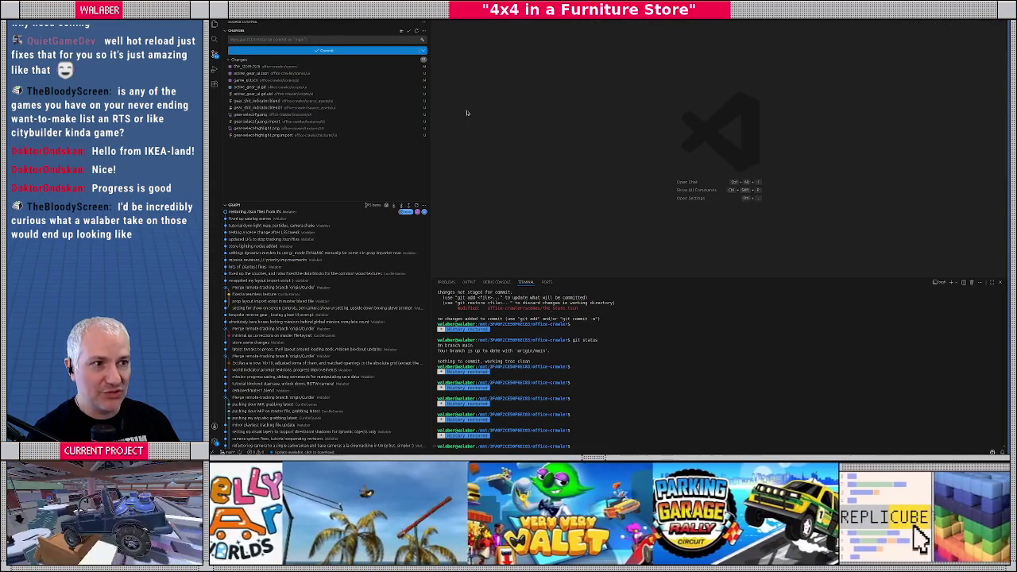
left_click(215, 24)
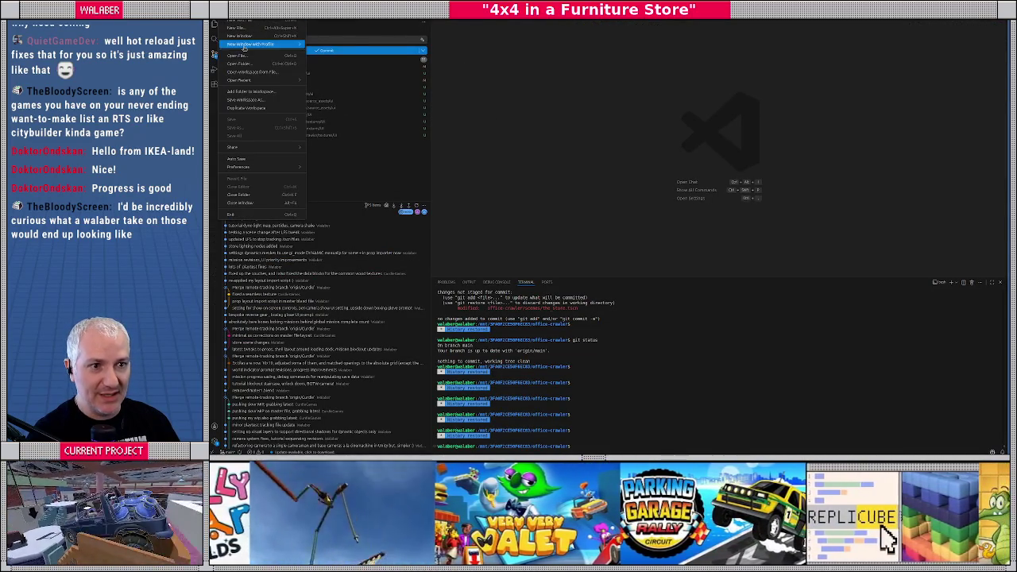
mouse_move(255, 80)
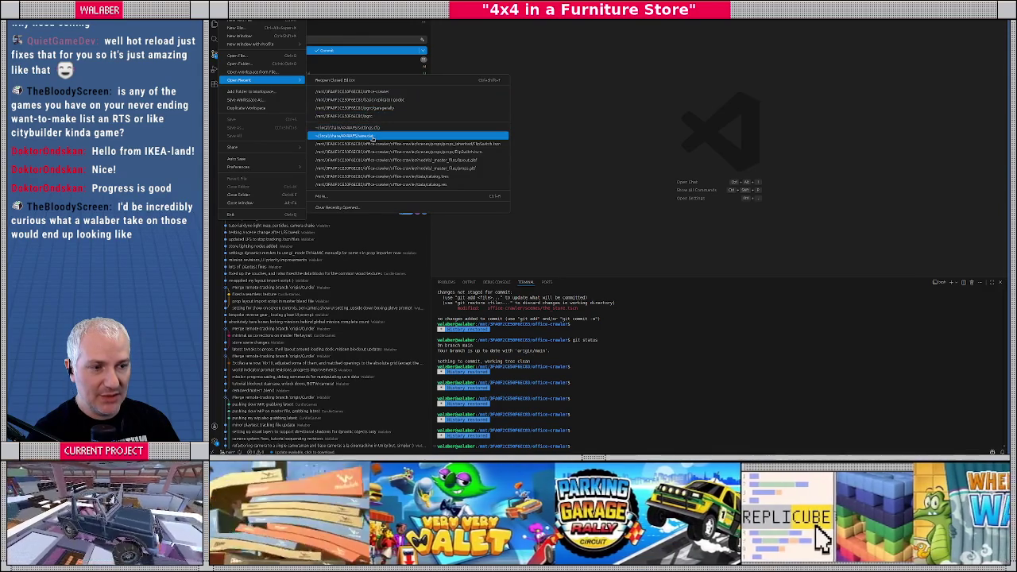
left_click(371, 138)
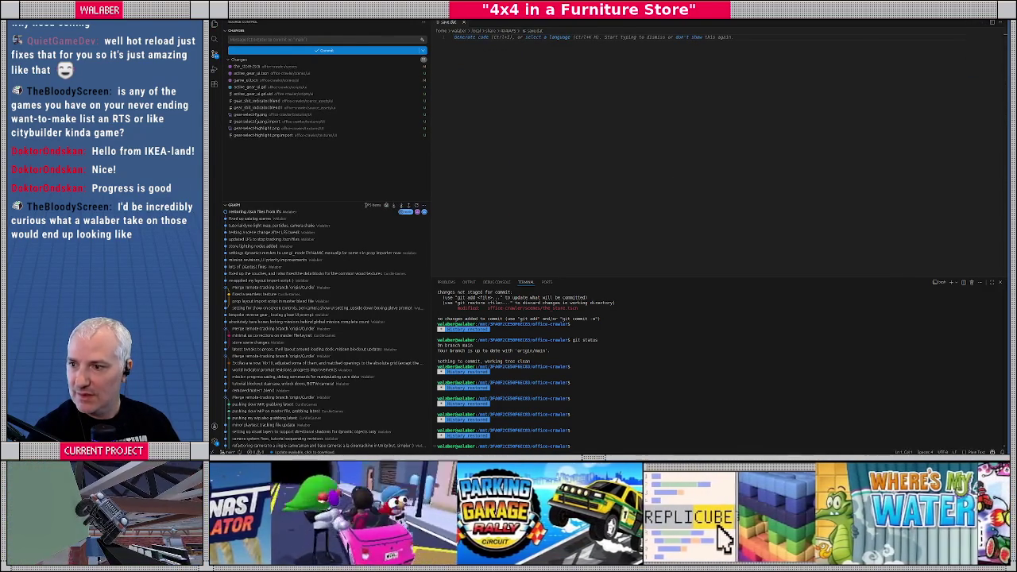
key("alt+Tab")
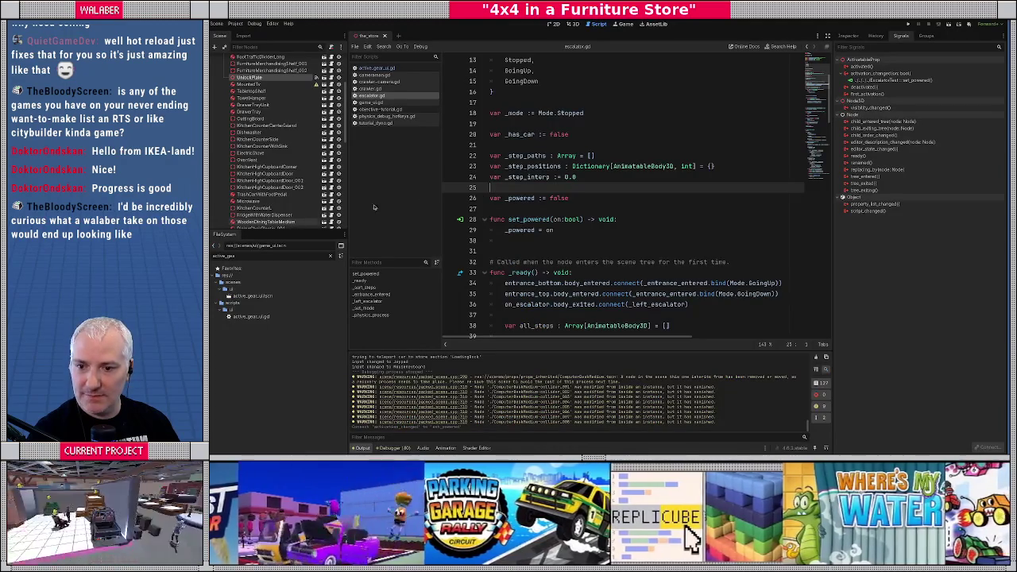
Run the project to reach the version 0.2.0 testing-build welcome screen.
key("F5")
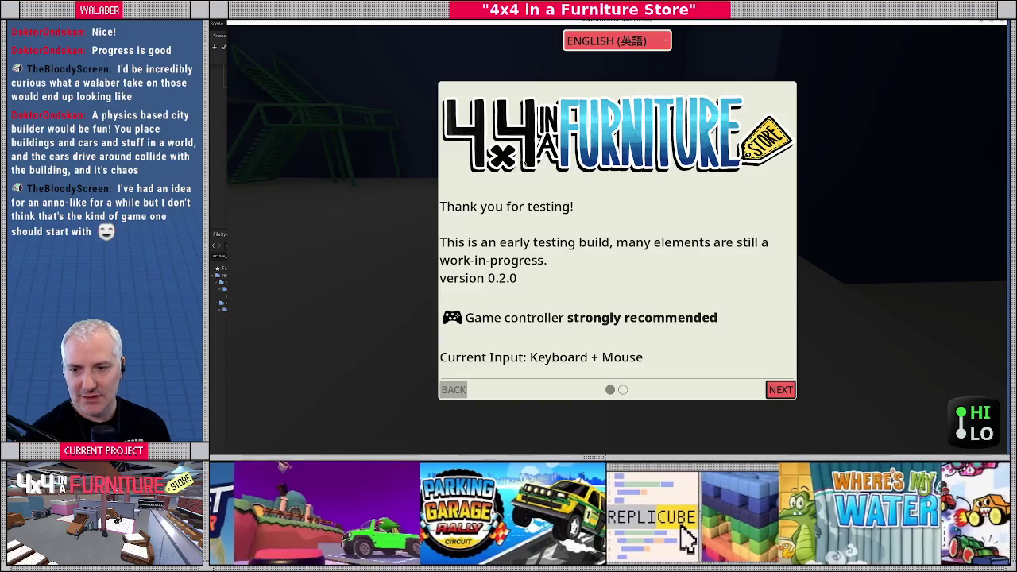
Dismiss the intro, drive briefly, then stop the game to return to escalator.gd.
key("Return")
key("Return")
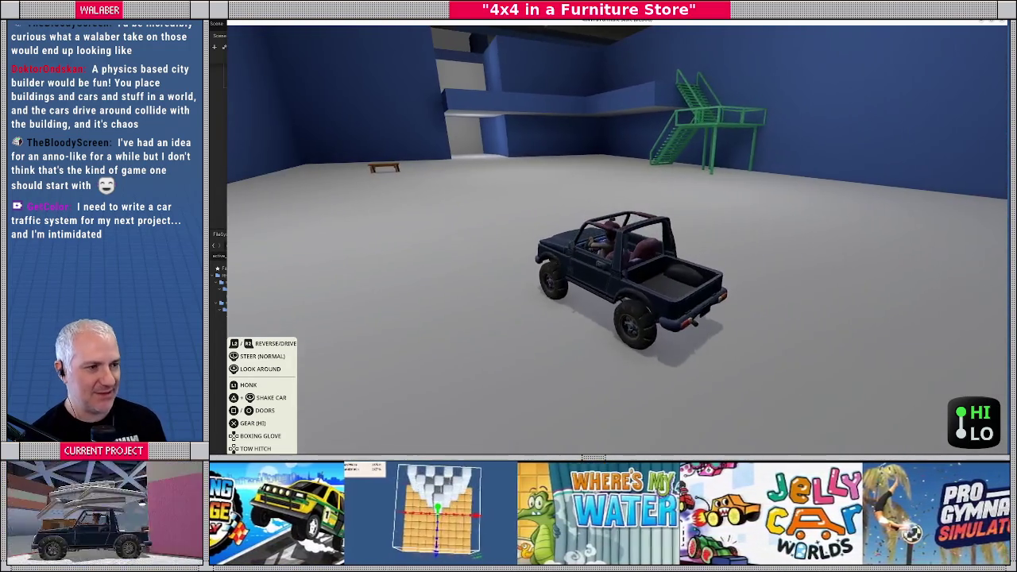
key("F8")
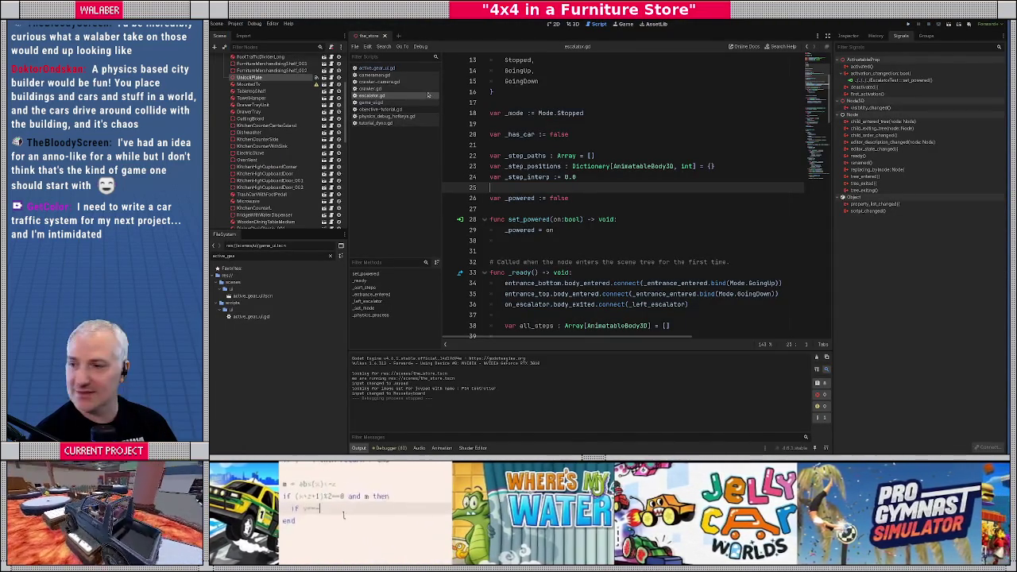
Tick the 'escalator isn't activating!' item in 4x4-todo.txt with an x, then return to Godot's 2D workspace.
key("alt+Tab")
type("x")
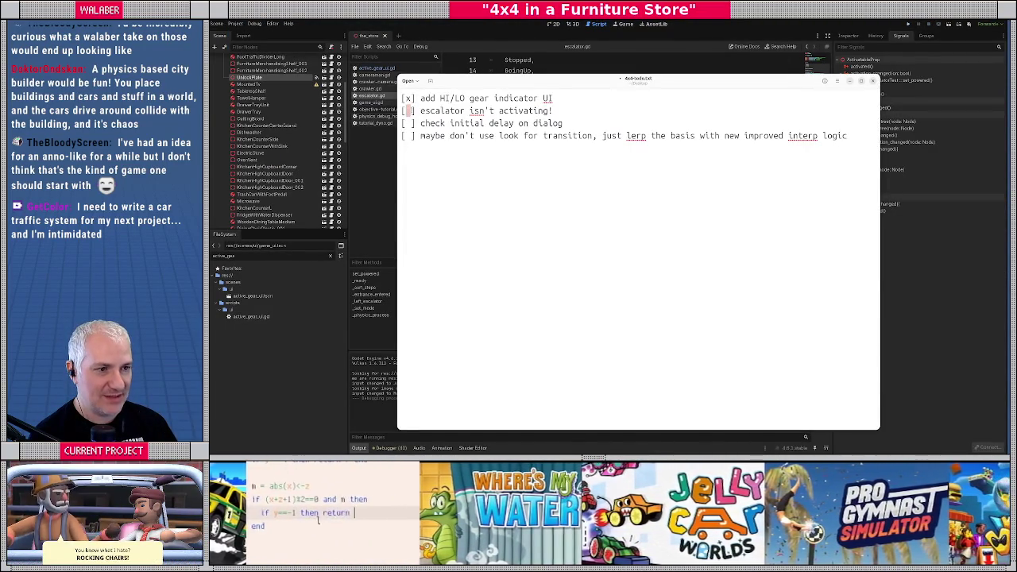
key("alt+Tab")
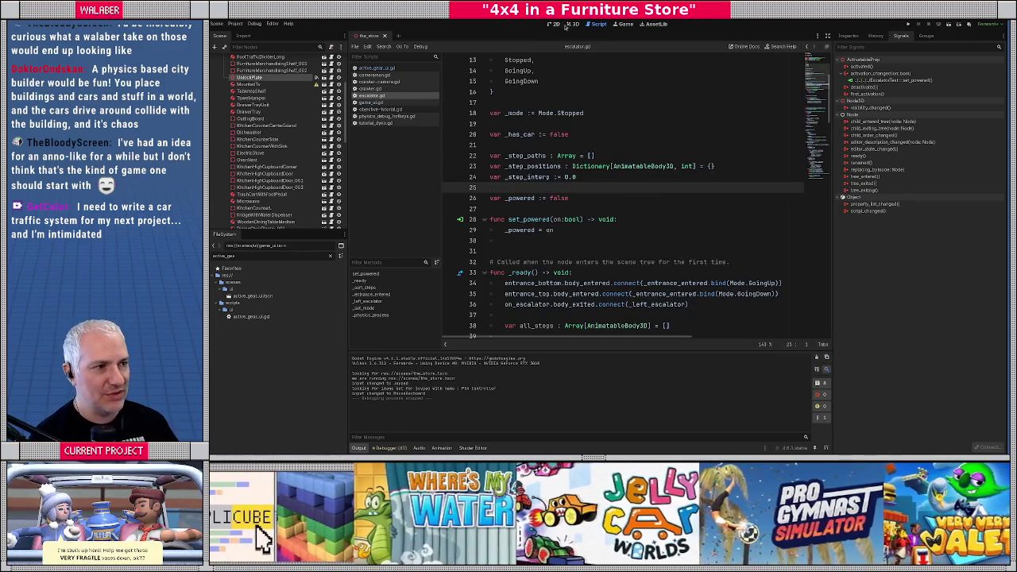
left_click(551, 25)
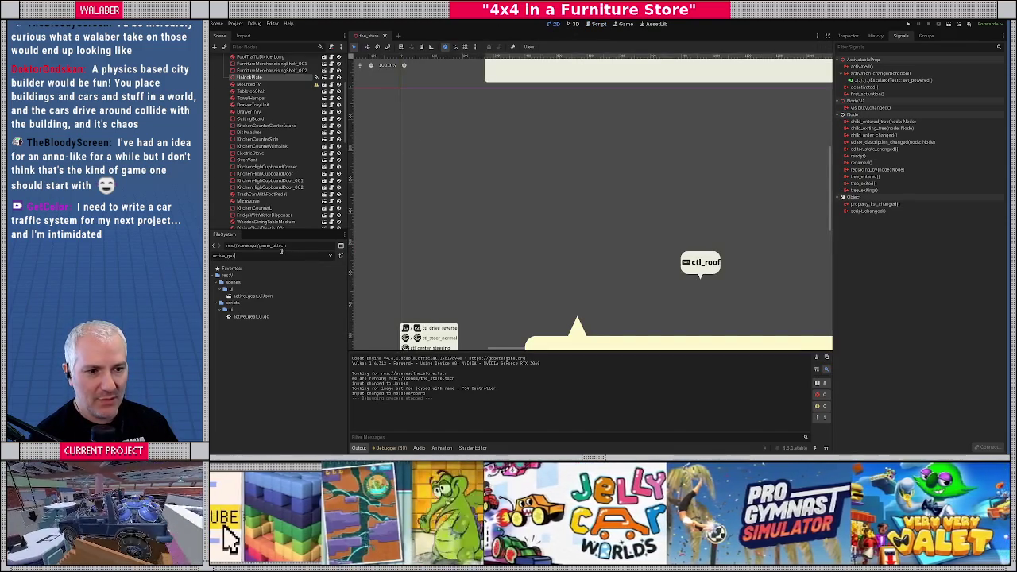
Open the game_ui scene from the GameUI node's open-in-editor icon and select its GameUI root.
scroll(558, 209, "down", 5)
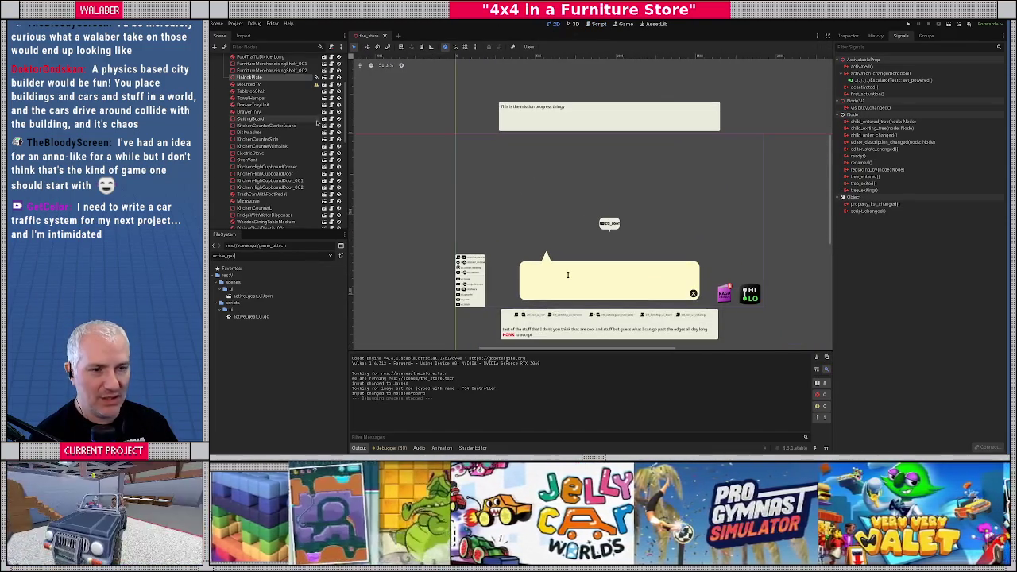
scroll(314, 119, "up", 3)
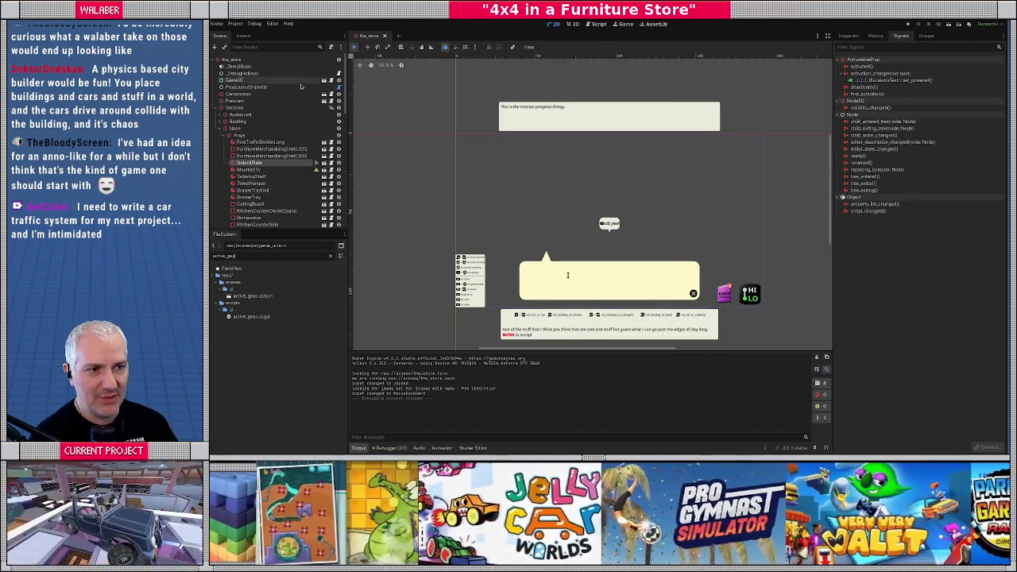
left_click(324, 81)
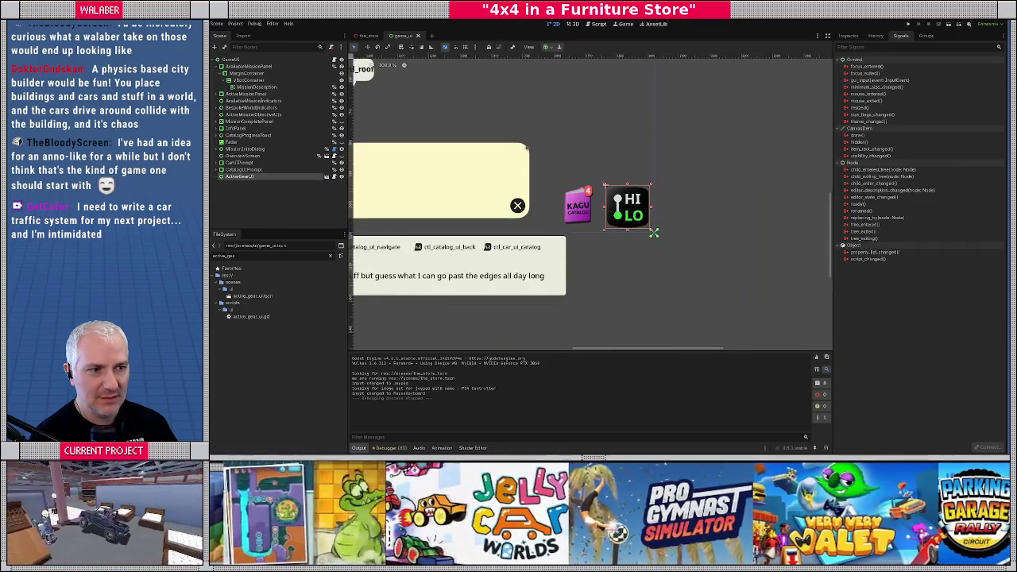
scroll(502, 135, "down", 4)
scroll(564, 207, "up", 3)
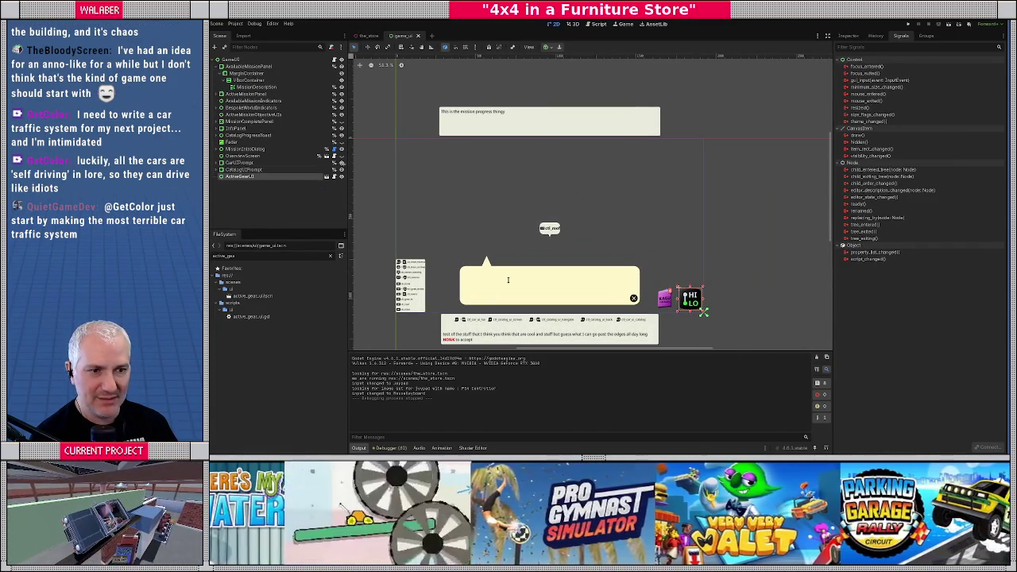
left_click(232, 60)
Add a Label child under GameUI and rename it PLAYTEST_WATERMARK.
right_click(235, 60)
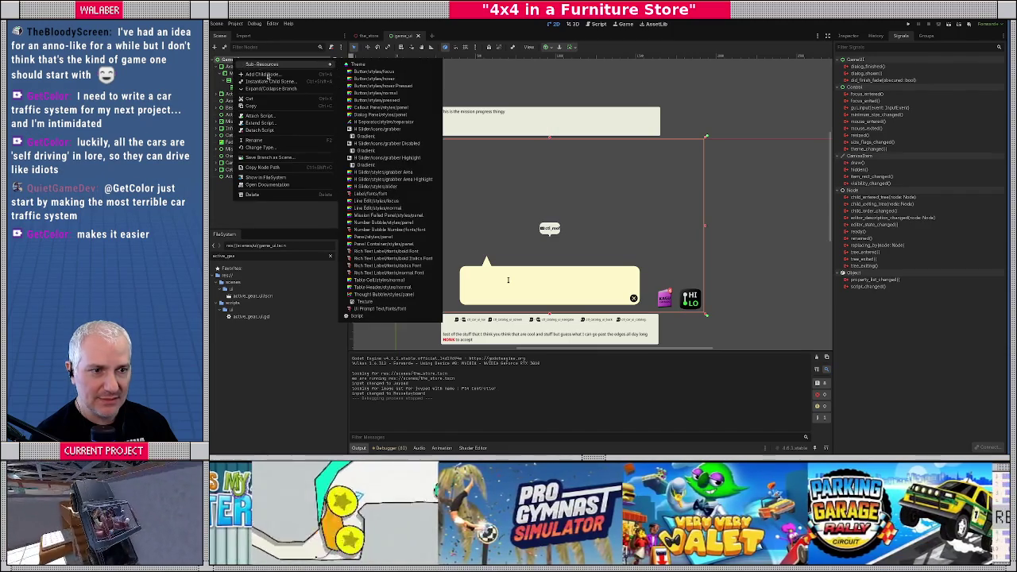
left_click(267, 74)
type("label")
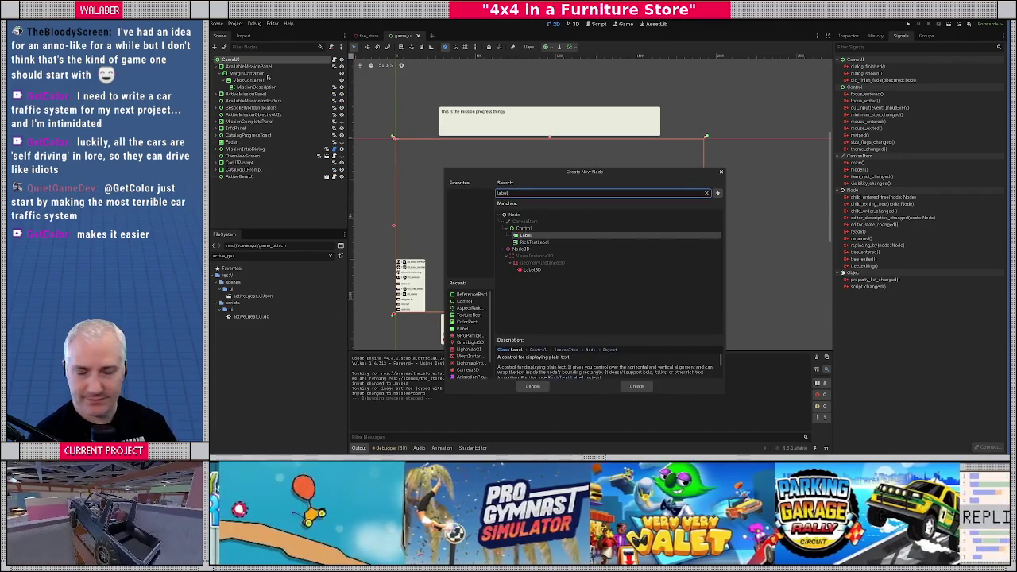
key("Return")
key("F2")
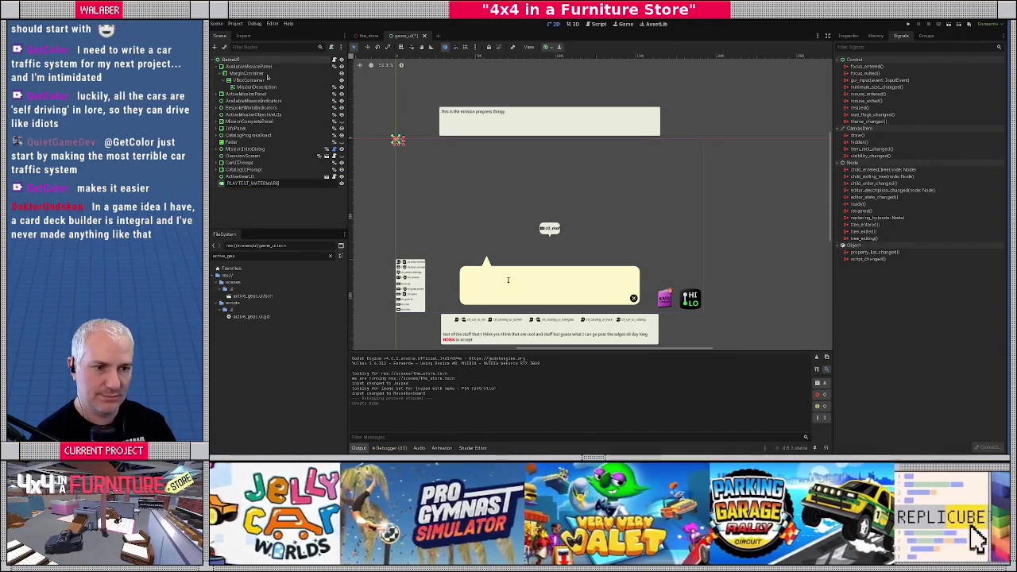
key("Return")
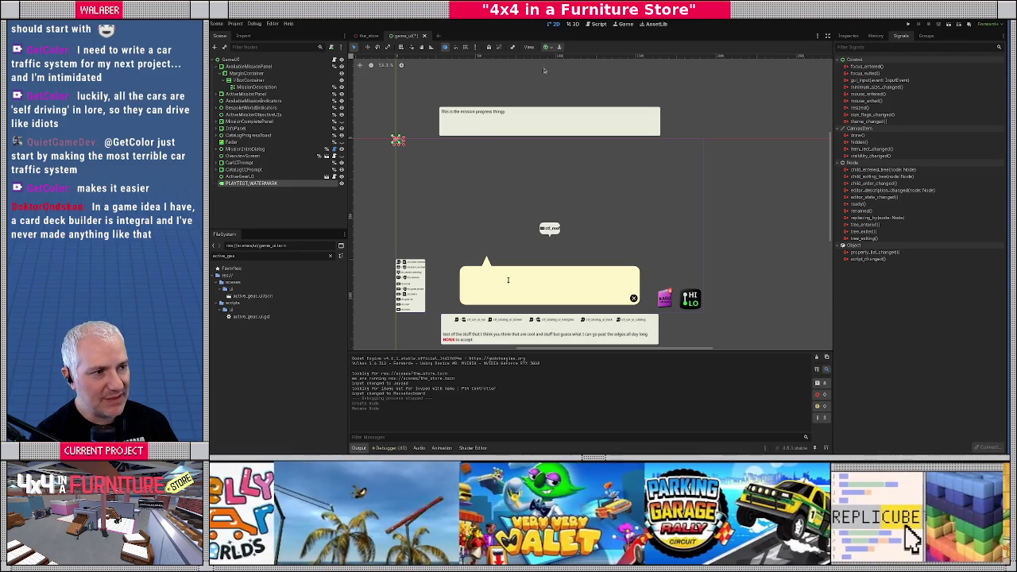
Begin entering the watermark's text in the label's Inspector Text field.
left_click(847, 36)
left_click(876, 106)
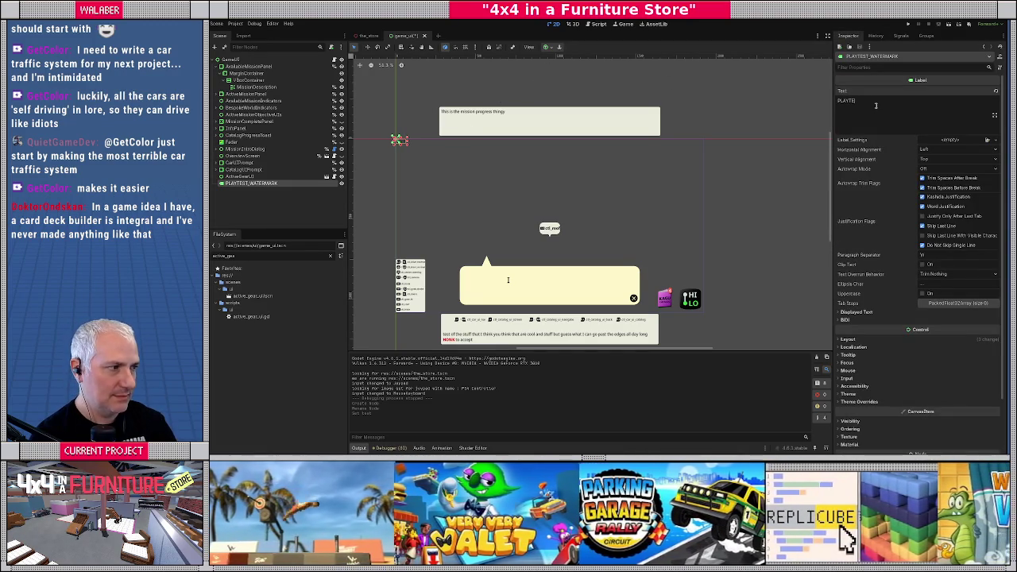
type("ST W")
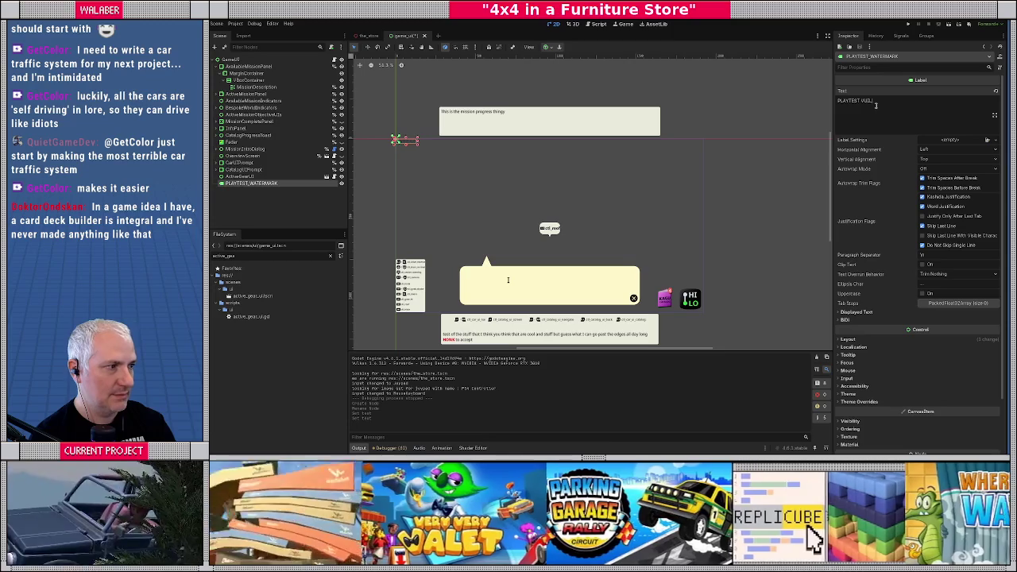
type("ILD")
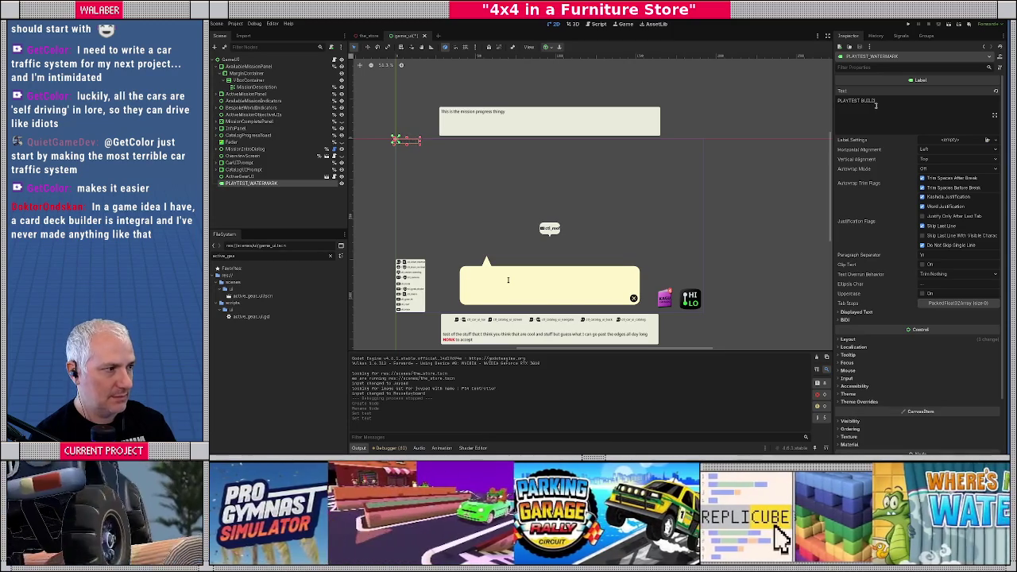
type(" WORLD")
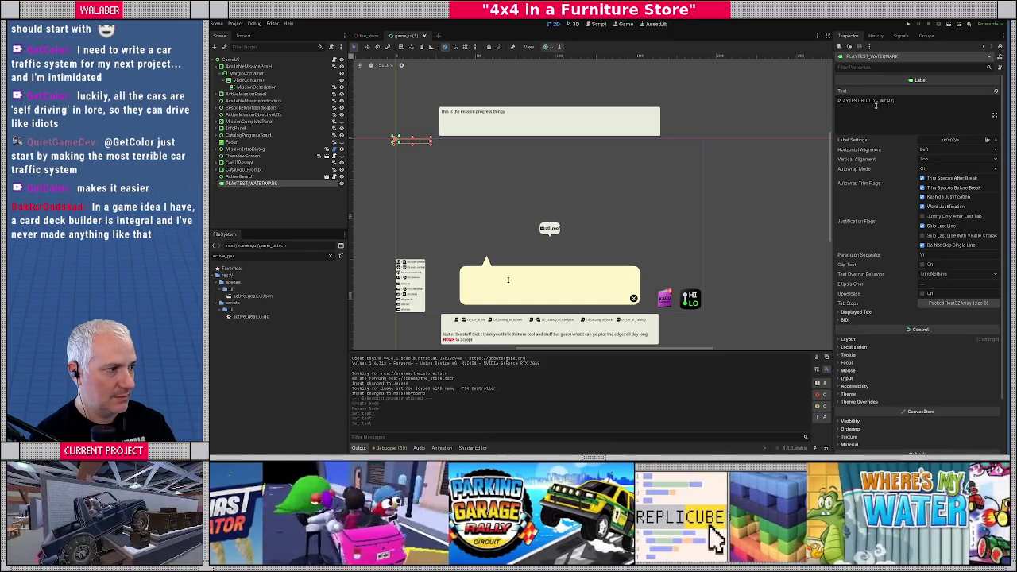
type("IN PROGRESS")
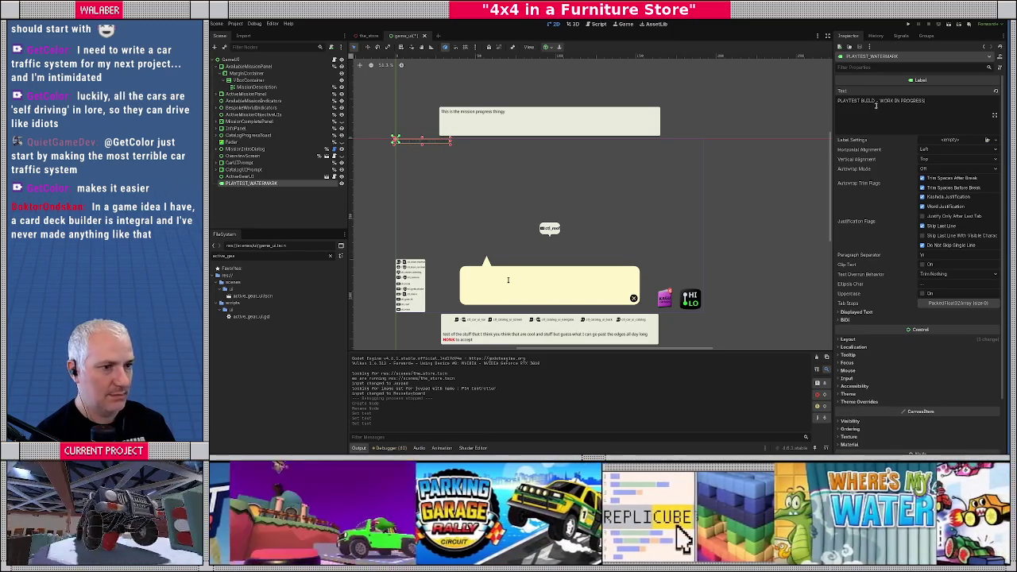
Adjust the watermark label's box edges on the canvas, settling its width at 331.
scroll(448, 159, "up", 5)
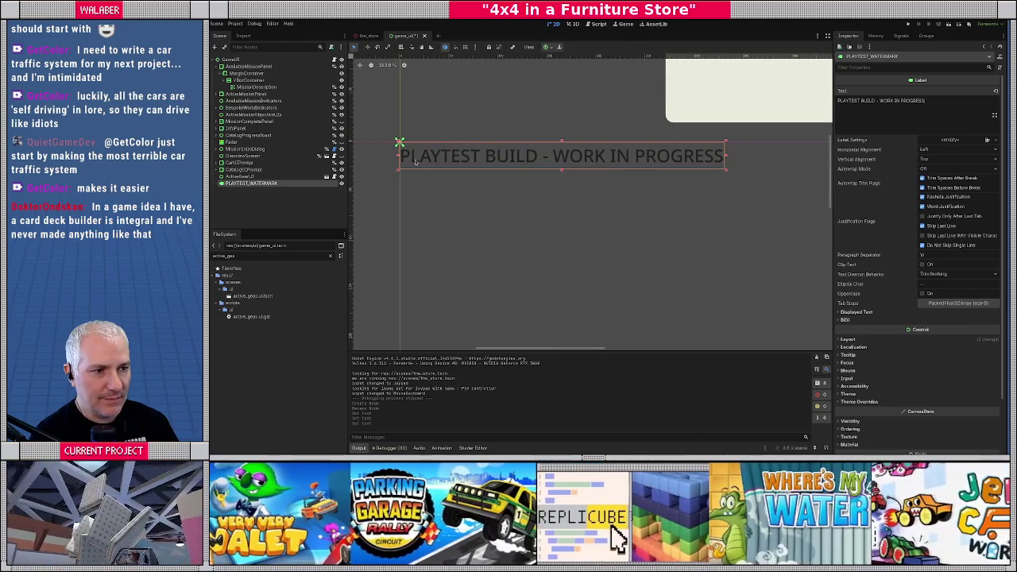
left_click(401, 152)
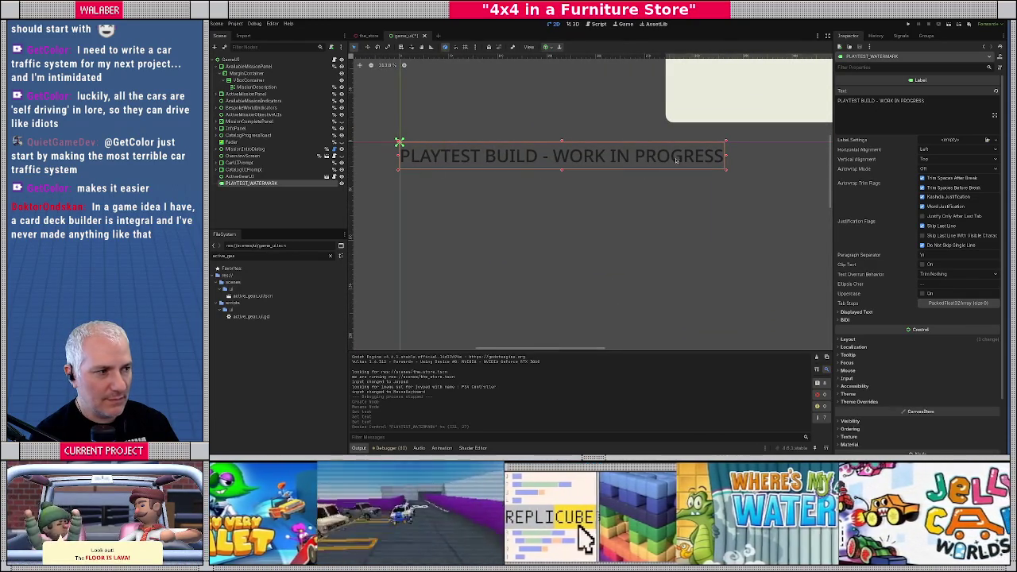
left_click_drag(726, 157, 745, 157)
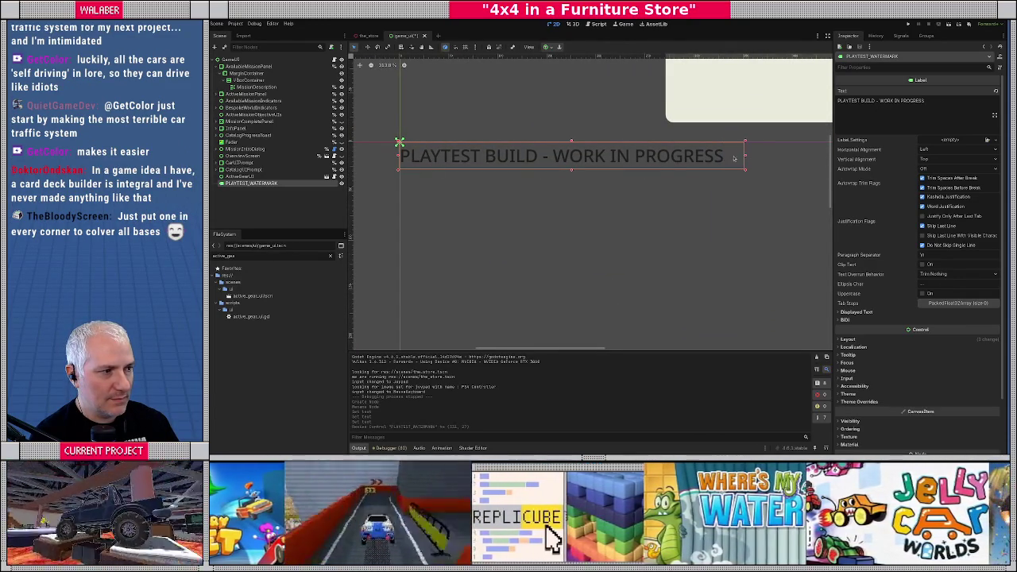
left_click_drag(399, 142, 400, 143)
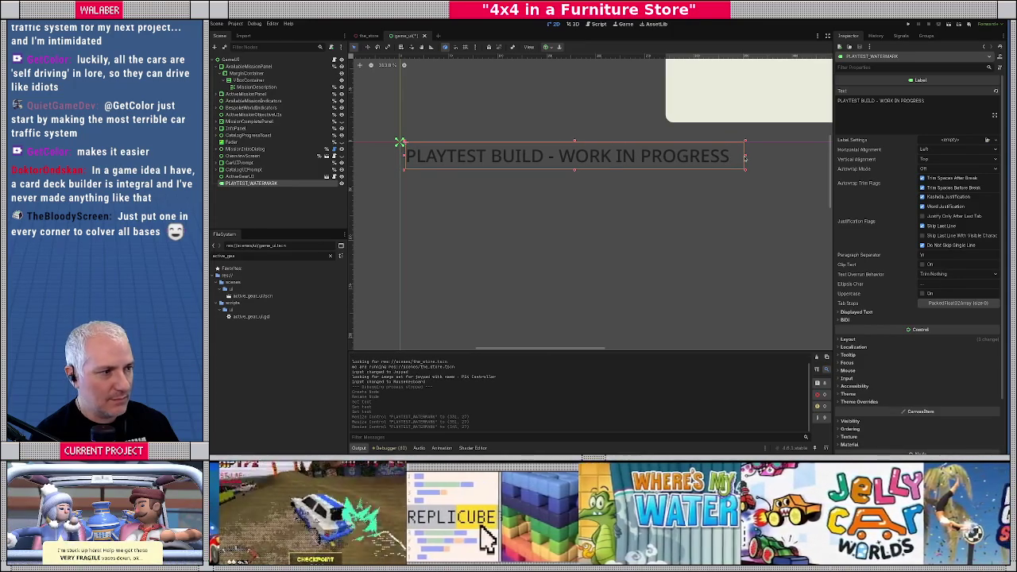
left_click_drag(745, 156, 584, 171)
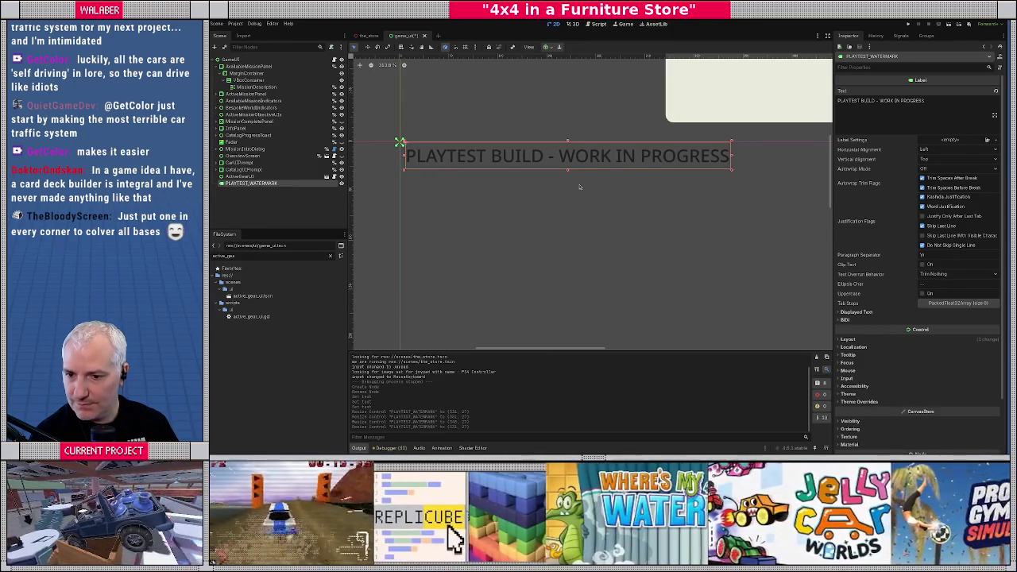
Place the text cursor right after 'PLAYTEST BUILD' in the label's Text field.
scroll(579, 187, "down", 5)
scroll(541, 161, "down", 1)
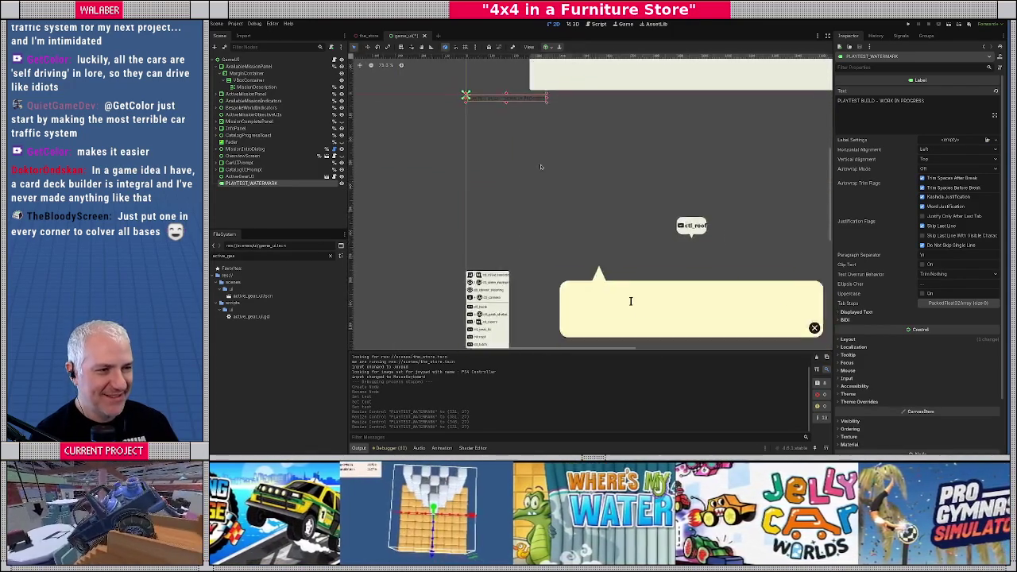
scroll(543, 160, "up", 3)
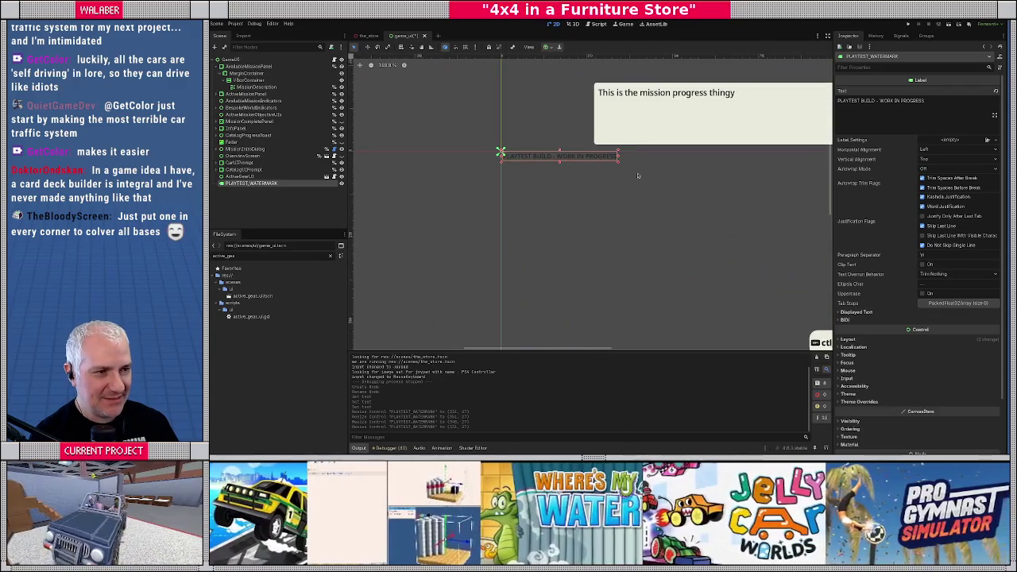
left_click(877, 116)
Split the watermark text onto two lines after 'PLAYTEST BUILD' and add the build number.
key("Delete")
key("Delete")
key("Delete")
key("Return")
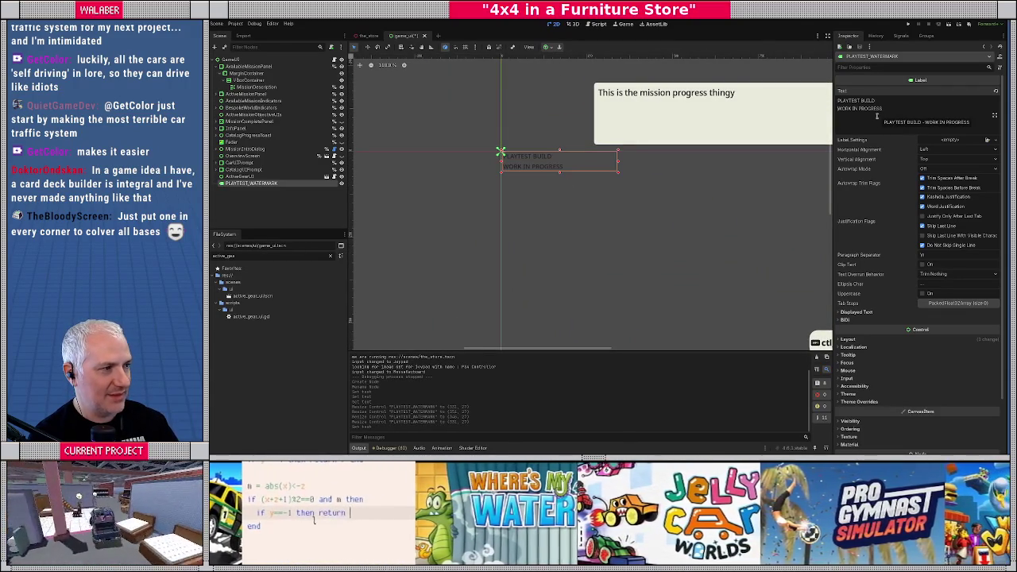
type(" 0")
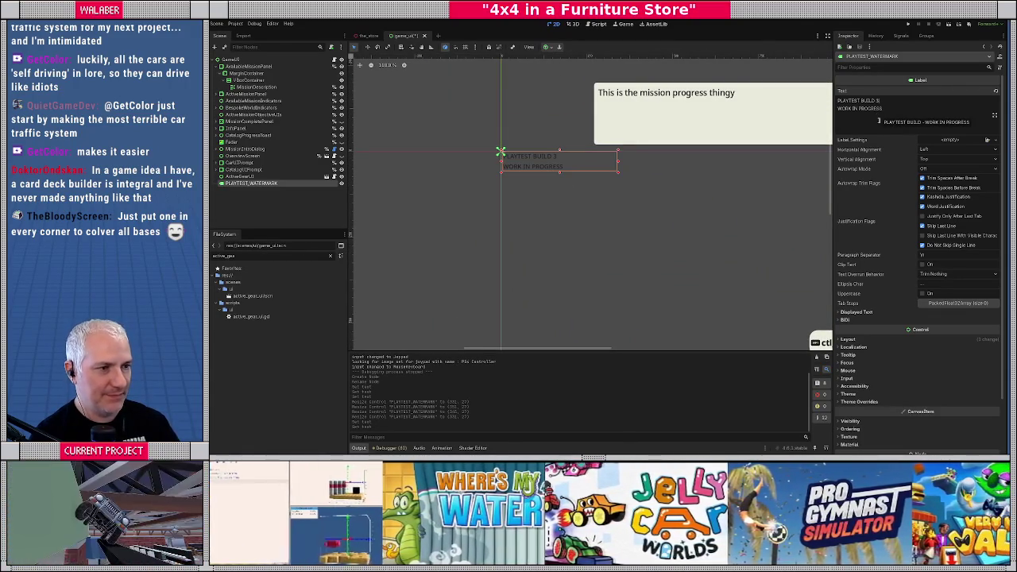
Set the watermark label's Theme Type Variation to UIPromptText.
scroll(610, 217, "down", 2)
scroll(880, 300, "down", 2)
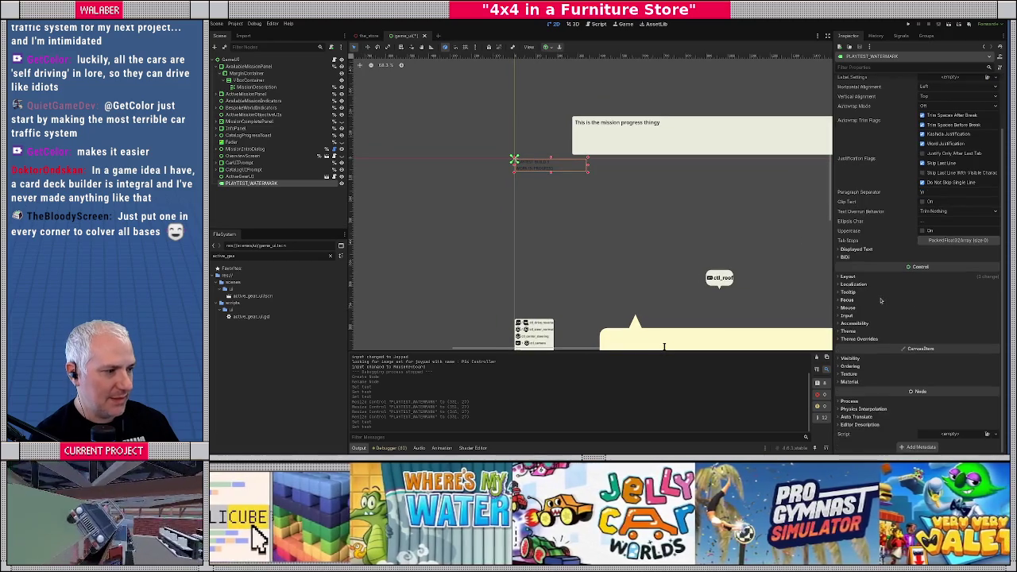
left_click(846, 331)
left_click(989, 349)
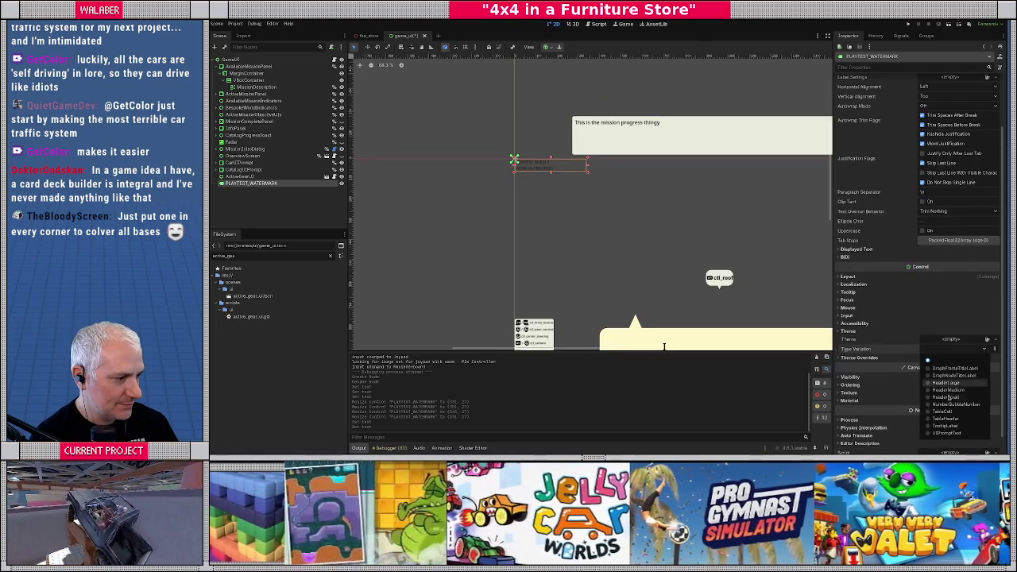
left_click(949, 434)
Enable a Font Color override under Theme Overrides > Colors for the watermark.
scroll(533, 235, "up", 3)
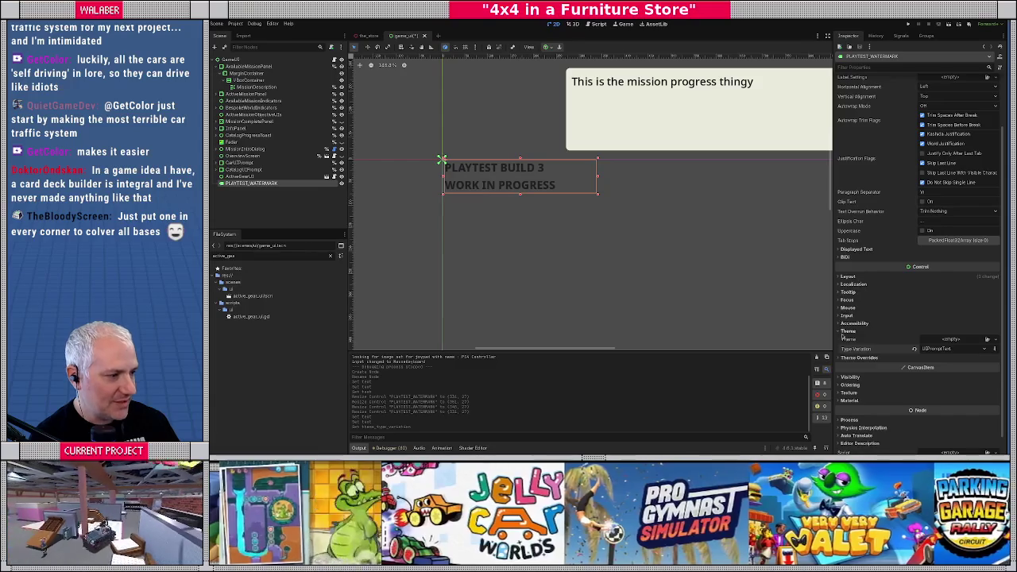
left_click(840, 358)
left_click(846, 365)
left_click(848, 373)
left_click(952, 380)
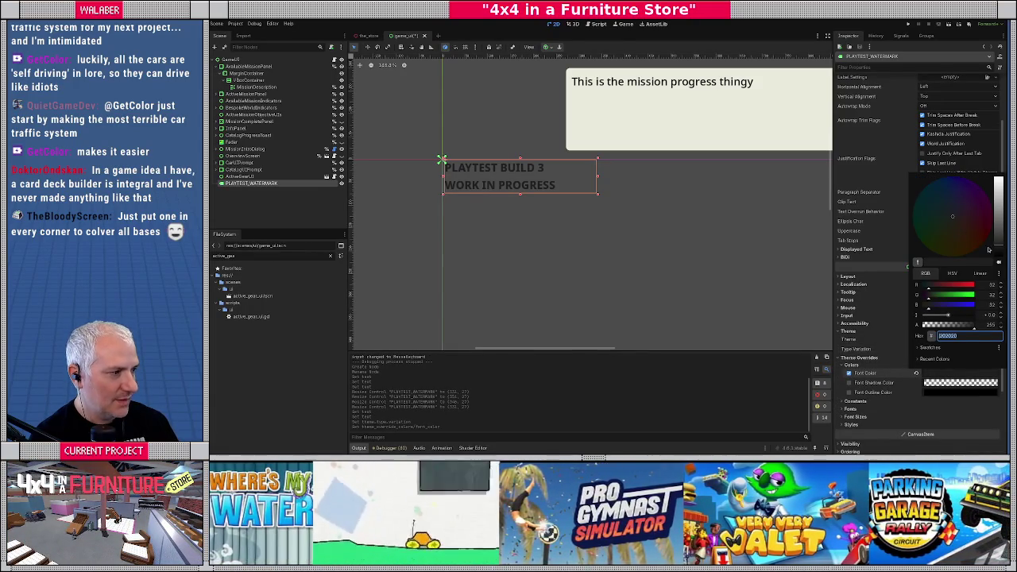
Set the watermark font colour to hex b1288e, slightly brighter, with reduced alpha.
type("b1288e")
key("Return")
left_click_drag(1000, 222, 1001, 213)
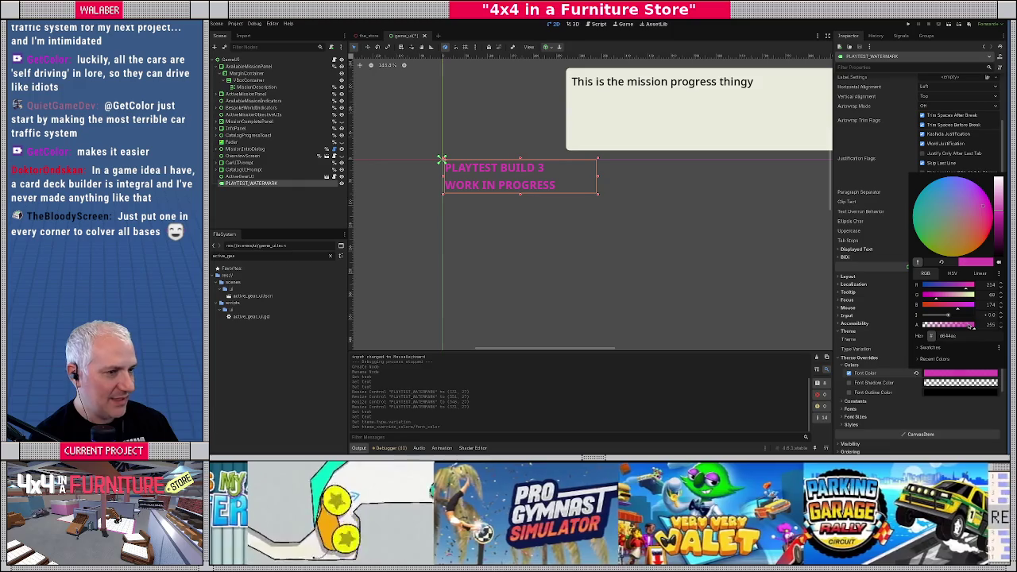
left_click_drag(971, 325, 963, 325)
mouse_move(992, 222)
left_mouse_down()
mouse_move(999, 213)
mouse_move(999, 231)
mouse_move(1001, 205)
left_mouse_up()
Deselect the label, zoom out, and save the game_ui scene.
left_click(369, 204)
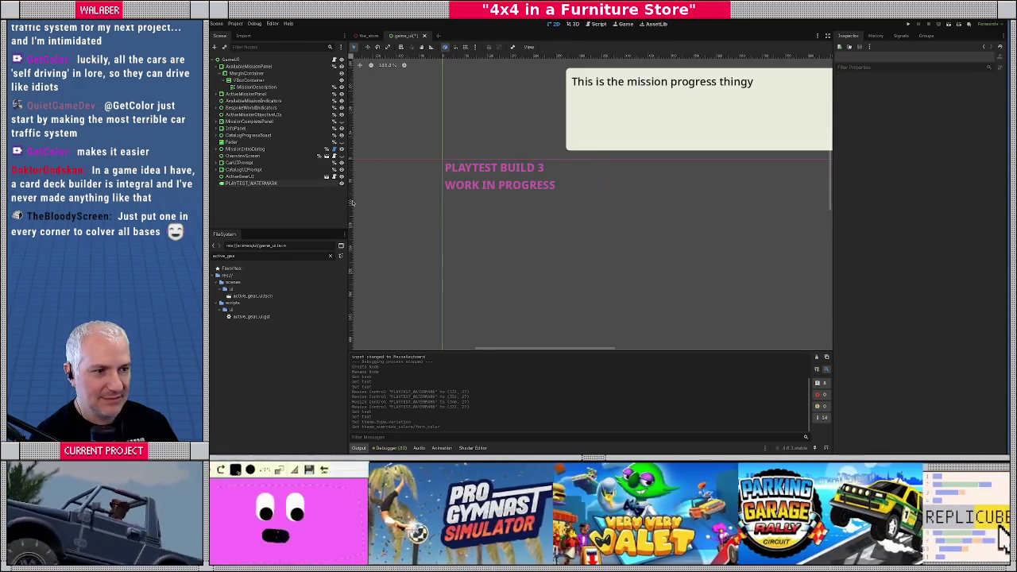
scroll(396, 221, "down", 3)
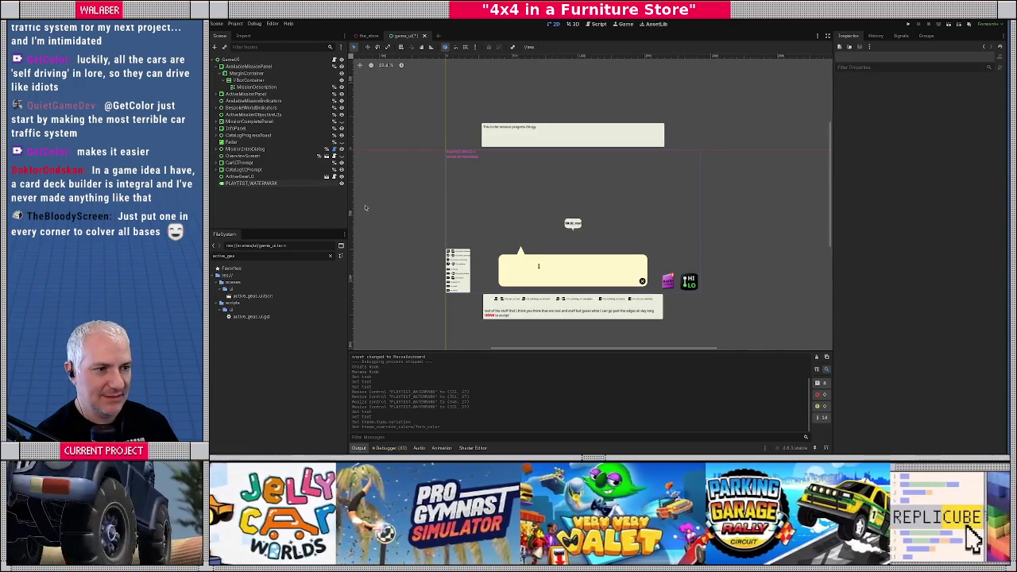
key("ctrl+s")
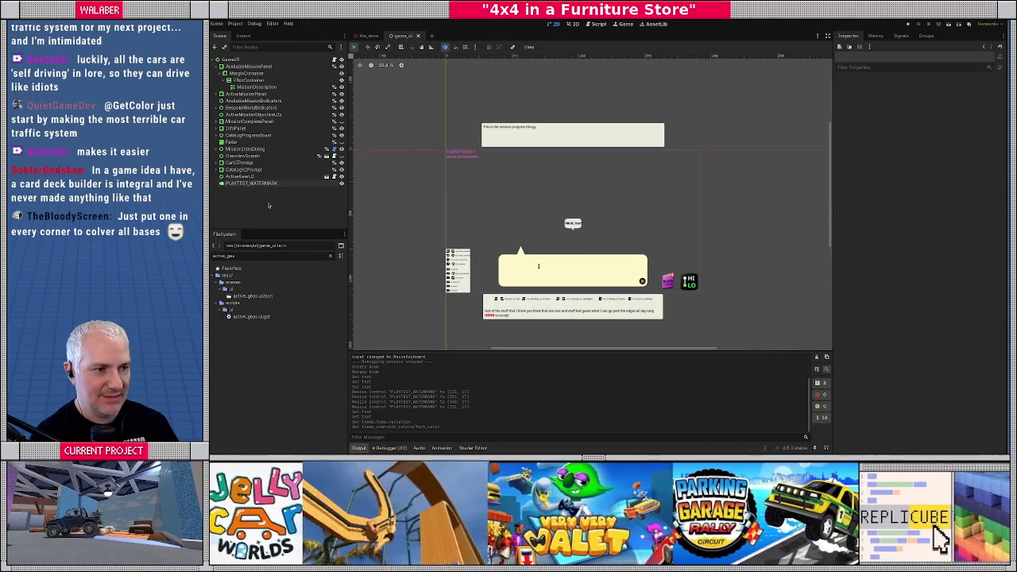
key("F5")
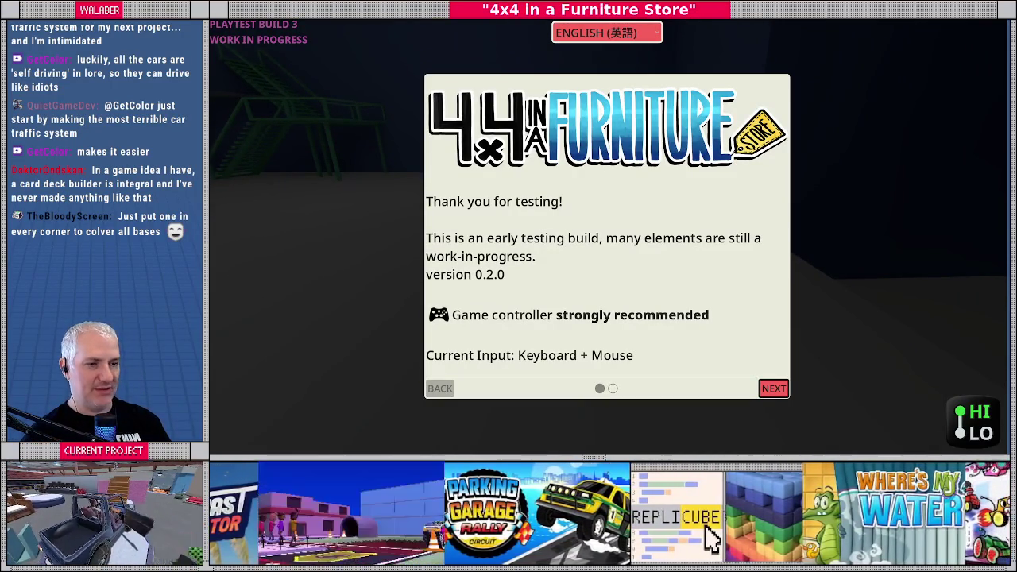
key("F8")
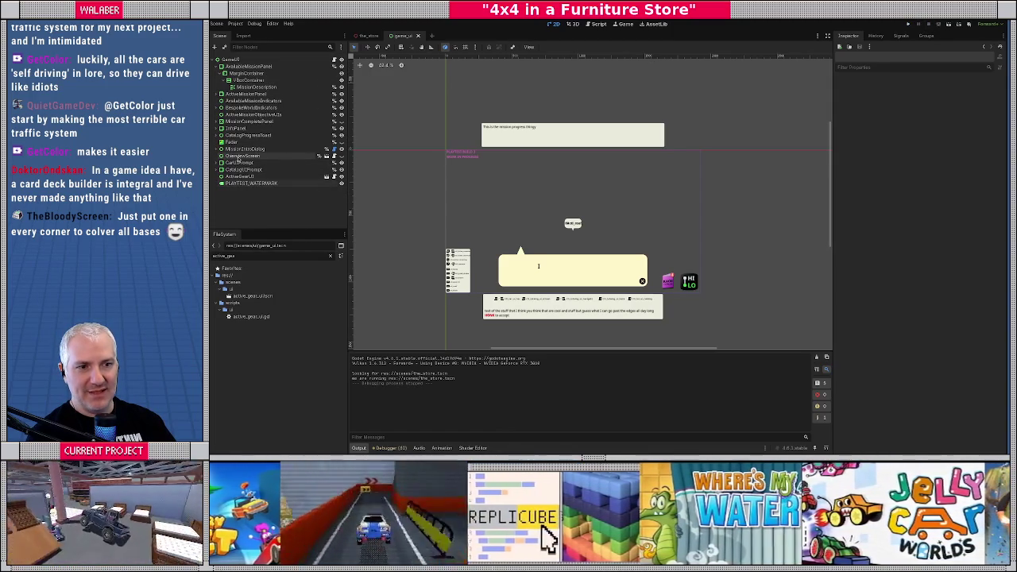
Move ActiveGearUI directly below InfoPanel, save, and run the game with F5.
left_click(264, 157)
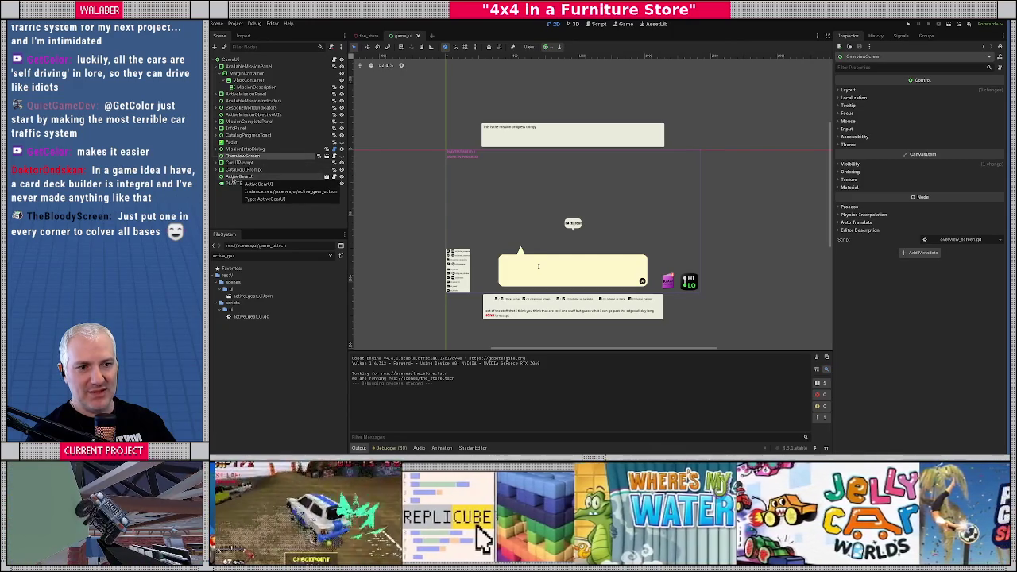
left_click_drag(233, 178, 238, 135)
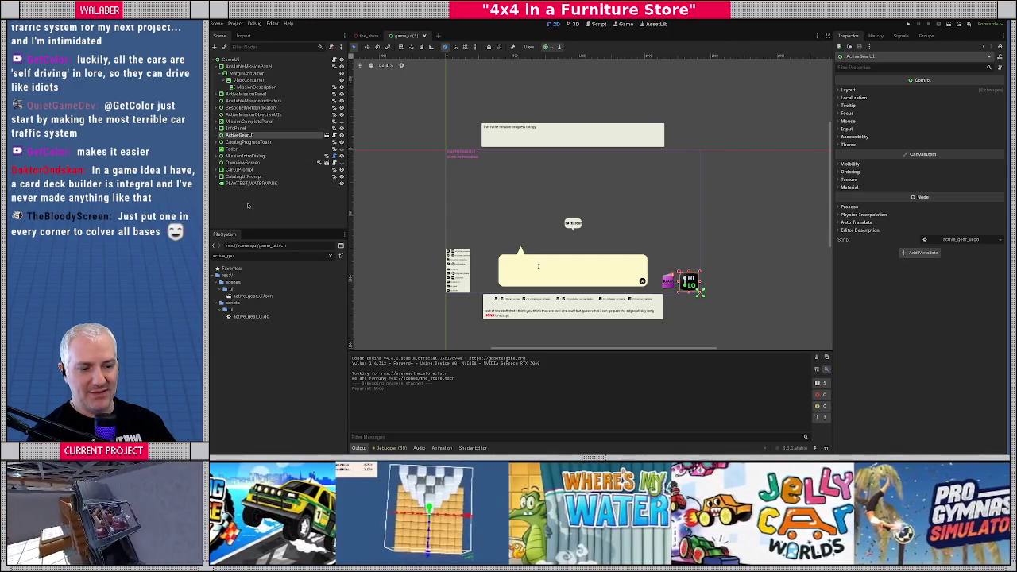
key("ctrl+s")
key("F5")
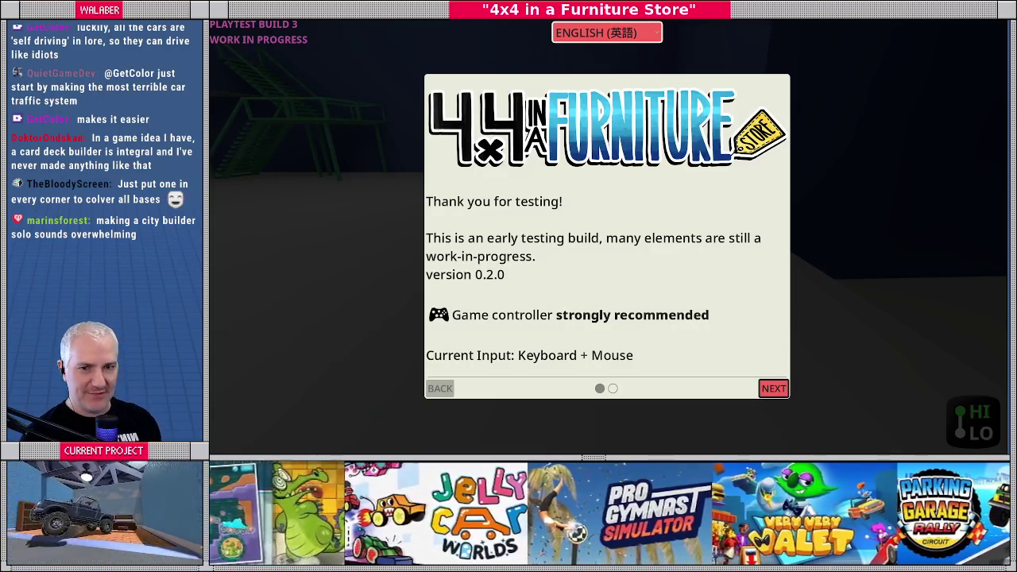
key("Return")
Page through the welcome dialog to start driving, then dismiss the mission box with H.
key("Left")
key("Return")
key("Right")
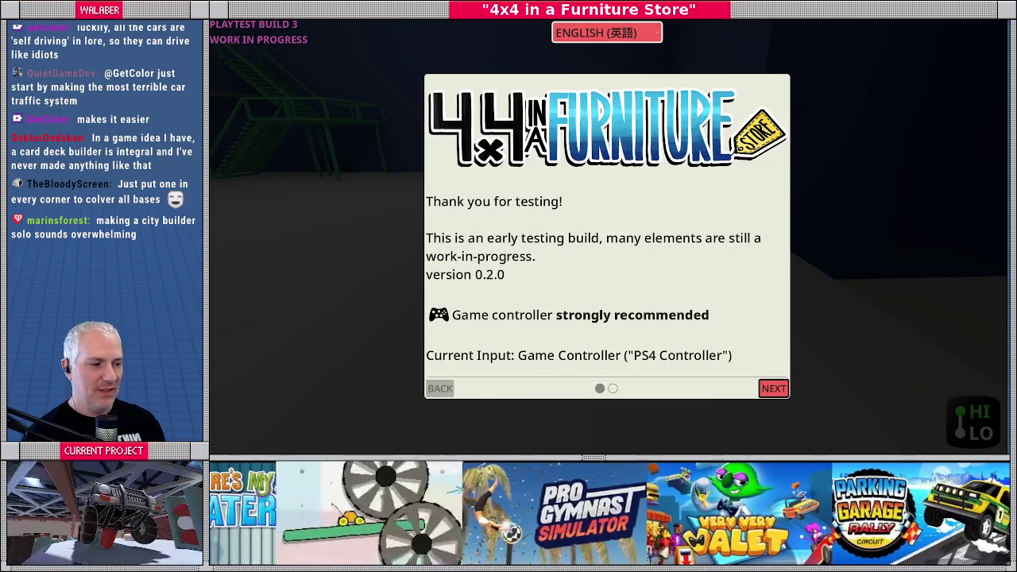
key("Return")
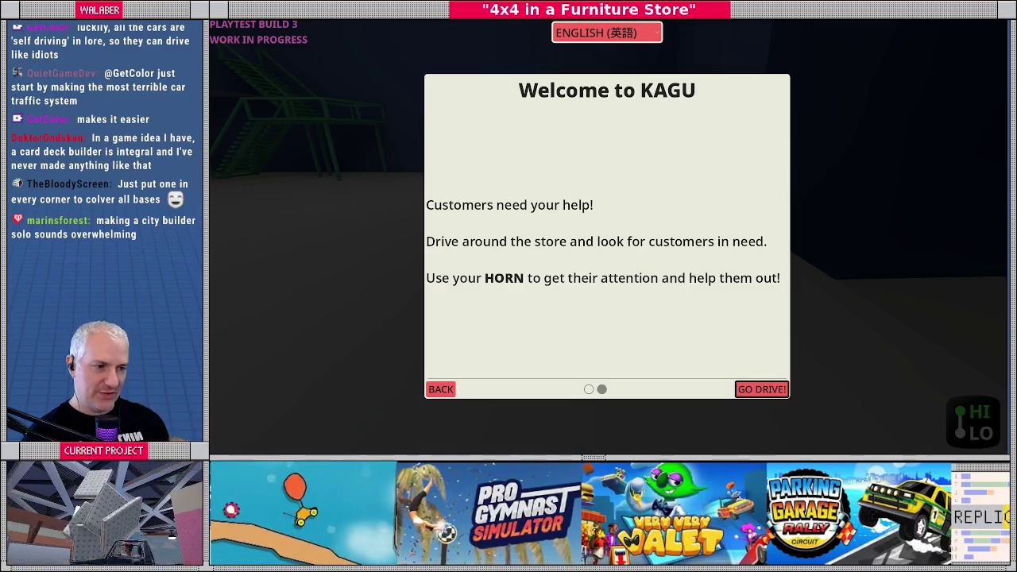
key("Return")
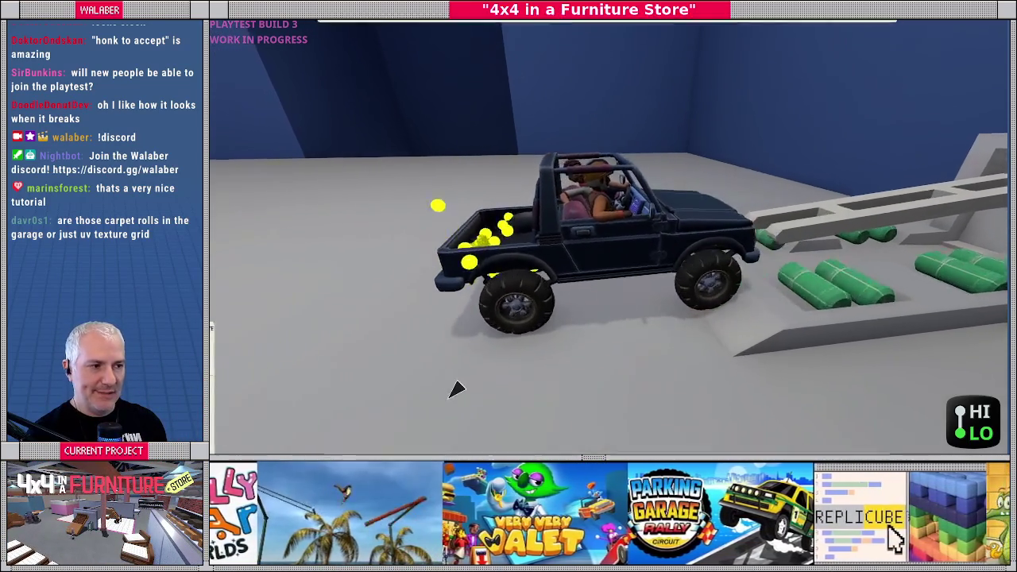
key("h")
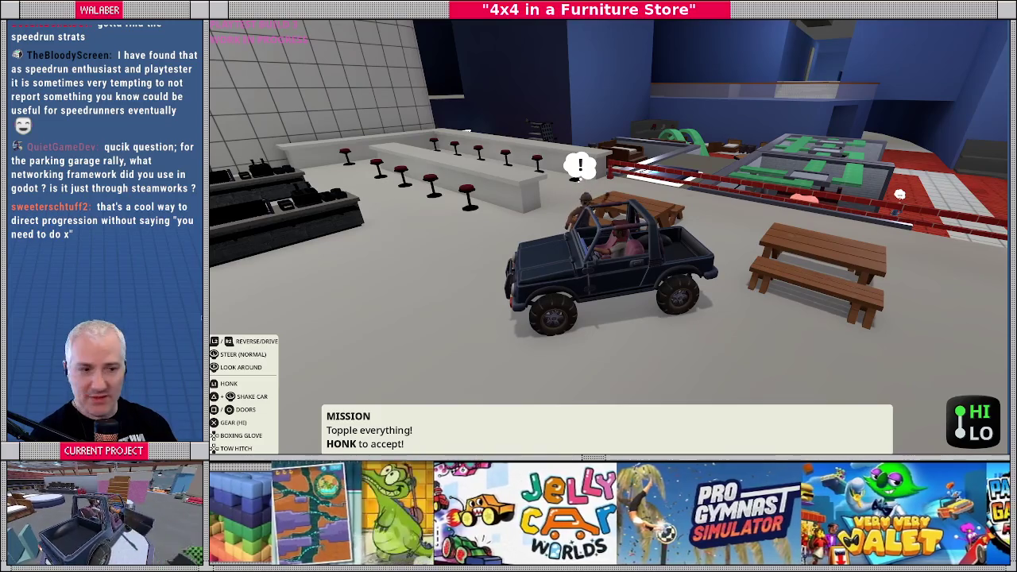
Bring up the in-game development console with the grave key.
key("grave")
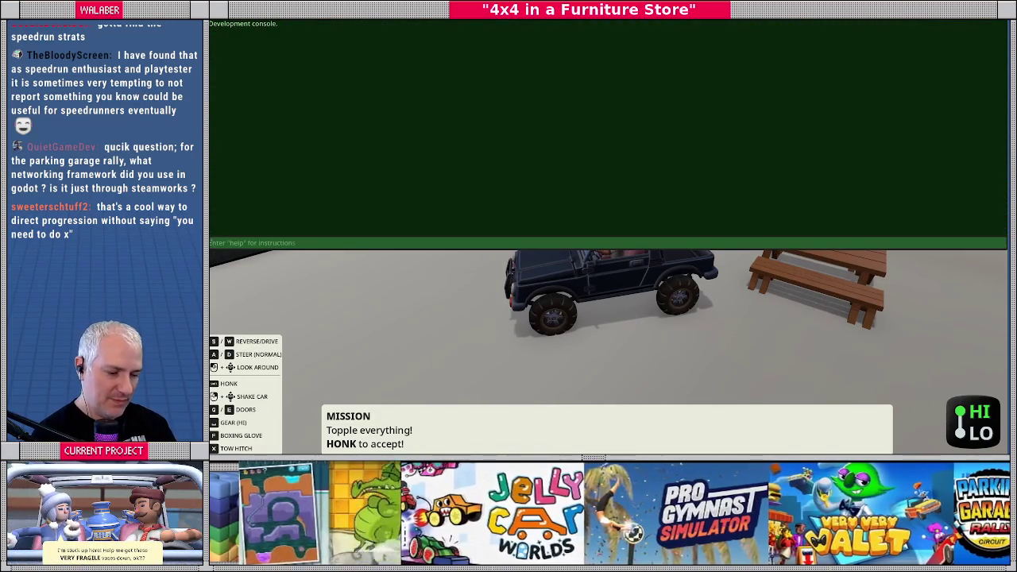
Run the 'complete' console command, then close and reopen the console for another command.
type("complete")
key("Return")
key("grave")
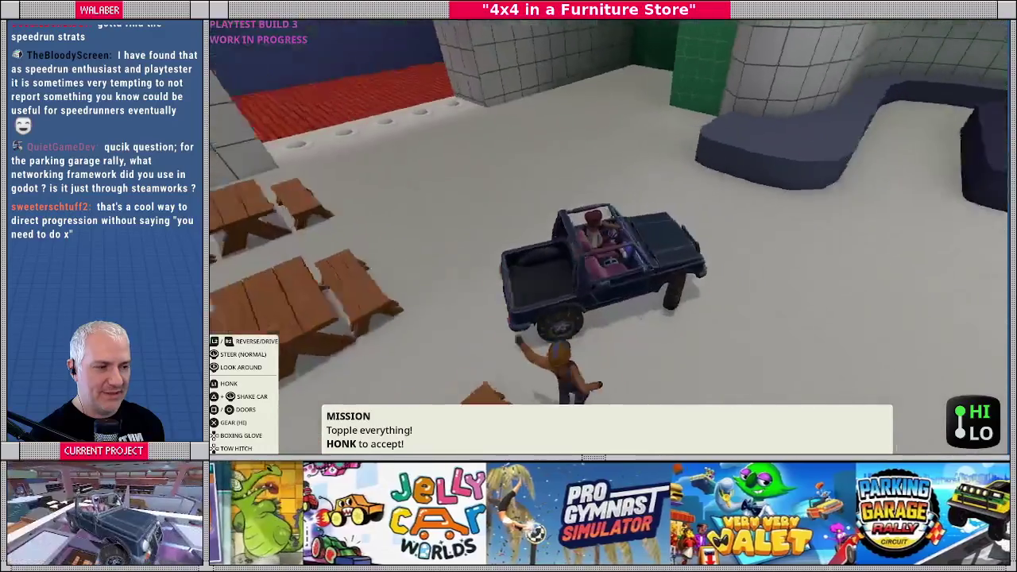
key("grave")
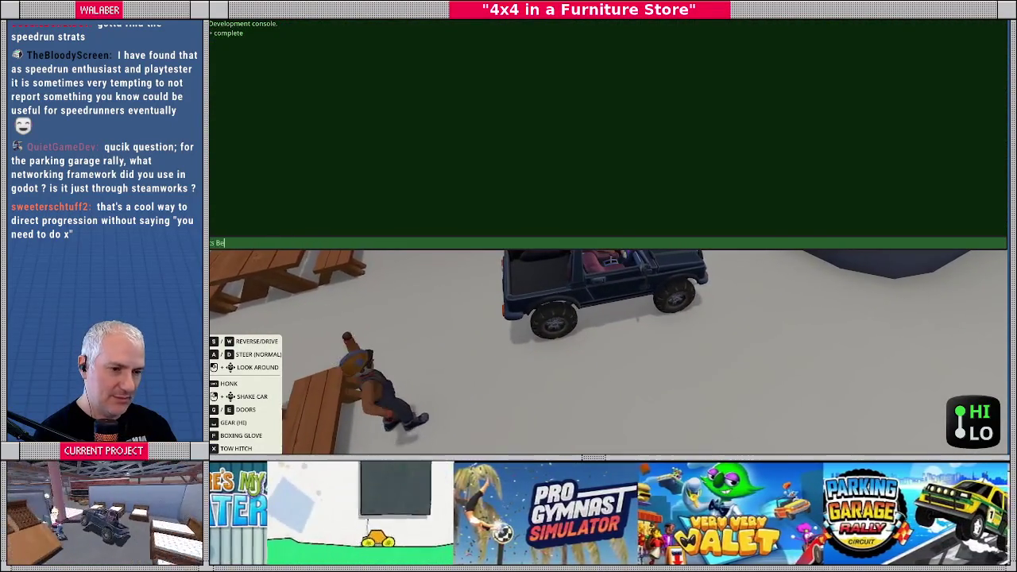
key("grave")
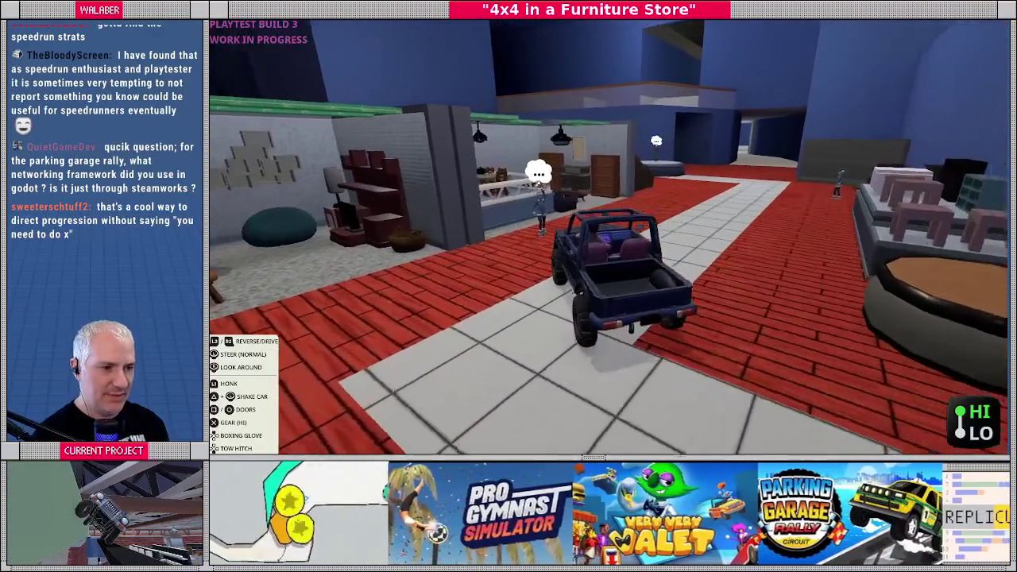
key("grave")
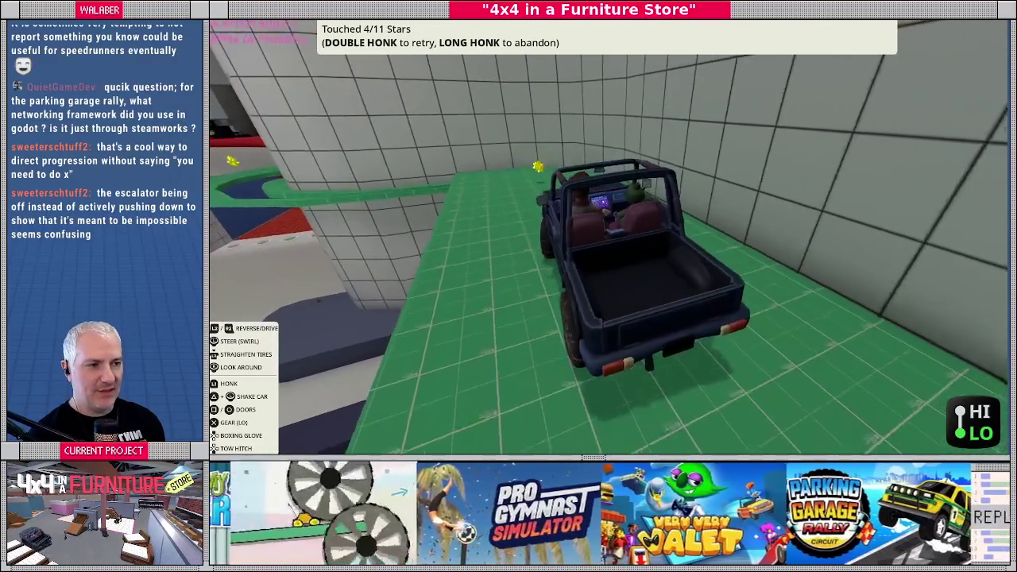
Pause the star challenge to show General Settings (Windowed, both volumes at 50%).
key("Escape")
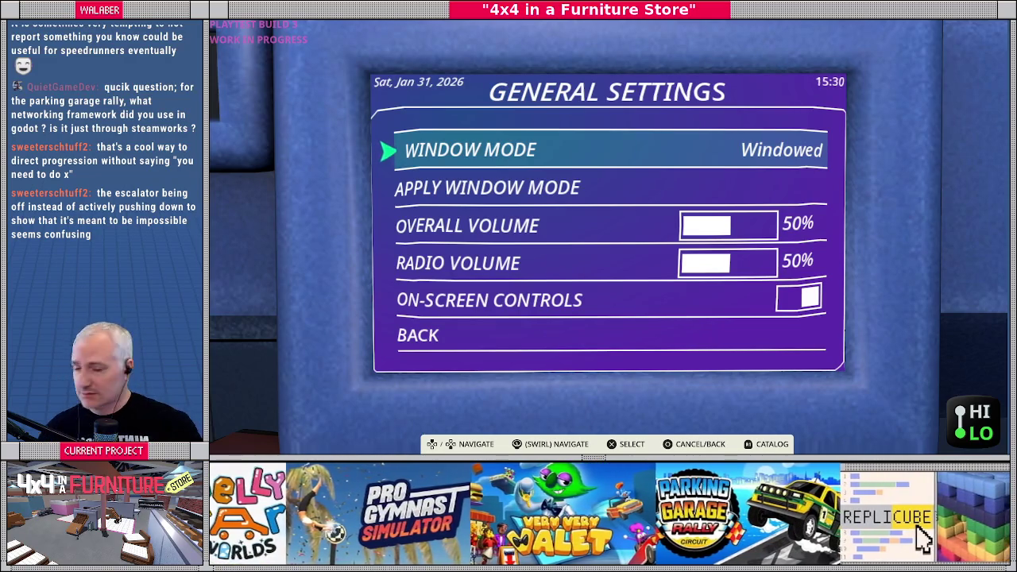
Close the settings, keep driving, then return to the editor's game_ui scene.
key("Escape")
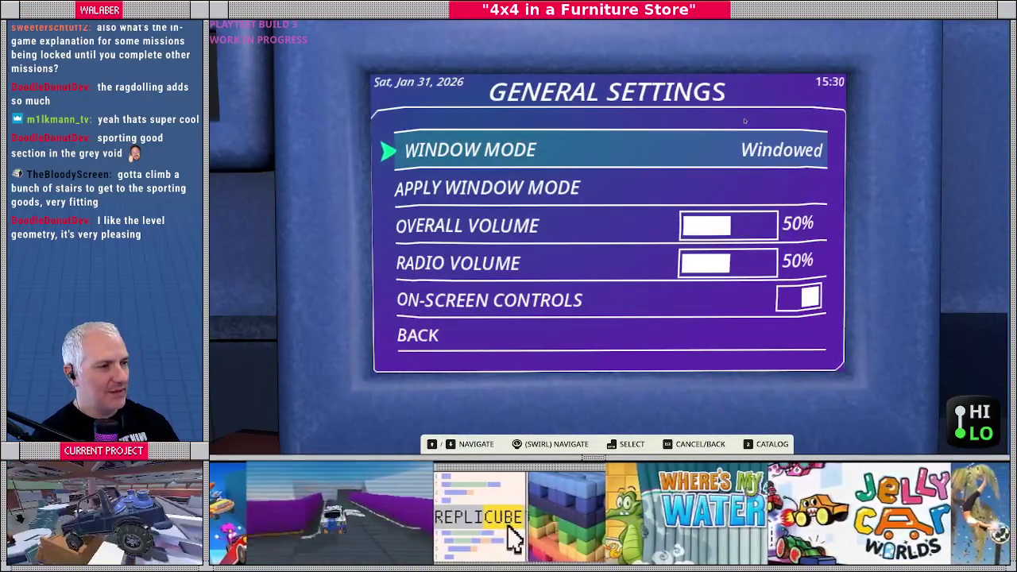
key("alt+Tab")
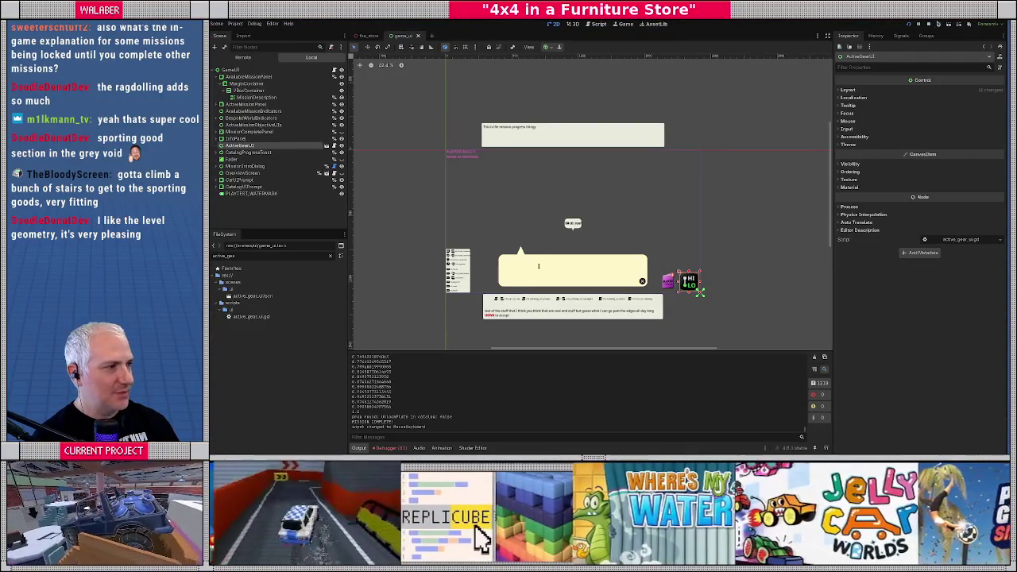
Switch to the Script workspace and quick-open pause_system.gd by searching 'pa'.
left_click(424, 147)
scroll(550, 250, "up", 3)
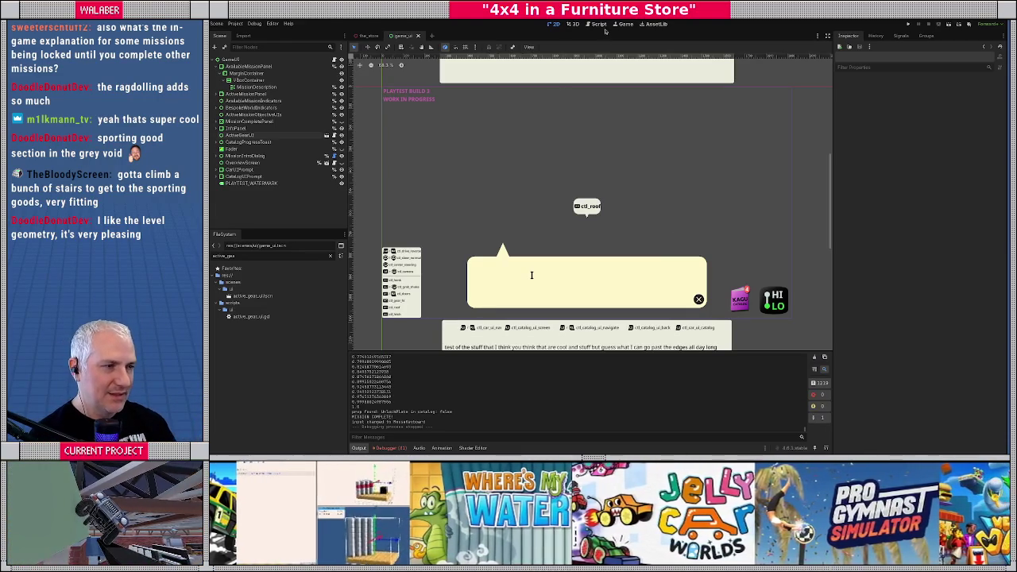
left_click(599, 24)
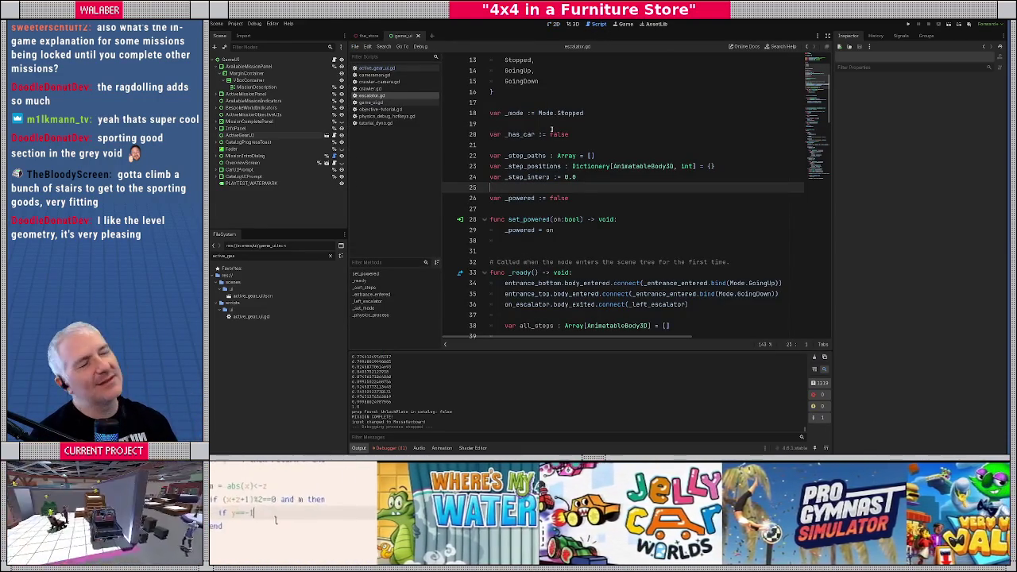
key("ctrl+alt+o")
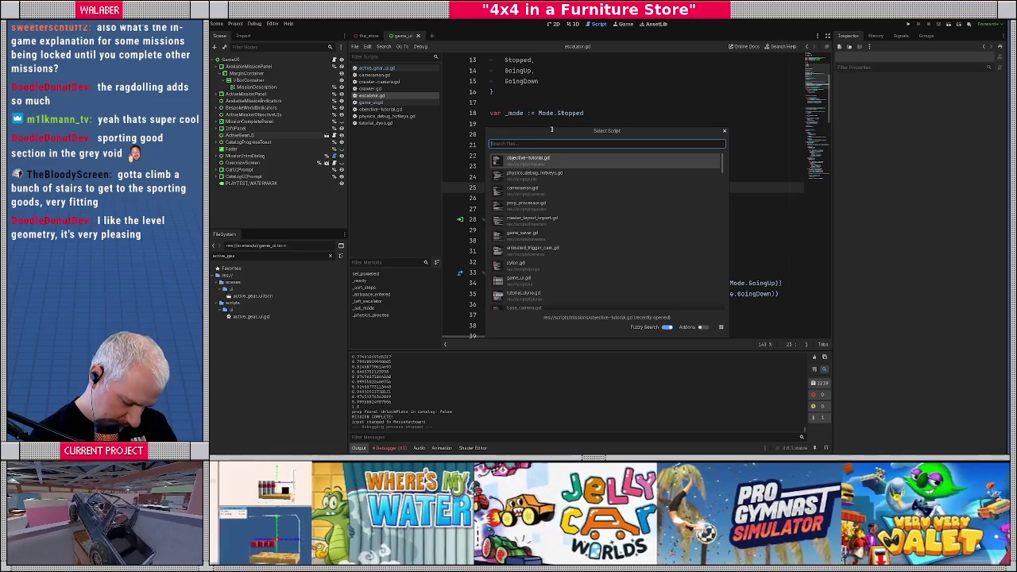
type("pause")
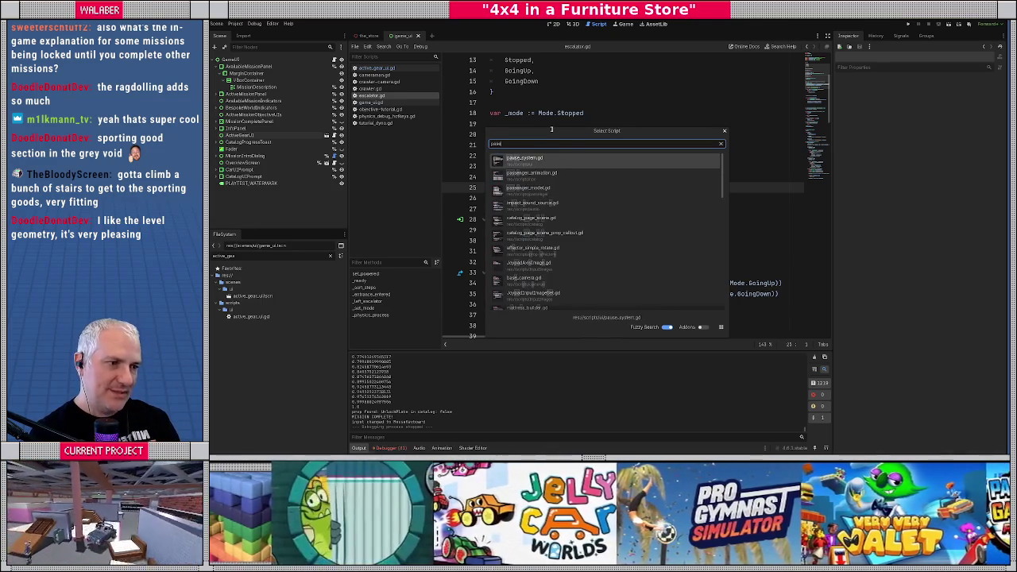
key("Return")
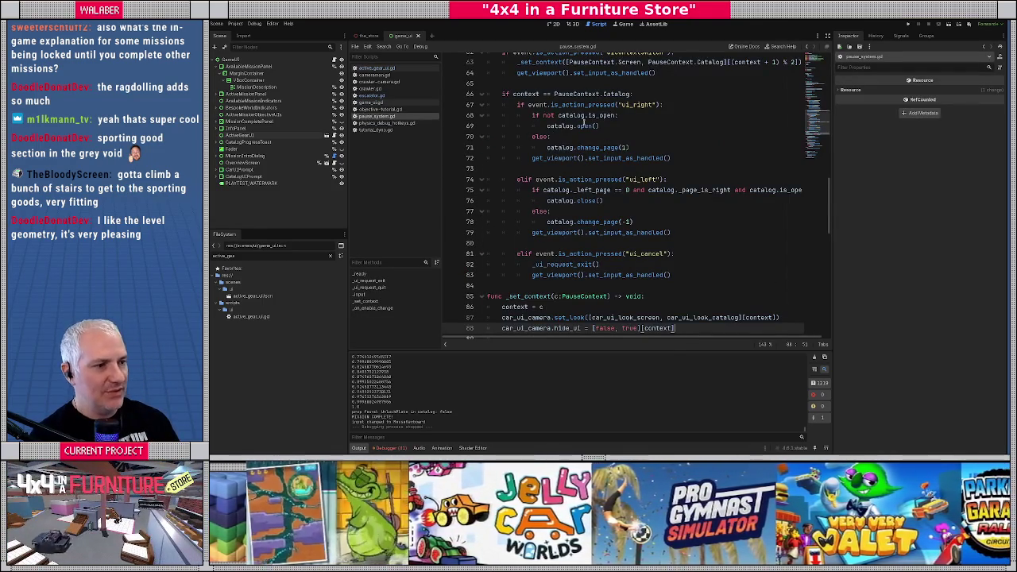
Go to line 29 of pause_system.gd and widen the code editor to full width.
scroll(649, 120, "up", 10)
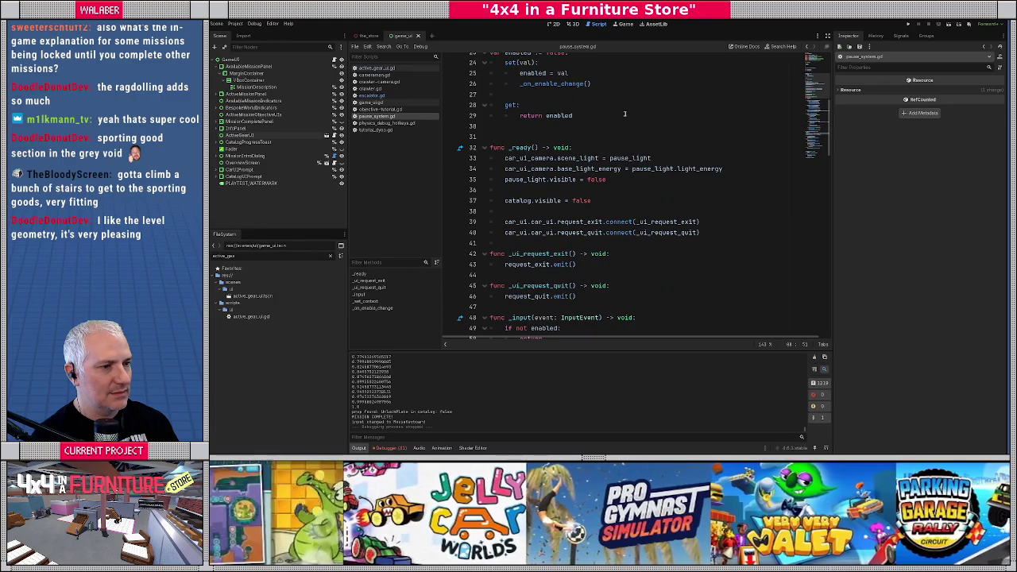
left_click(625, 114)
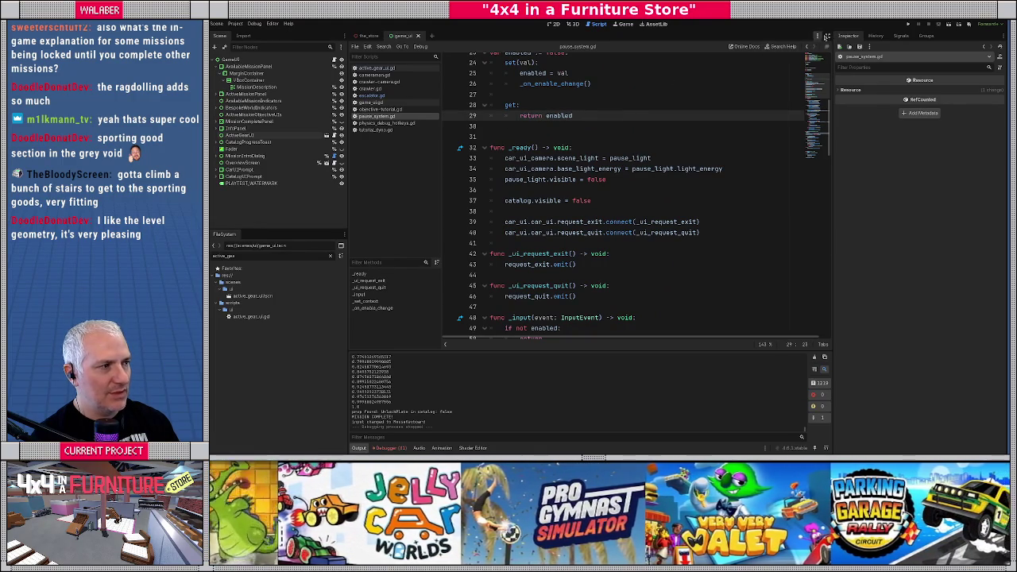
left_click(826, 37)
left_click(413, 166)
scroll(412, 163, "down", 5)
scroll(414, 165, "down", 14)
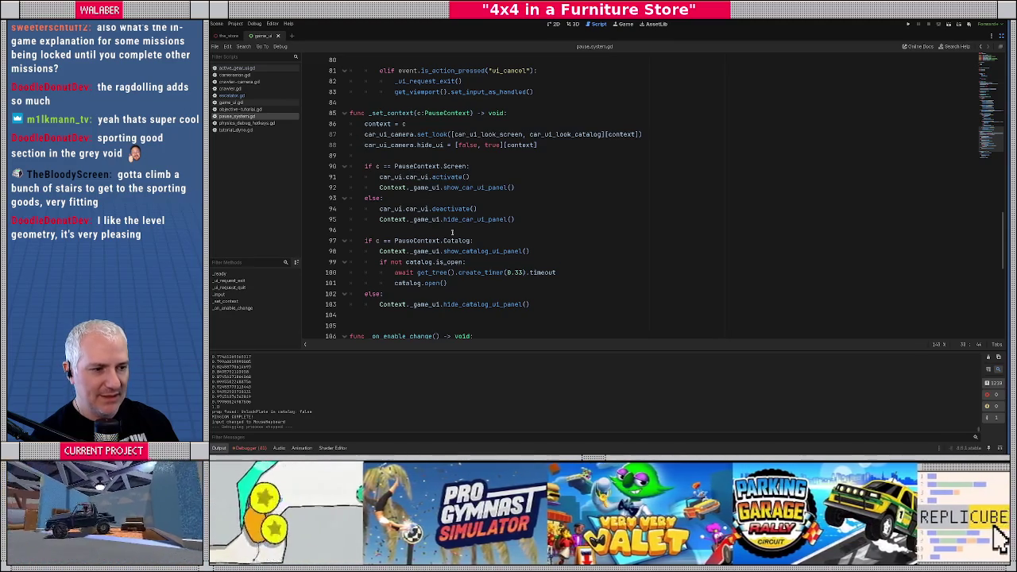
scroll(473, 234, "down", 2)
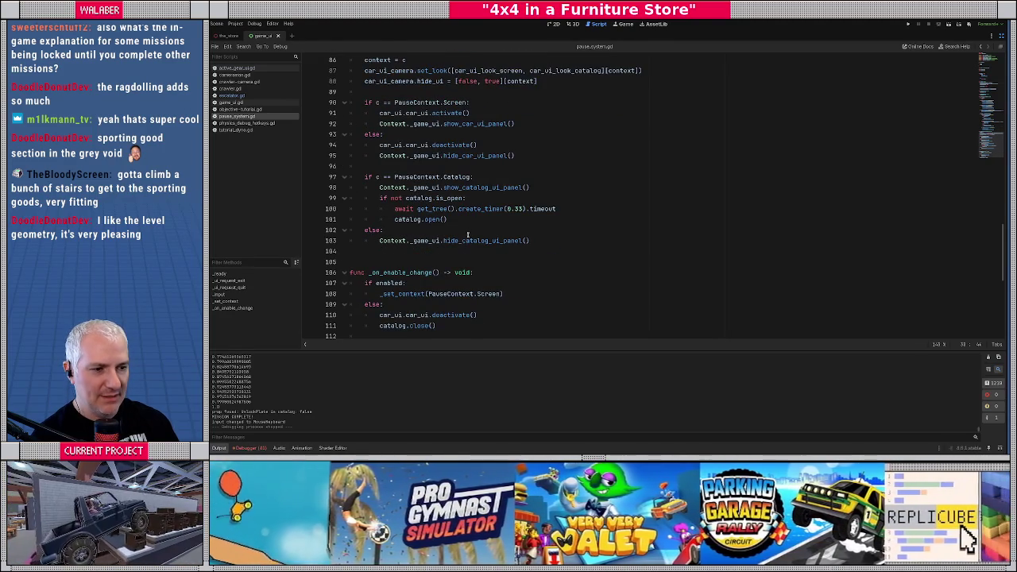
Search the script for 'hide' and step through all its matches.
key("ctrl+f")
type("hide")
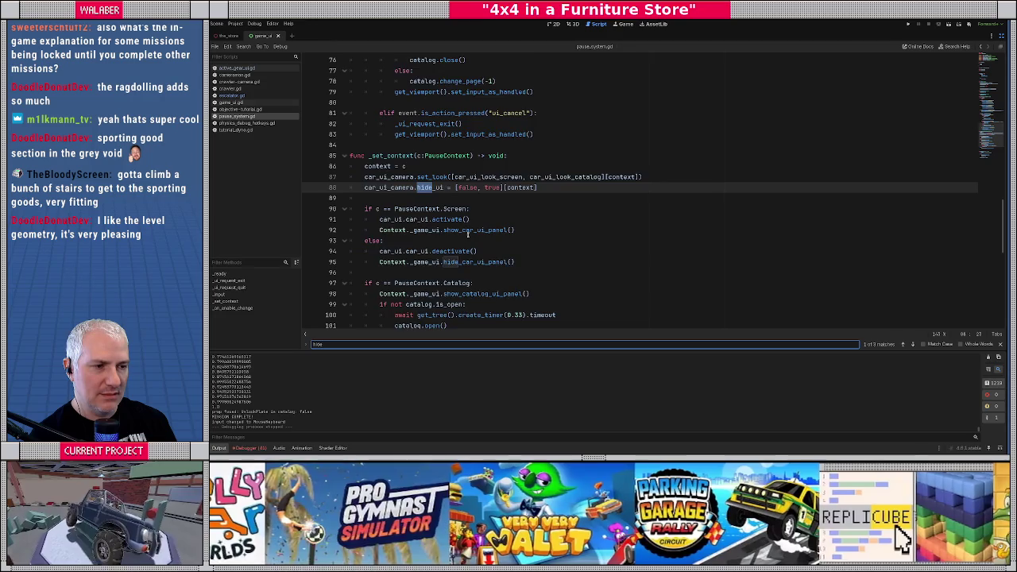
key("Return")
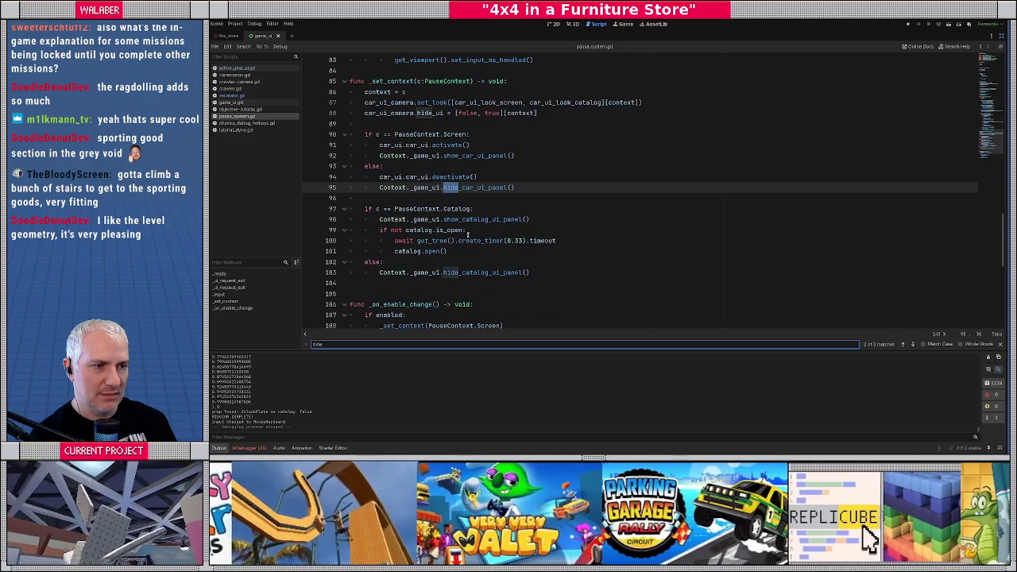
key("shift+Return")
key("Return")
key("Return")
key("Return")
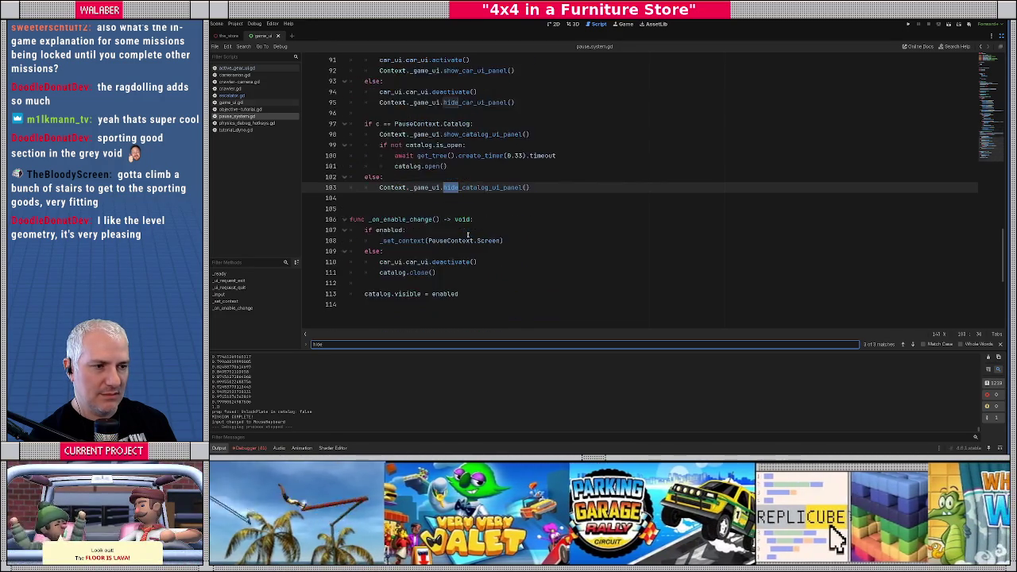
key("Escape")
Jump to the _ui_request_exit definition and select the request_exit signal name.
scroll(479, 209, "up", 10)
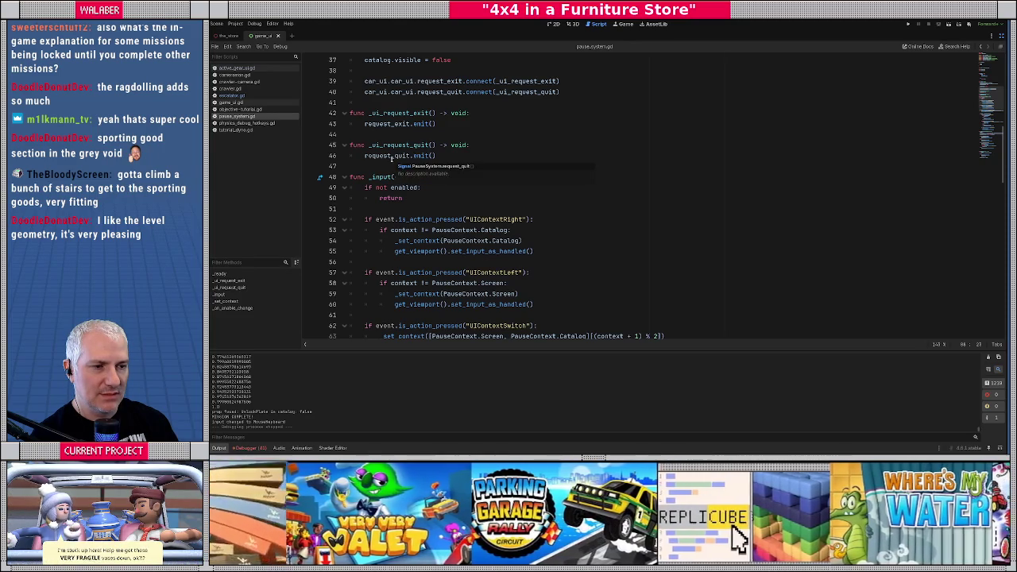
scroll(367, 177, "down", 2)
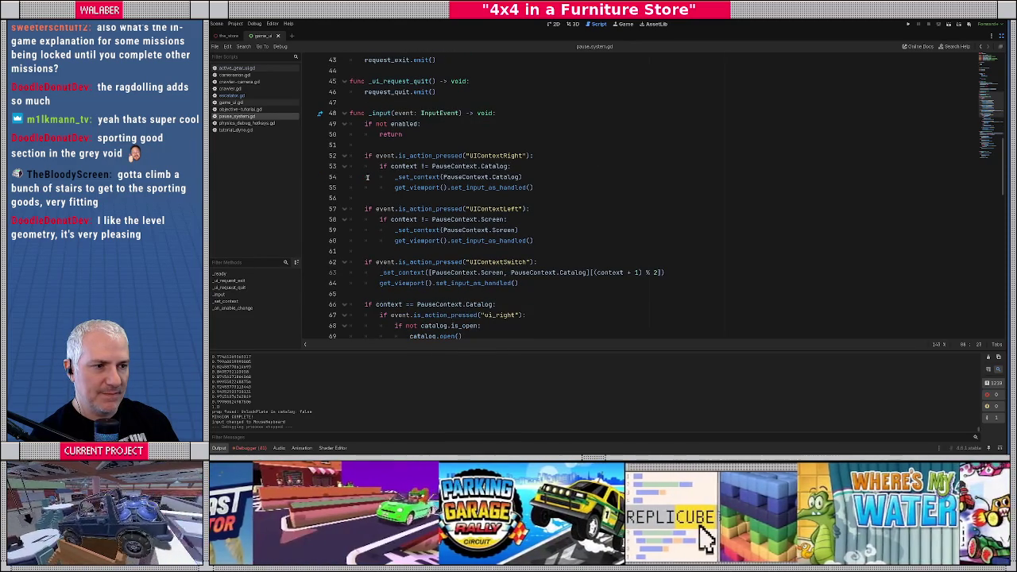
scroll(367, 177, "down", 8)
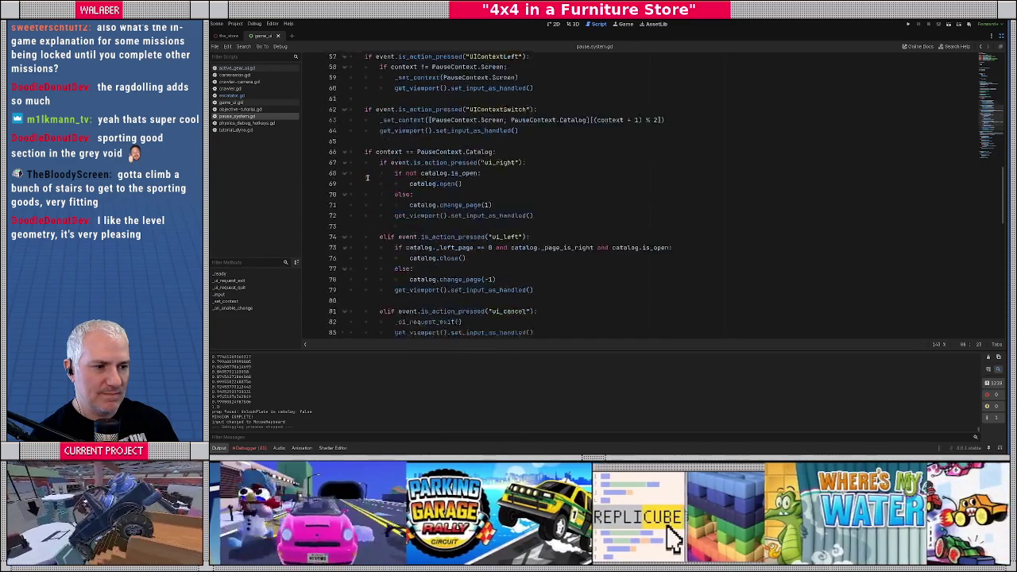
scroll(367, 178, "down", 1)
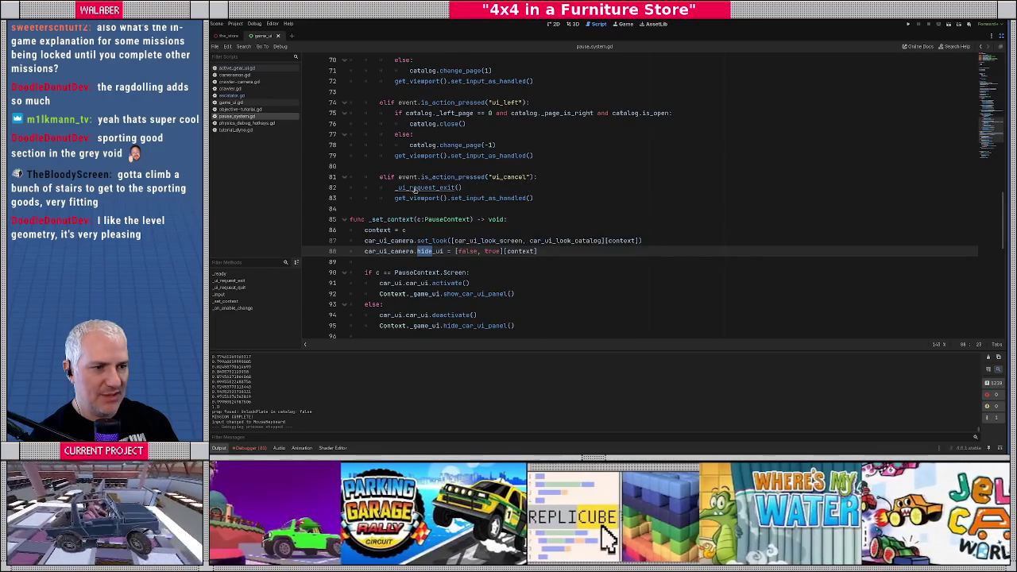
left_click(416, 188, "ctrl")
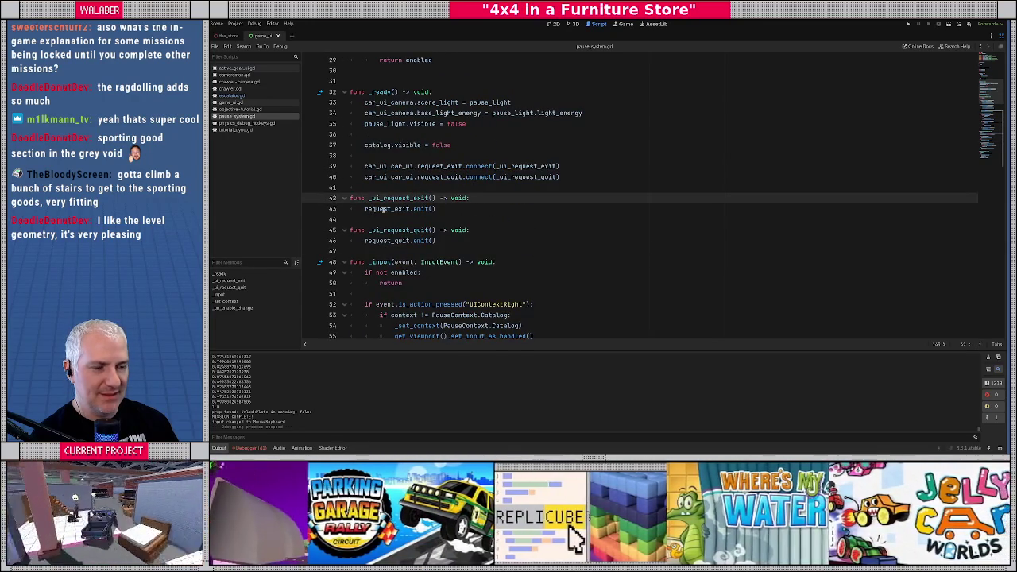
double_click(390, 209)
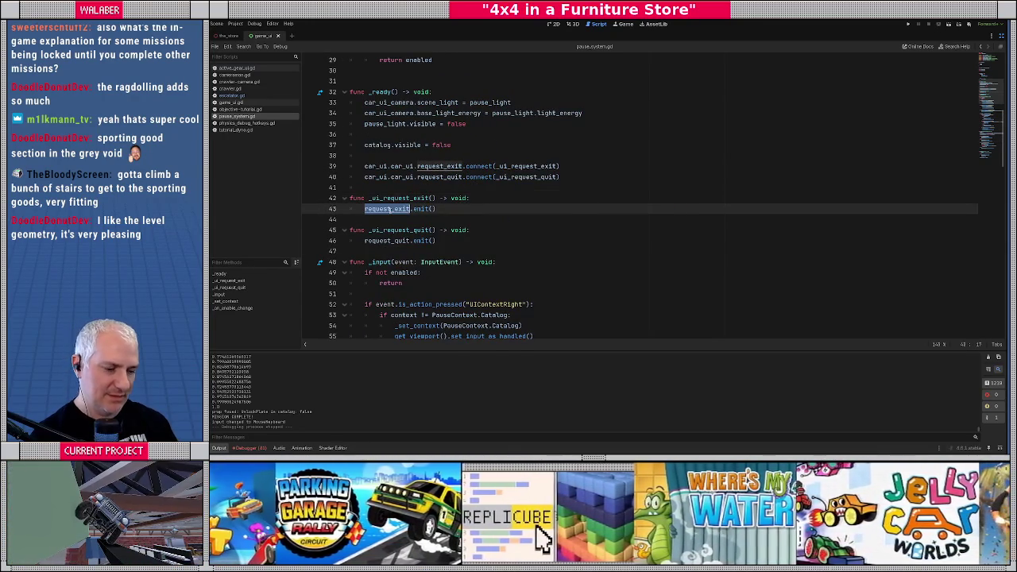
Search the project for request_exit (8 matches, 3 files), then follow hide_pause() to hide_car_ui_panel().
key("ctrl+shift+f")
key("Return")
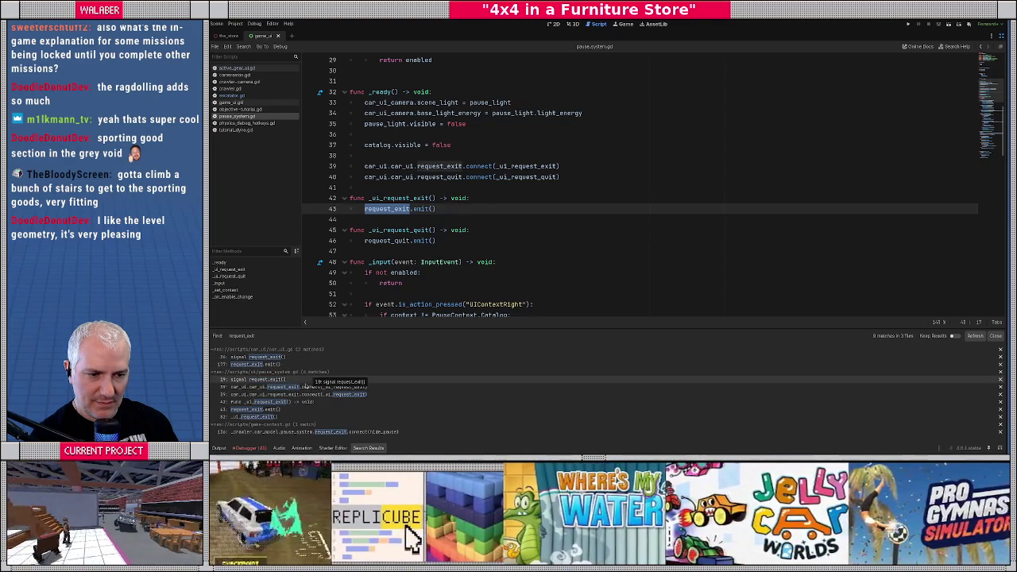
left_click(307, 432)
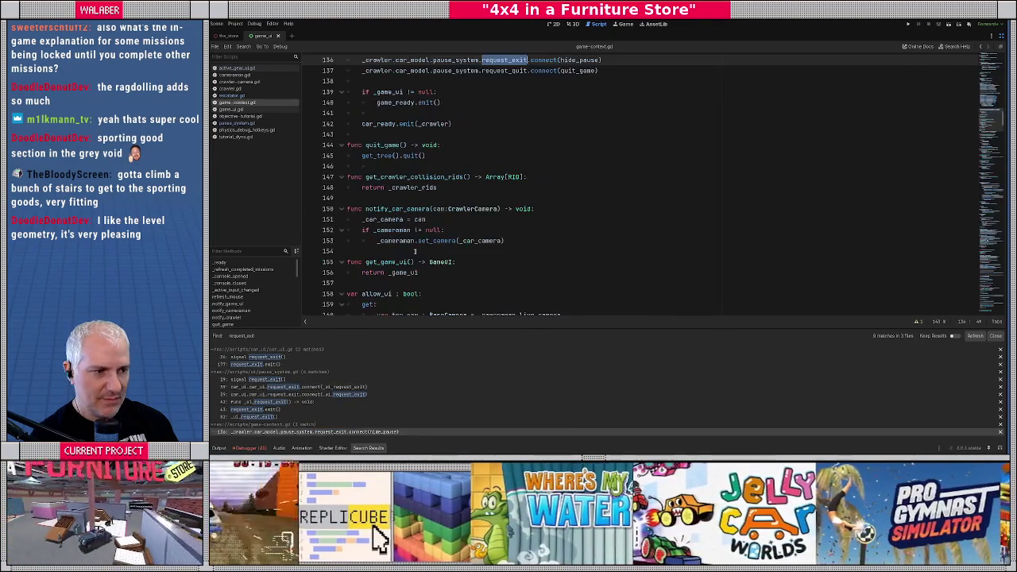
left_click(578, 60, "ctrl")
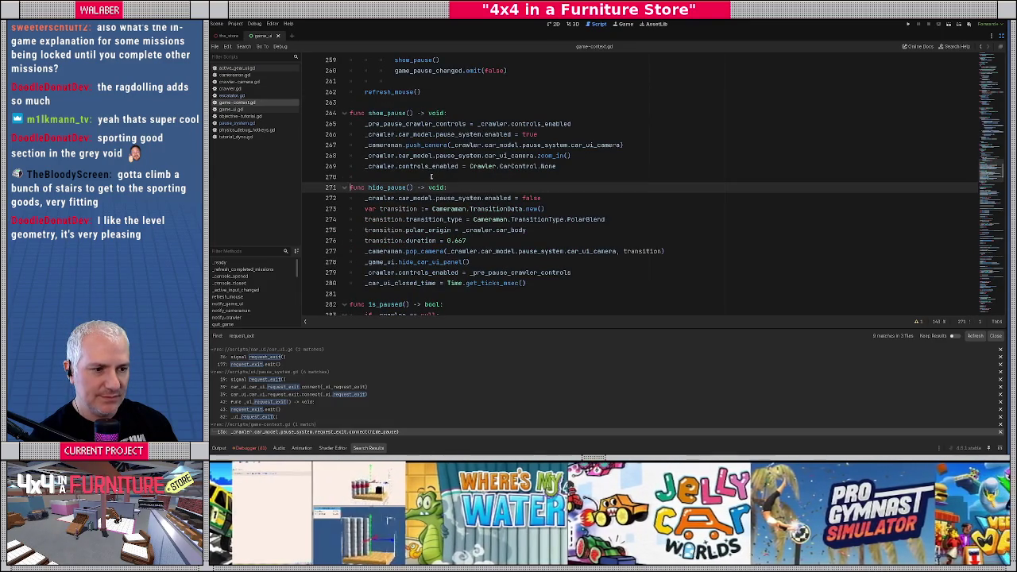
left_click(411, 262, "ctrl")
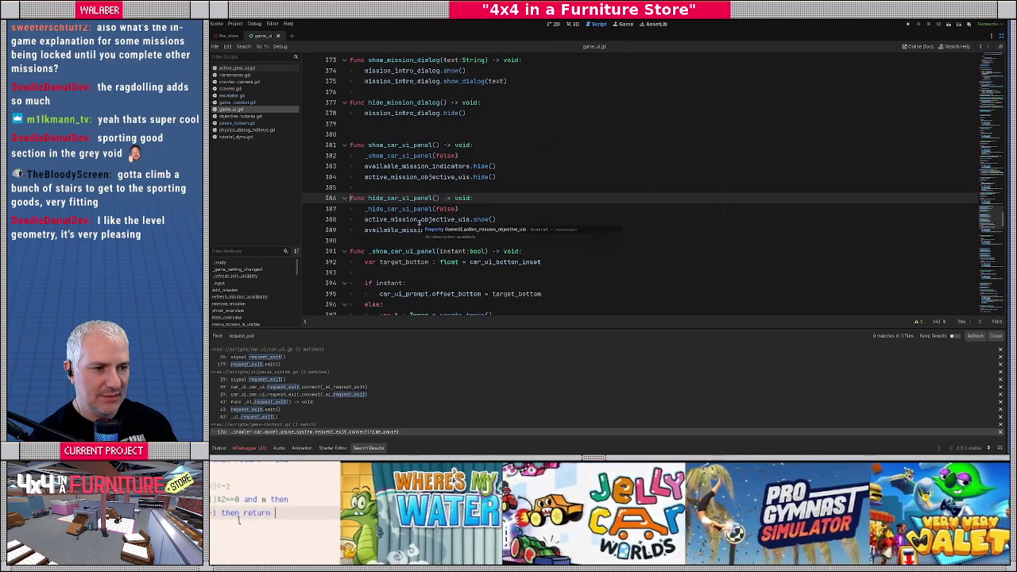
Start a new line after _hide_car_ui_panel(false) inside hide_car_ui_panel().
left_click(492, 207)
key("Return")
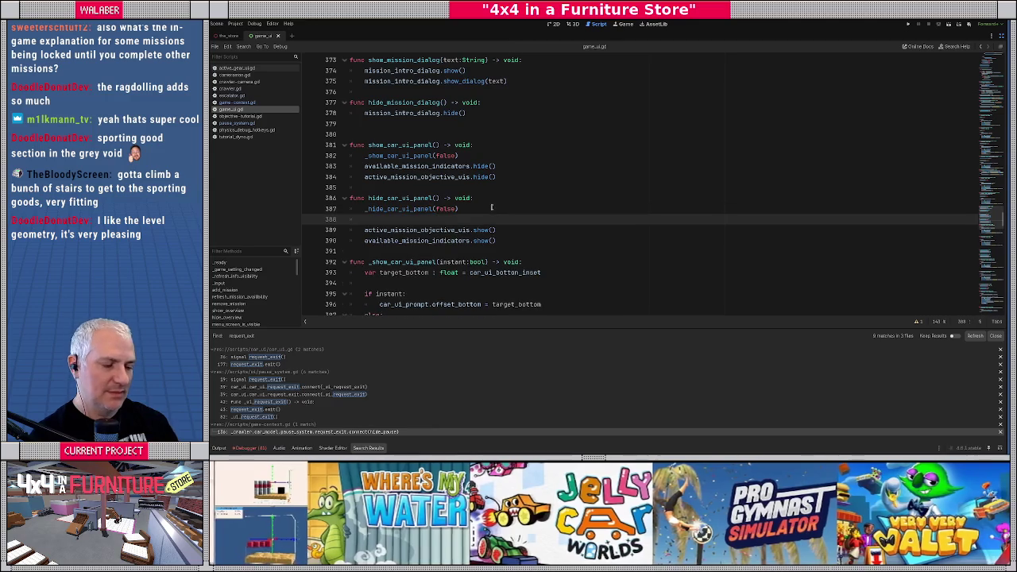
type("_hide_m")
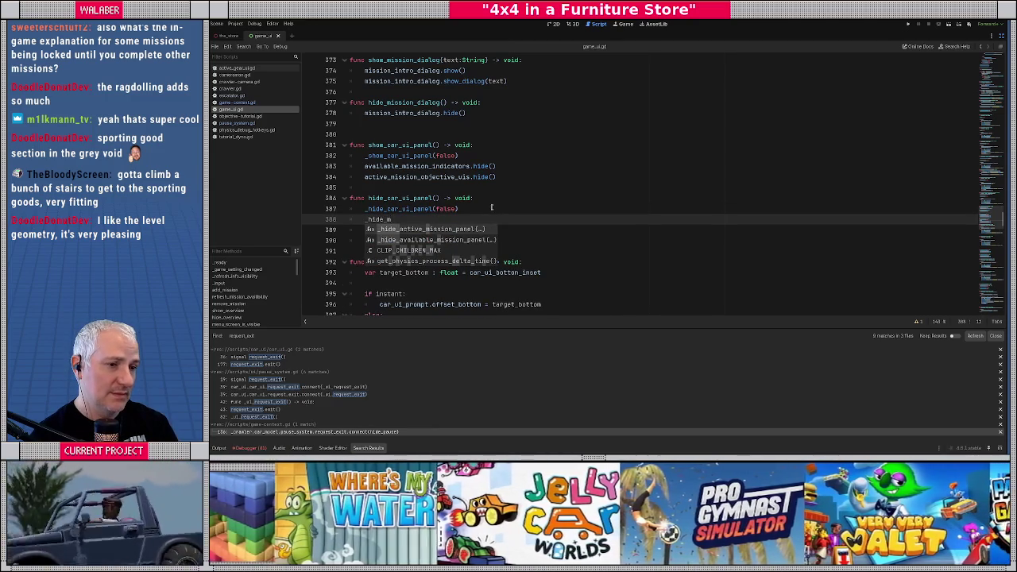
key("BackSpace")
key("BackSpace")
key("BackSpace")
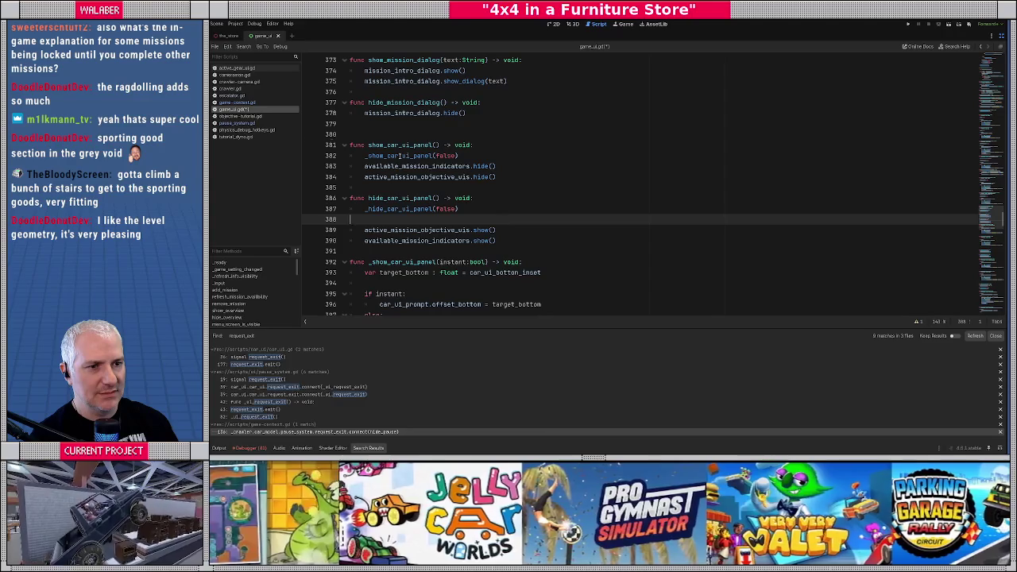
Look up the show_catalog_ui_panel call in pause_system.gd, then return to game_ui.gd.
left_click(237, 123)
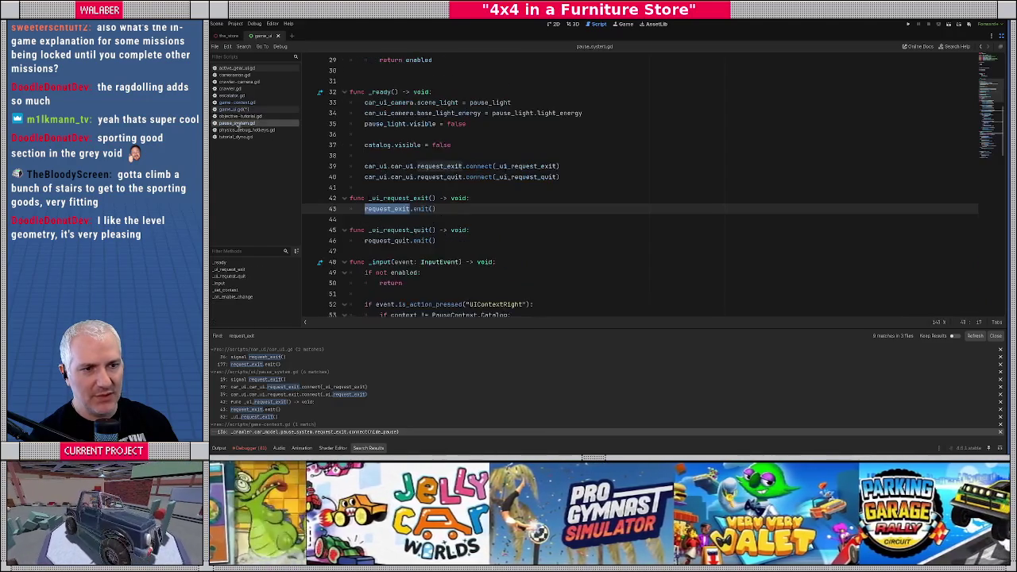
scroll(516, 210, "down", 4)
scroll(470, 229, "down", 2)
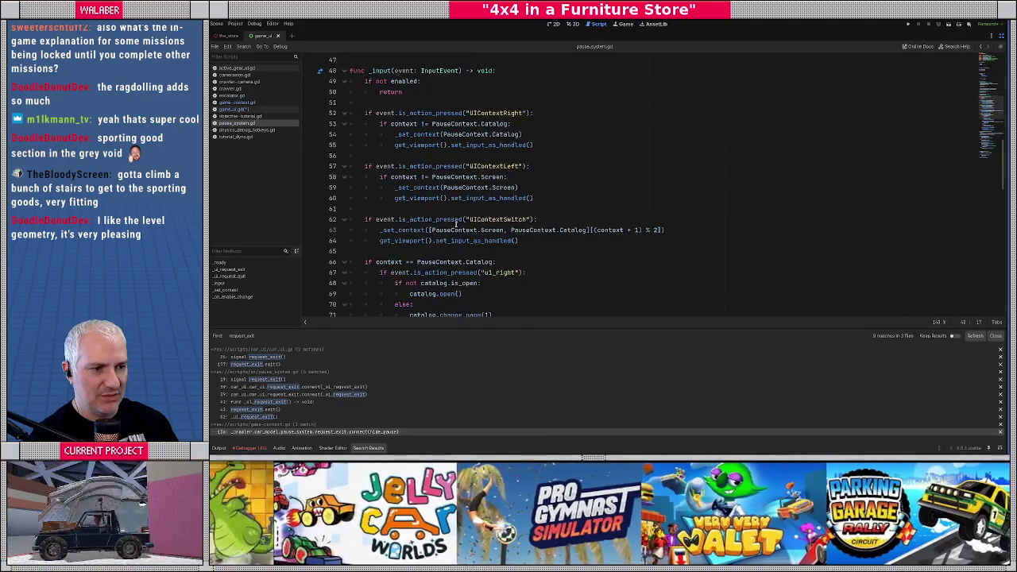
scroll(426, 230, "down", 10)
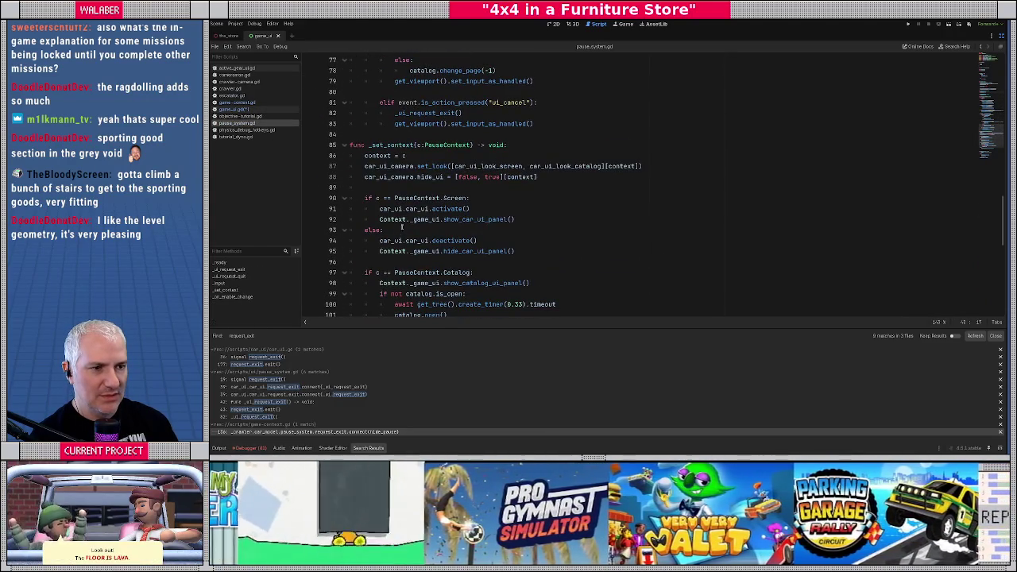
scroll(367, 215, "down", 1)
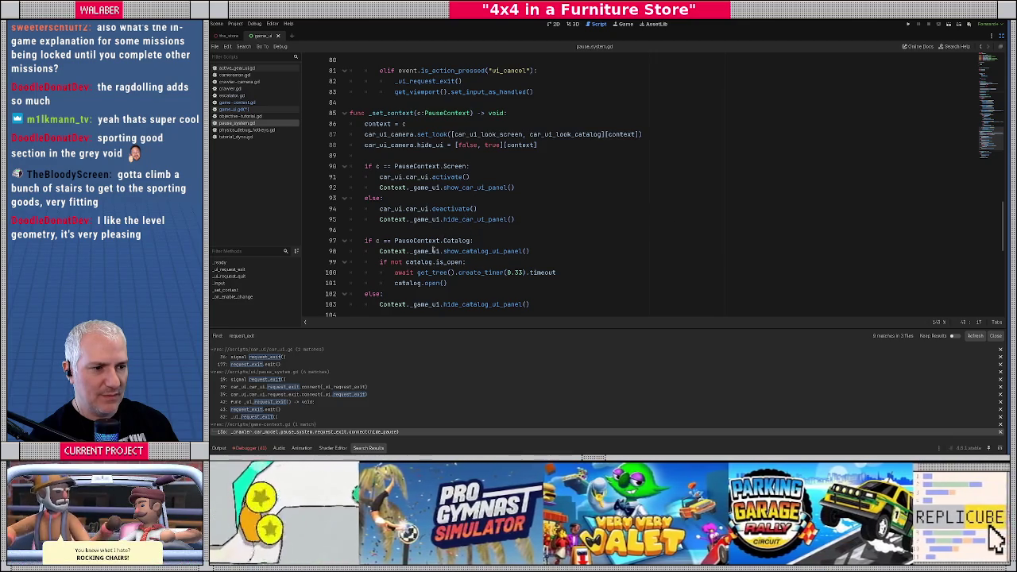
double_click(466, 251)
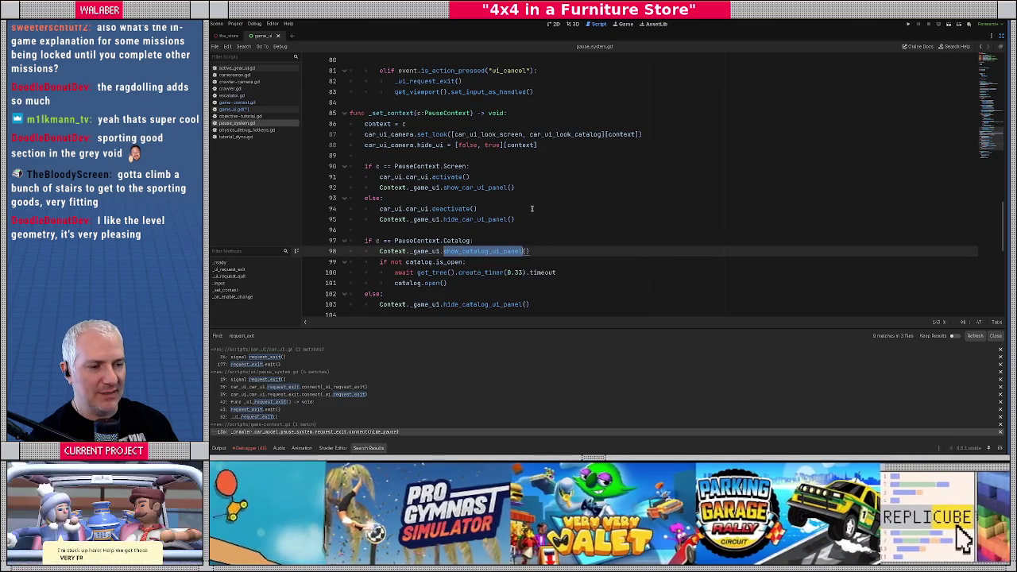
key("alt+Left")
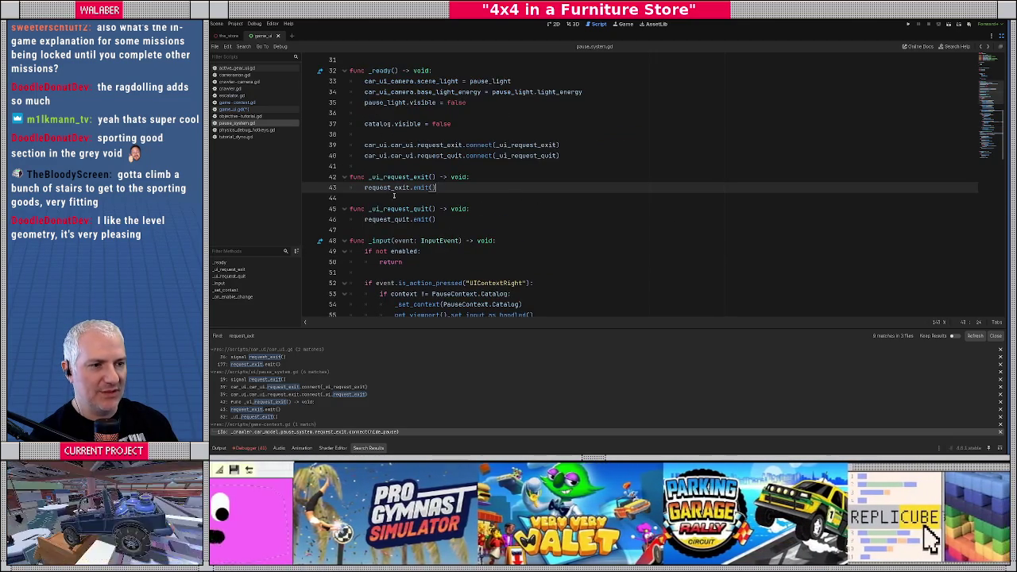
key("alt+Left")
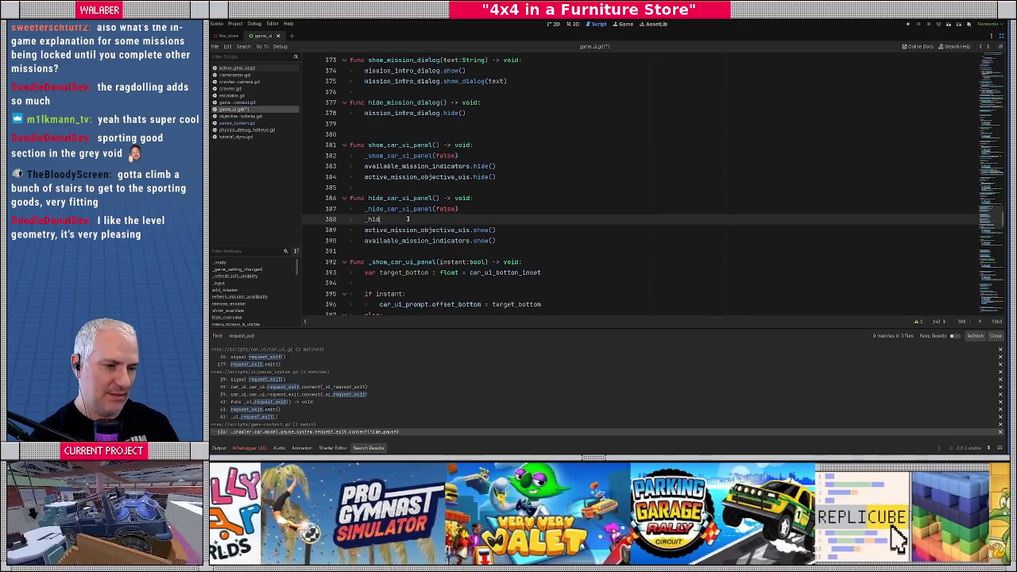
Add _hide_catalog_ui_panel(false), save game_ui.gd, and run the game.
type("de_ca")
key("Down")
key("Down")
key("Return")
type("false")
key("End")
key("ctrl+s")
key("F5")
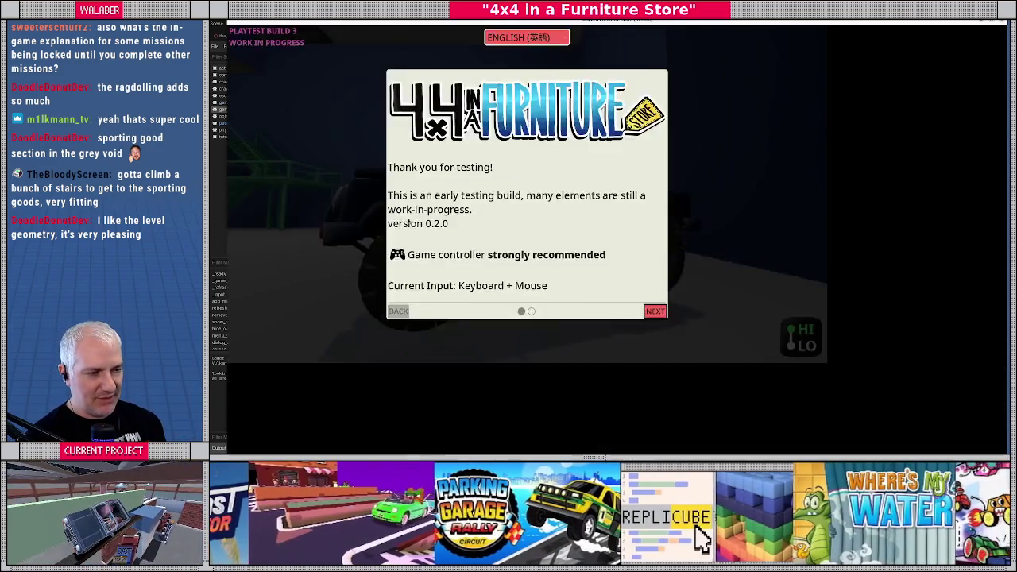
Dismiss the testing notice, then open and close the furniture catalog twice from the dashboard menu.
key("Return")
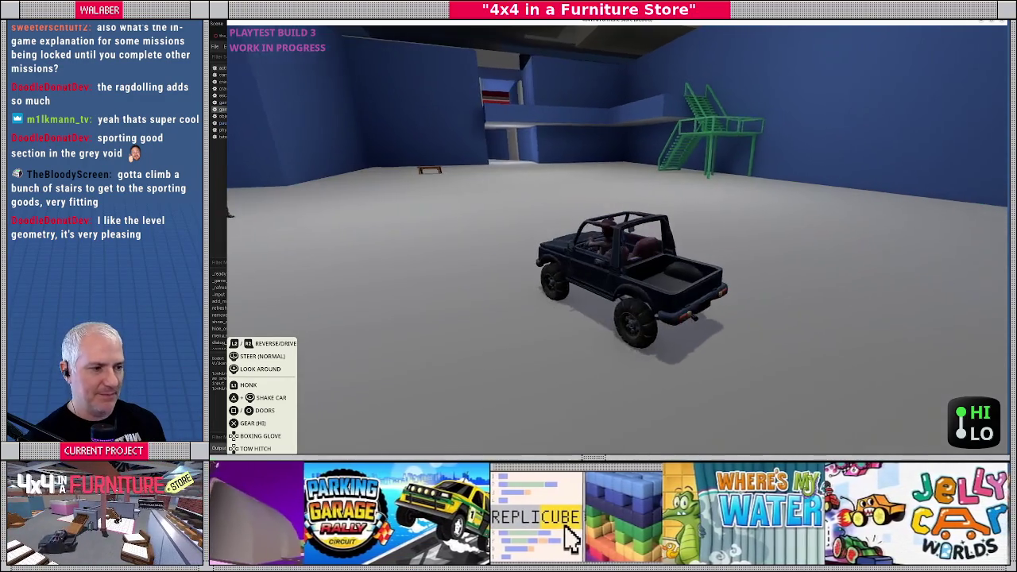
key("Escape")
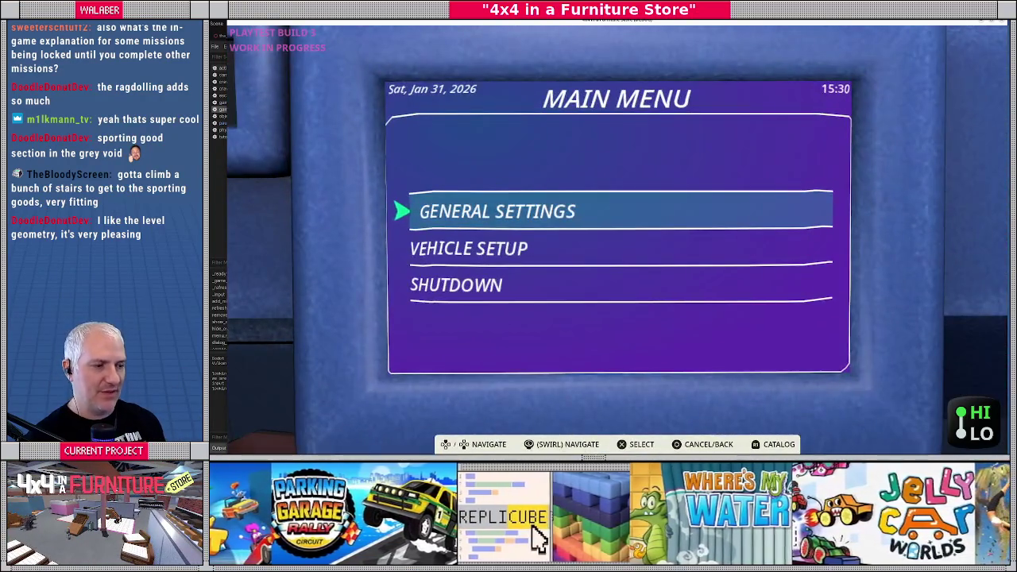
key("c")
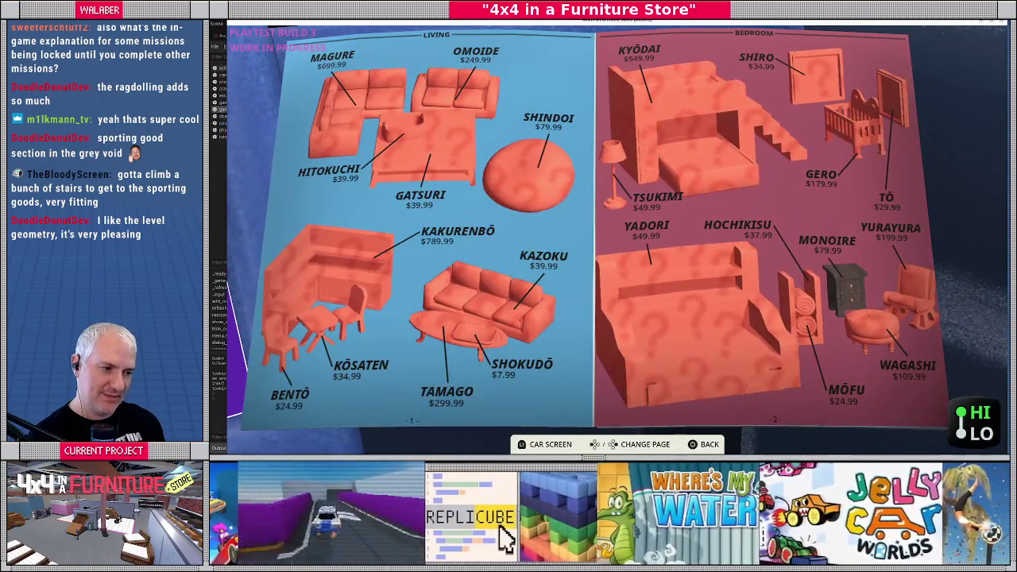
key("Escape")
key("Escape")
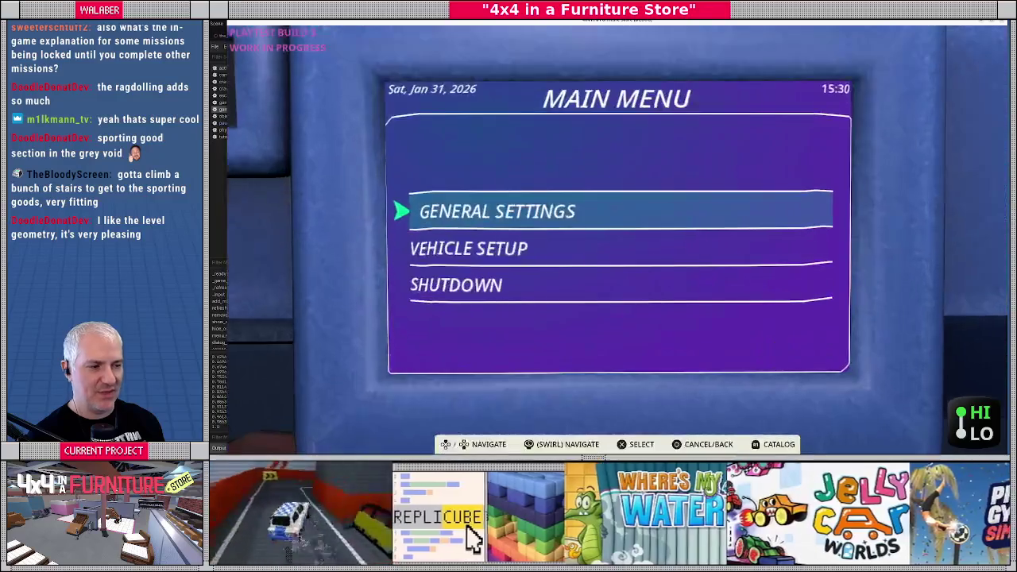
key("c")
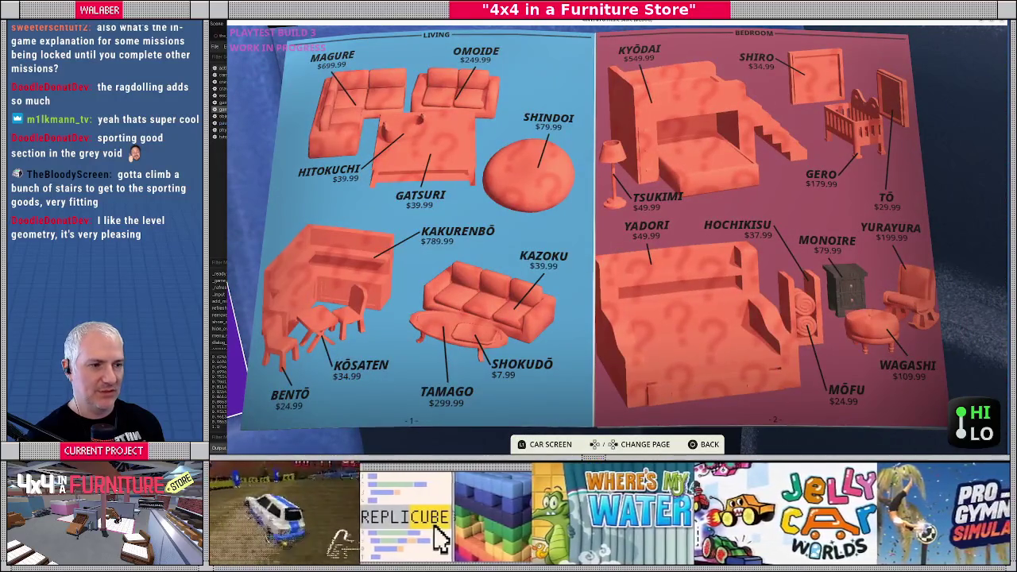
key("Escape")
key("Escape")
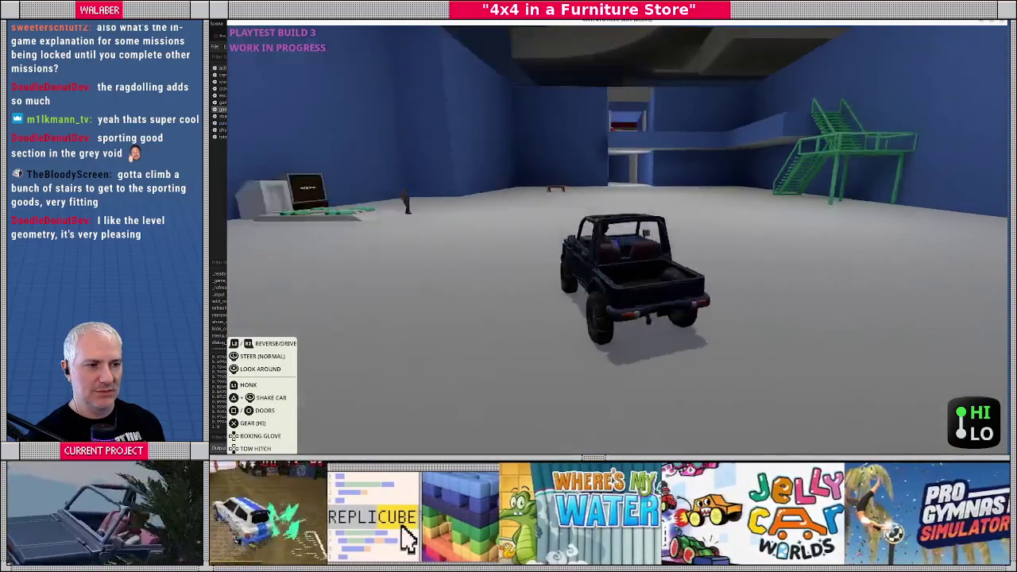
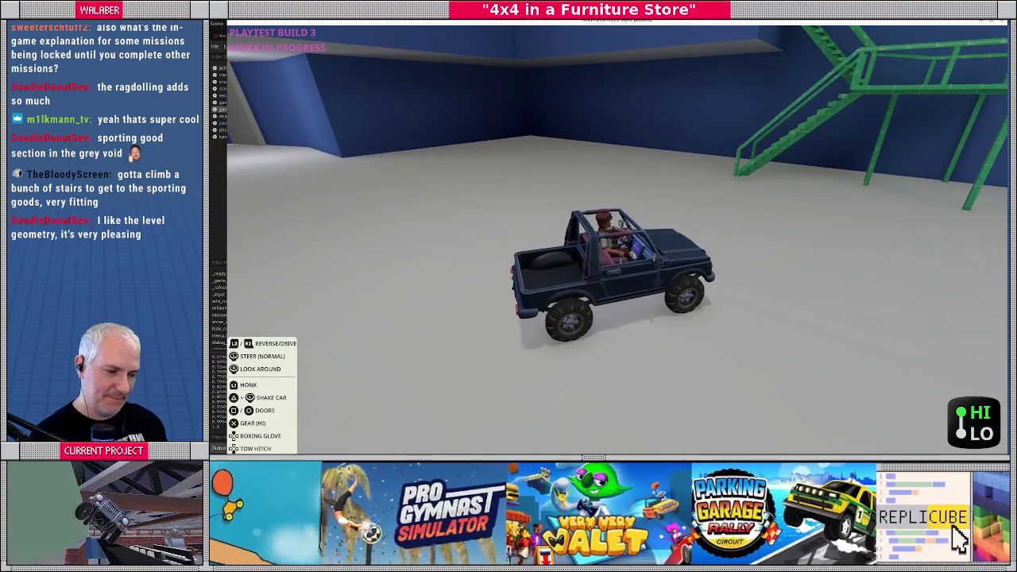
Stop the playtest and show the_store scene in the 3D editor with its docks restored.
key("F8")
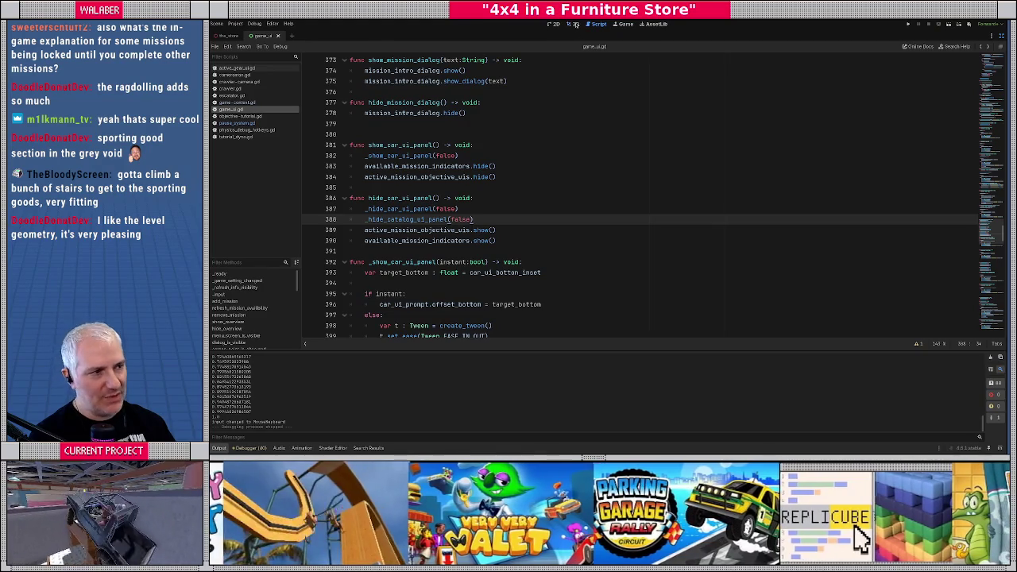
left_click(573, 24)
left_click(1000, 36)
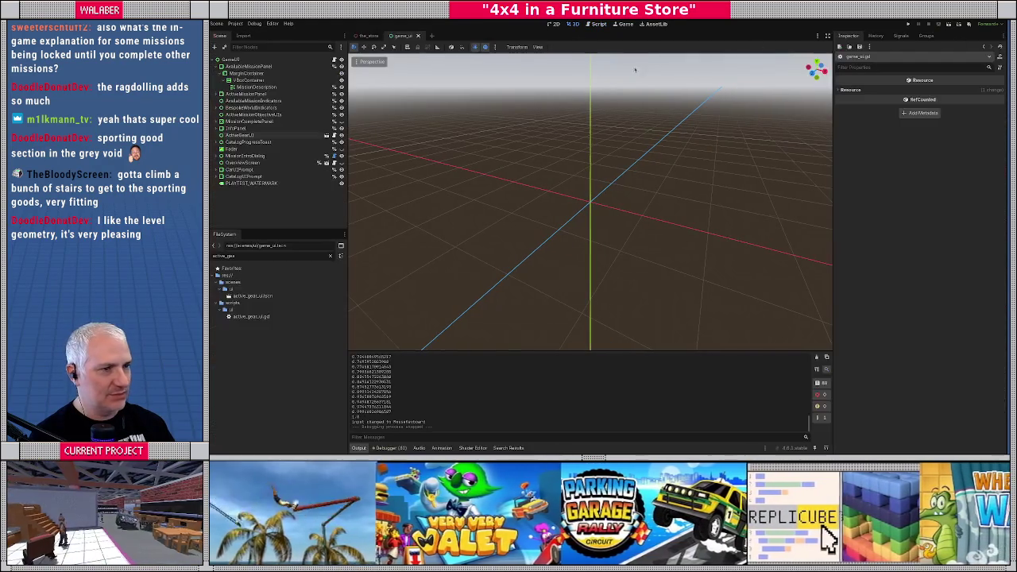
left_click(368, 37)
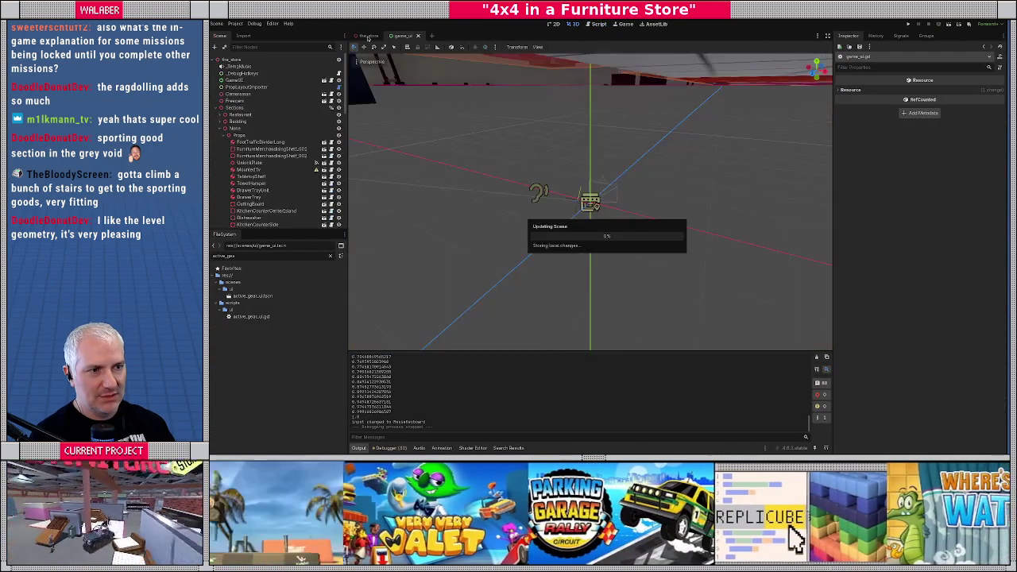
scroll(638, 195, "down", 10)
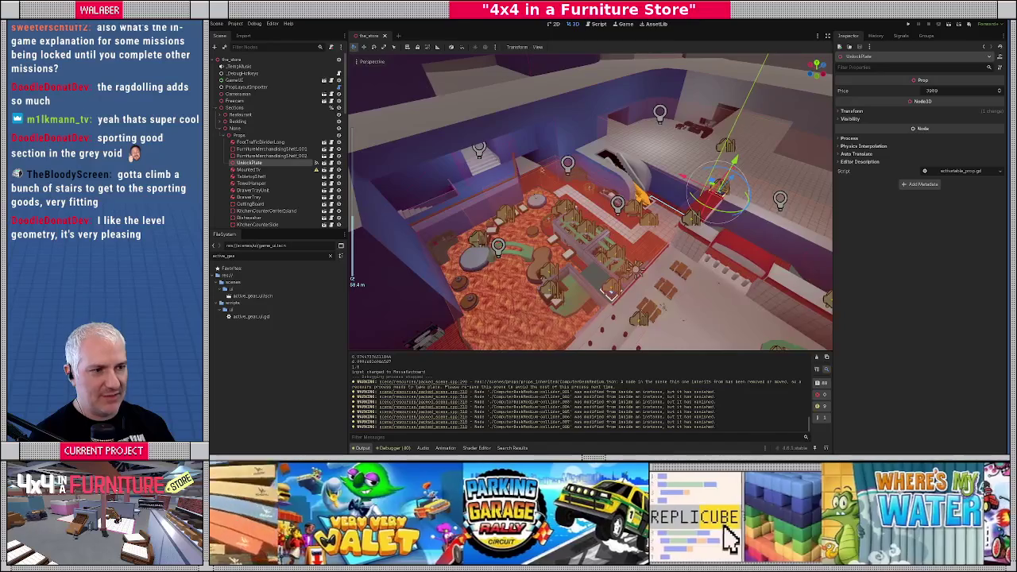
Collapse the Sections group, expand the store lighting group and frame an omni light.
left_click(224, 128)
left_click(222, 107)
left_click(221, 183)
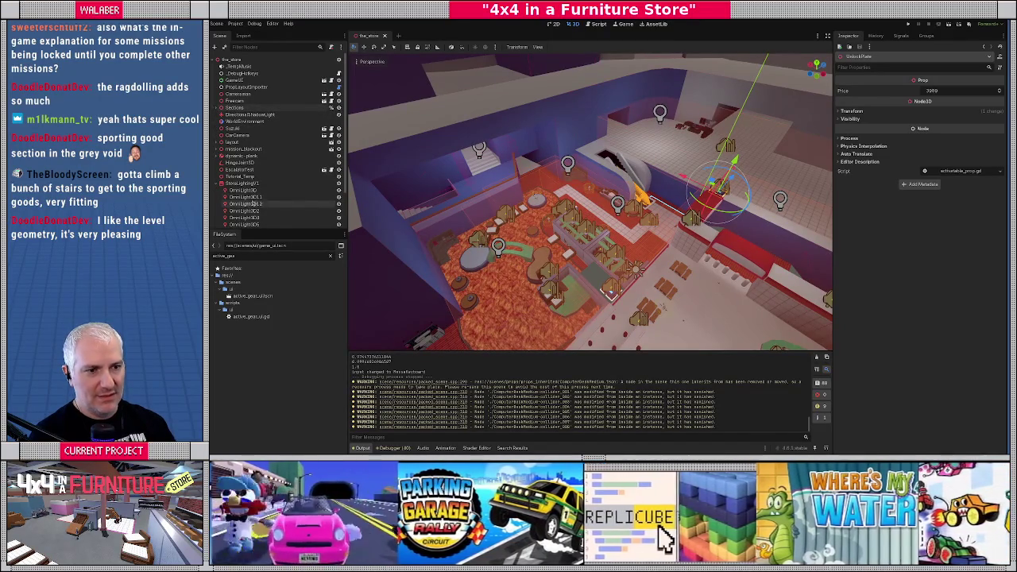
double_click(246, 204)
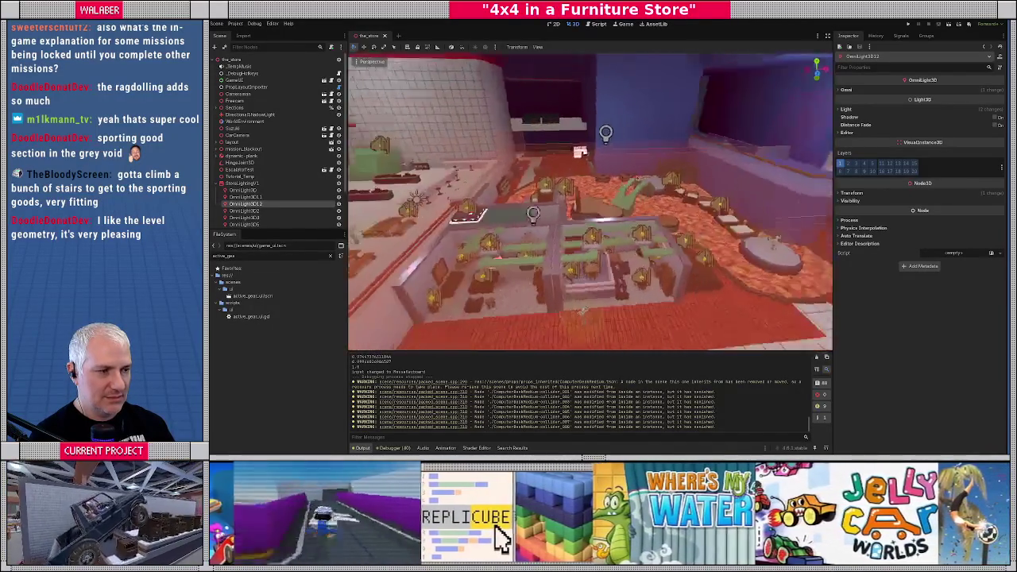
Uncheck Use Denoiser under the LightmapGI node's Tweaks settings.
left_click(760, 63)
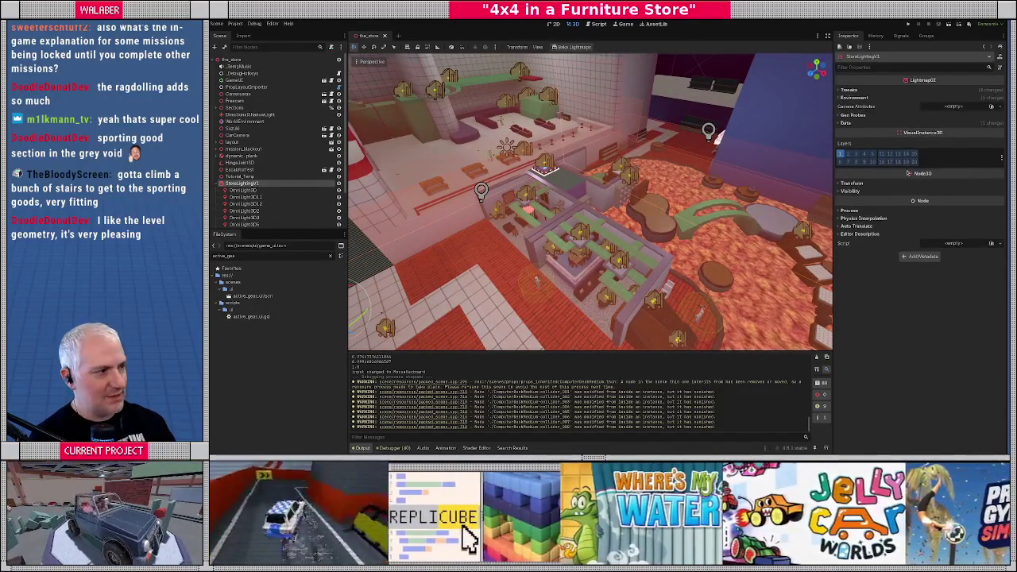
left_click(854, 93)
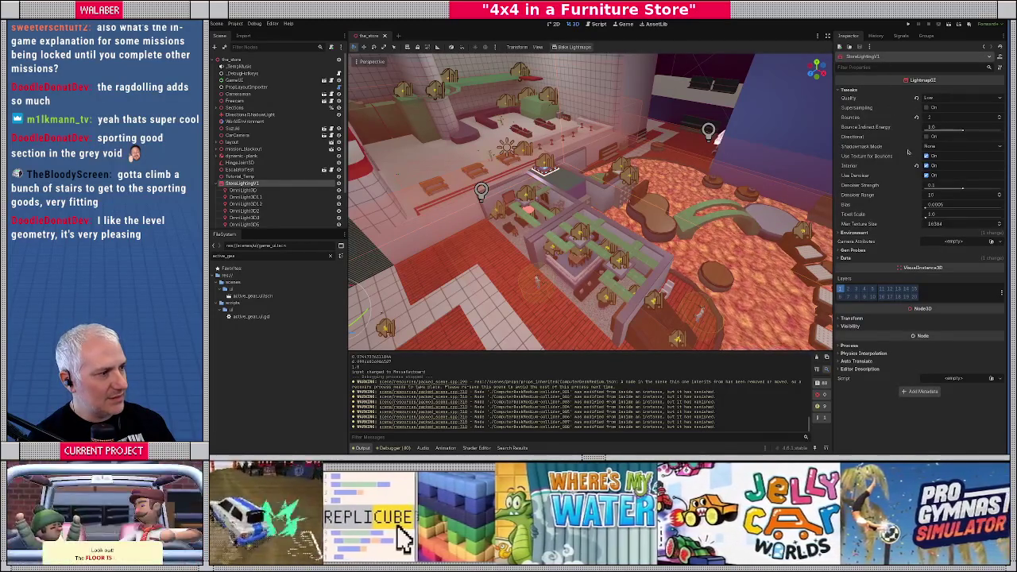
left_click(926, 176)
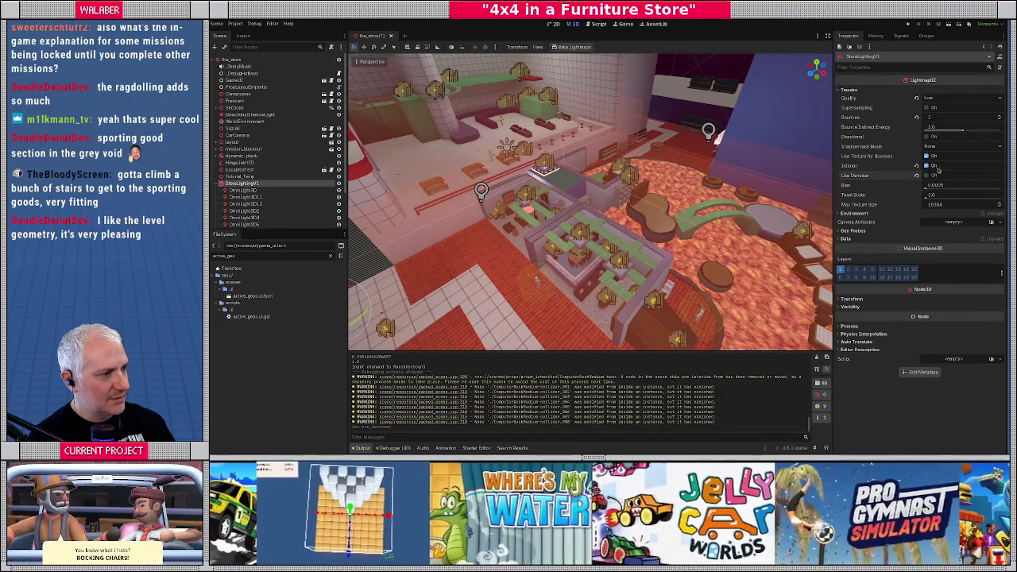
Bake the store's lightmaps, then fly past the floor, purple walls and staircase to inspect them.
left_click(581, 49)
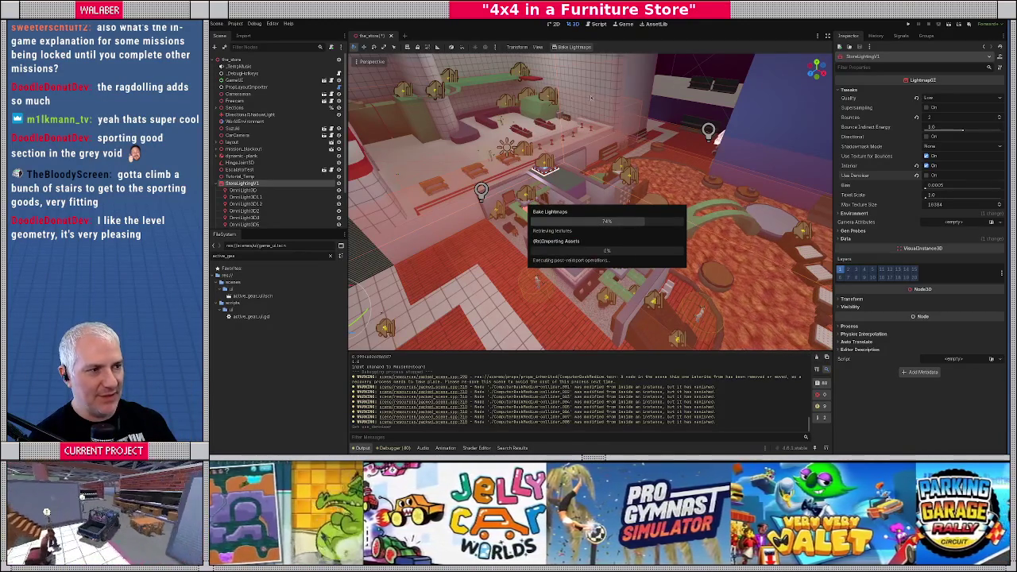
key("w")
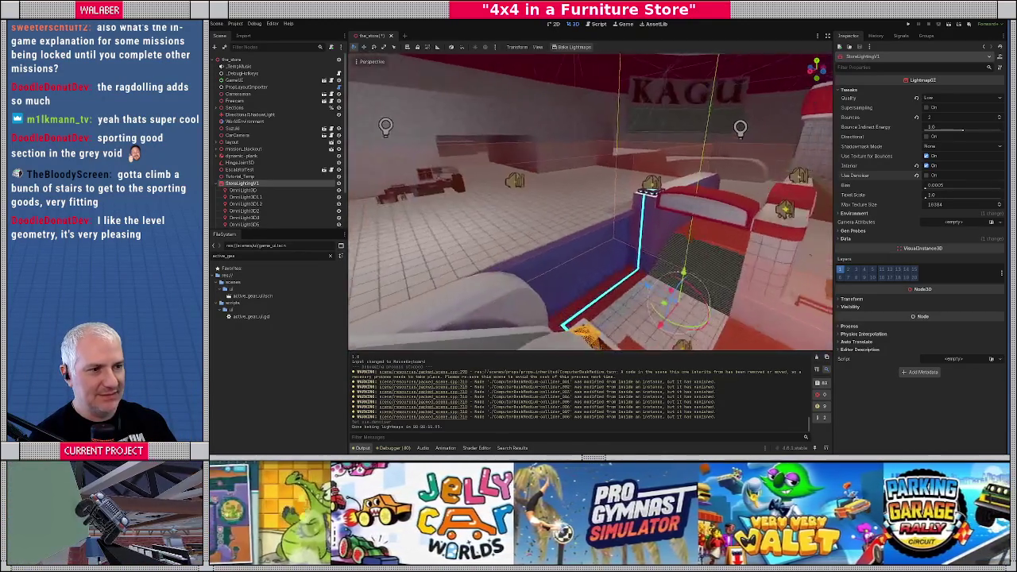
key("w")
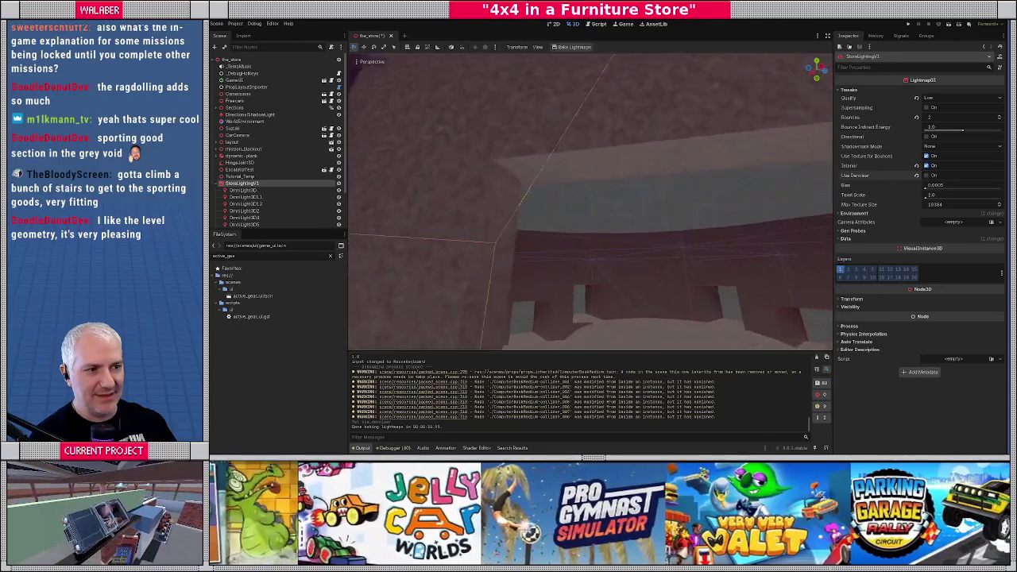
key("s")
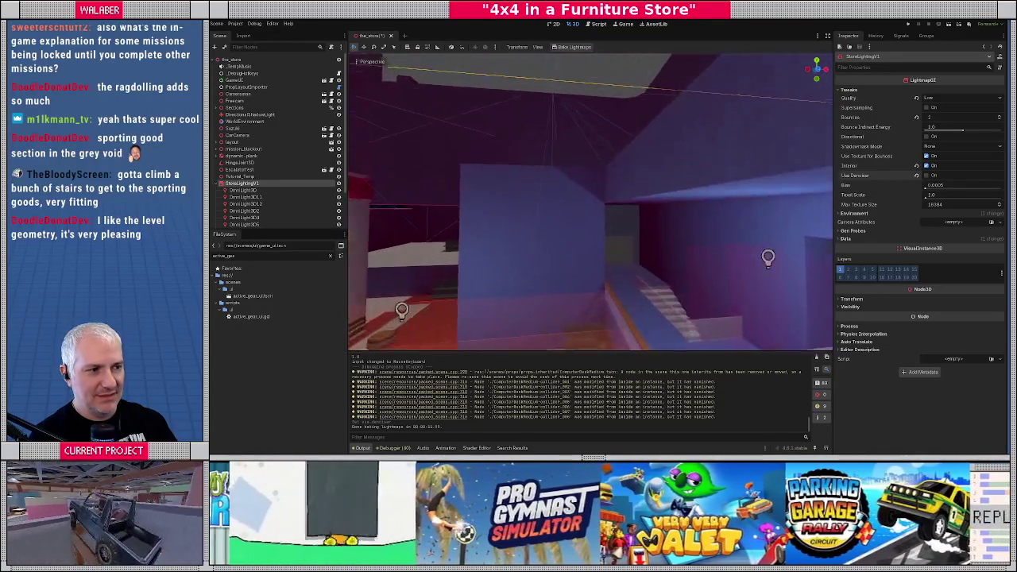
key("w")
key("s")
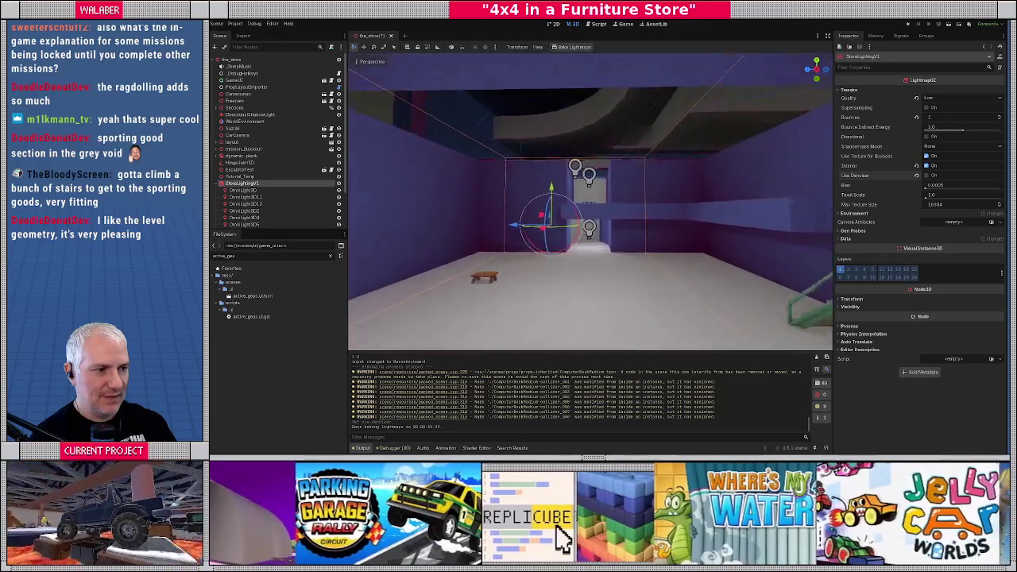
left_click_drag(604, 123, 622, 120)
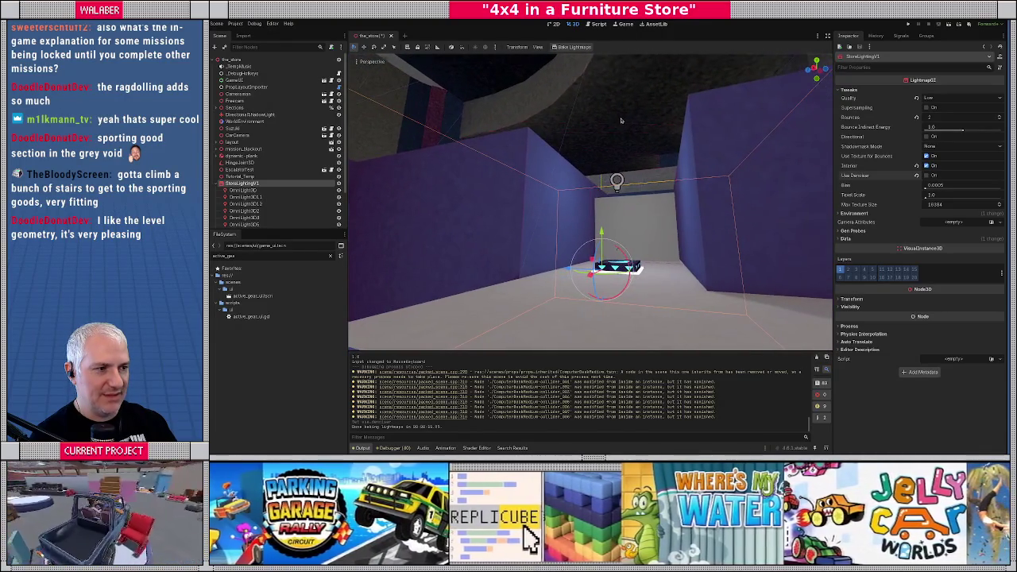
Set OmniLight3D2's Light Energy to 3, then reselect the LightmapGI node.
left_click(618, 187)
mouse_move(620, 191)
left_mouse_down()
mouse_move(556, 178)
mouse_move(751, 177)
left_mouse_up()
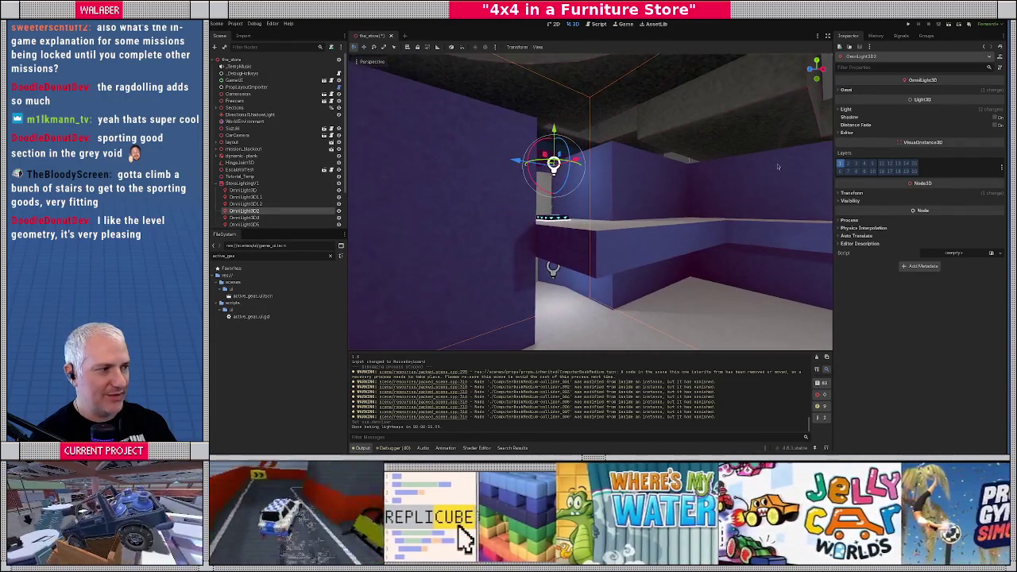
left_click(847, 109)
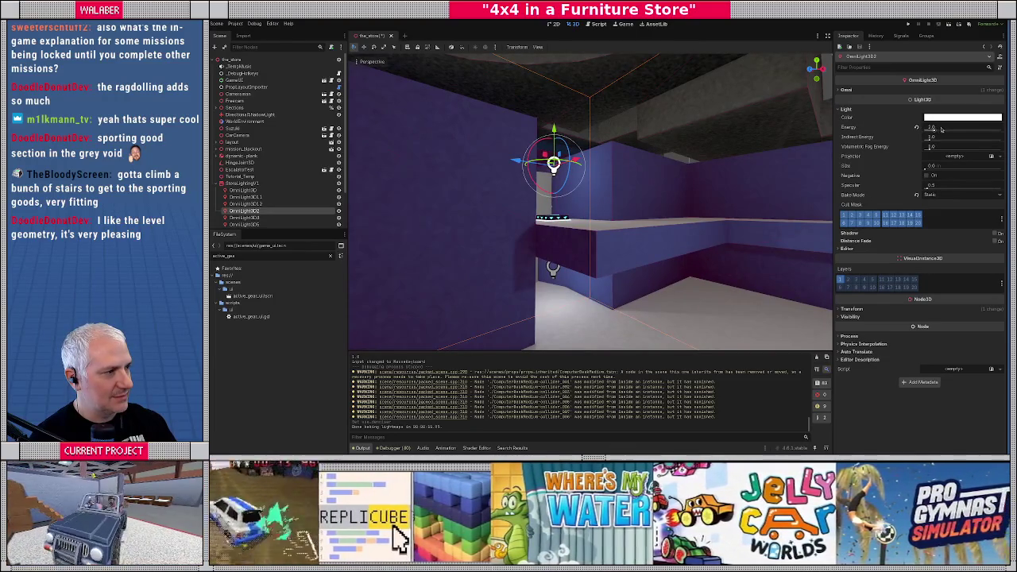
left_click(950, 127)
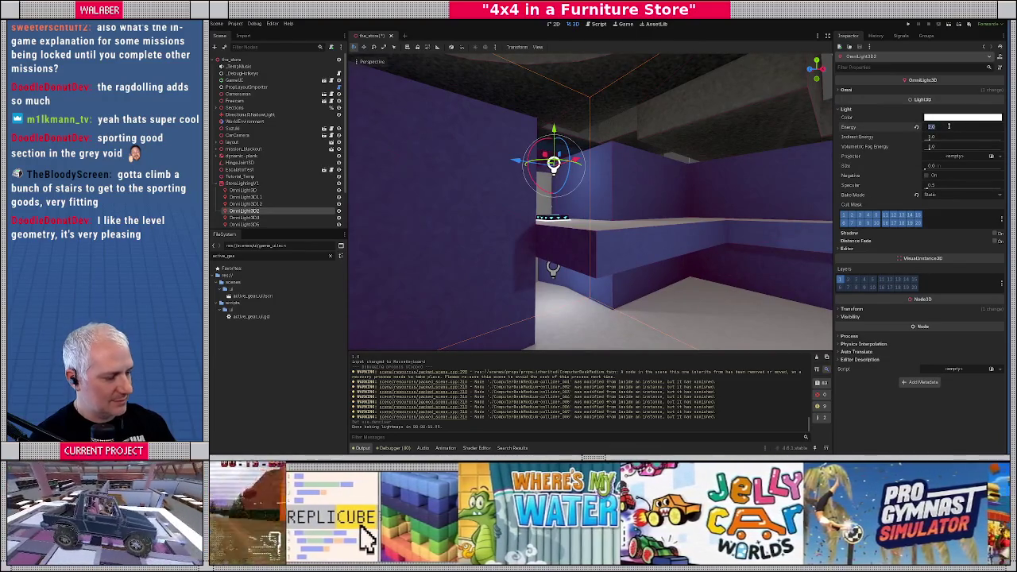
type("3")
key("Return")
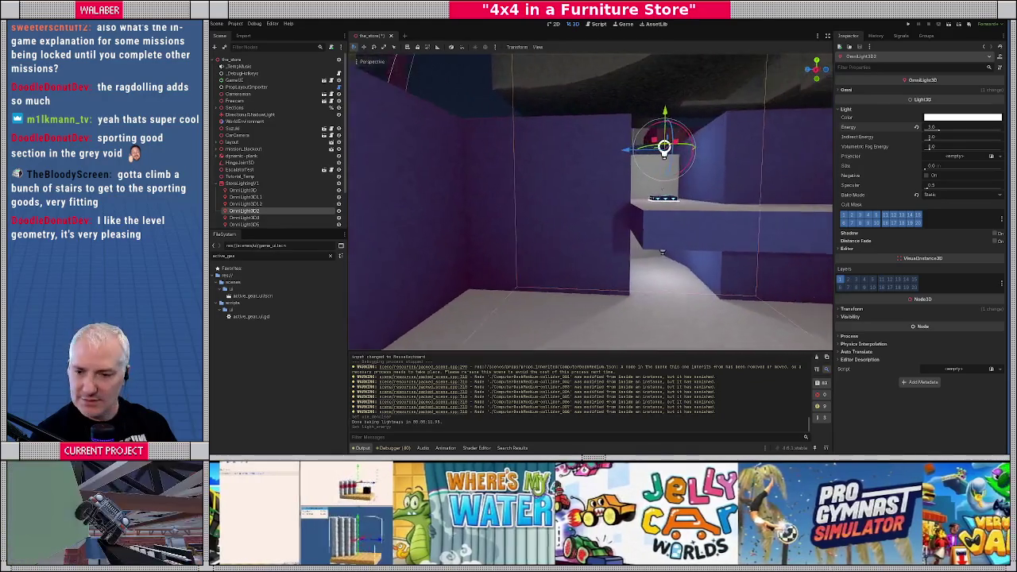
left_click(243, 183)
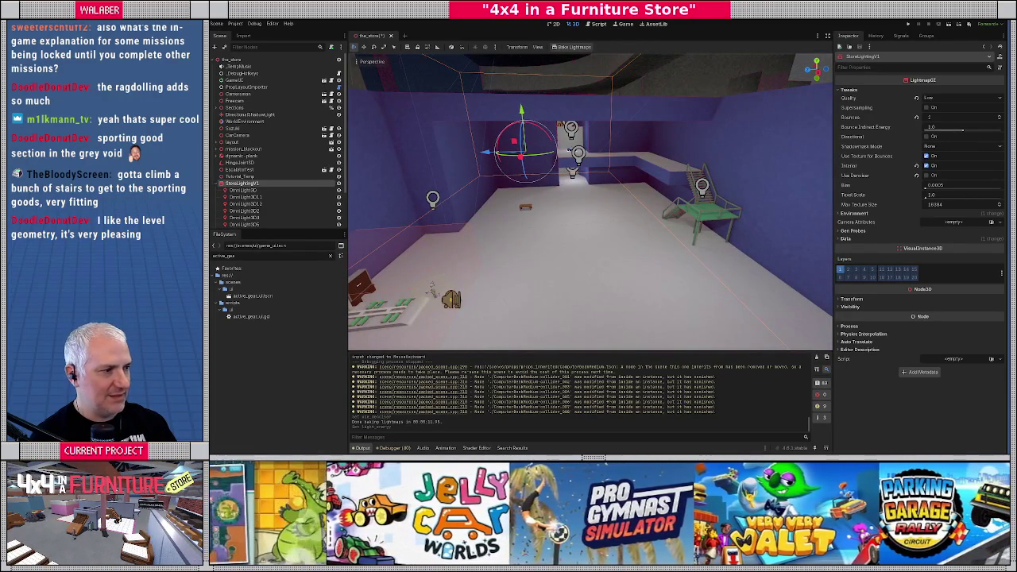
Expand Gen Probes, fly through the store, and rebake lightmaps with the brighter omni light.
left_click(852, 230)
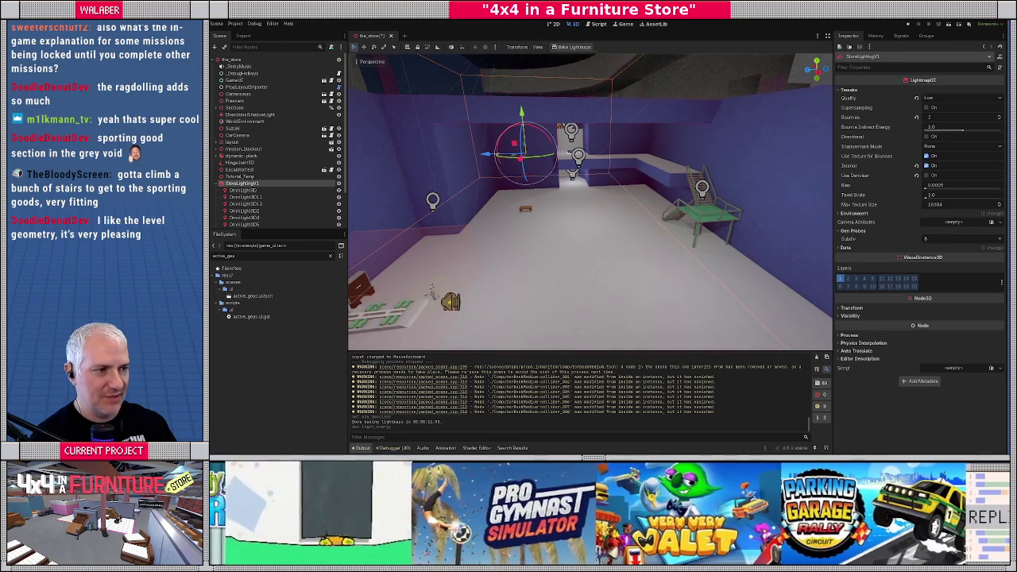
key("w")
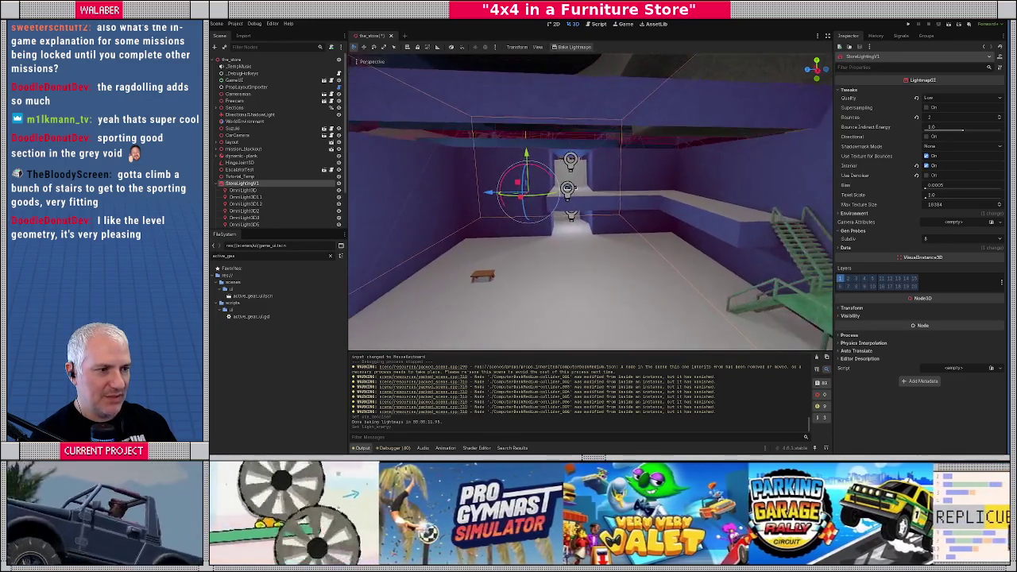
key("w")
key("w")
key("w")
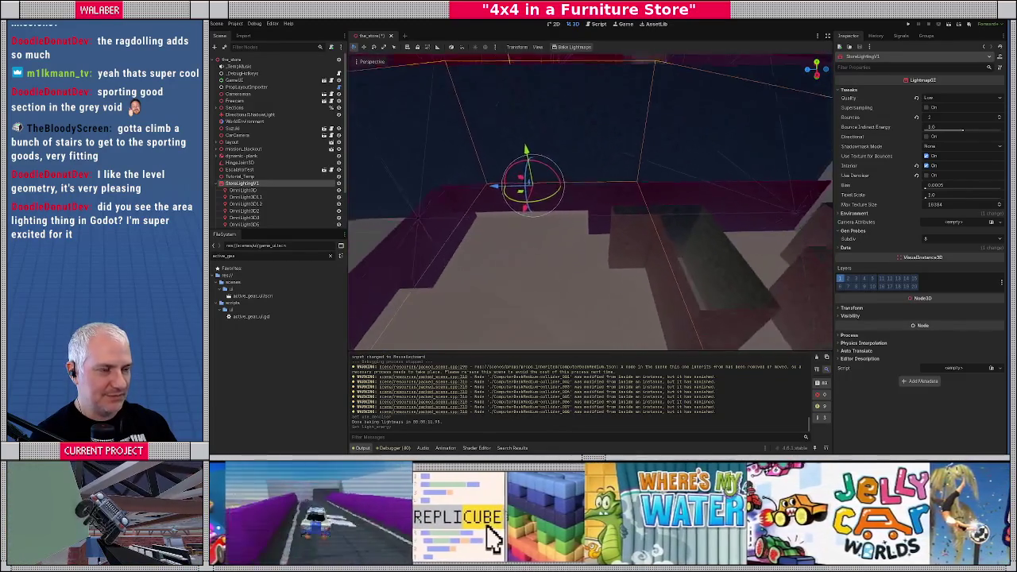
key("w")
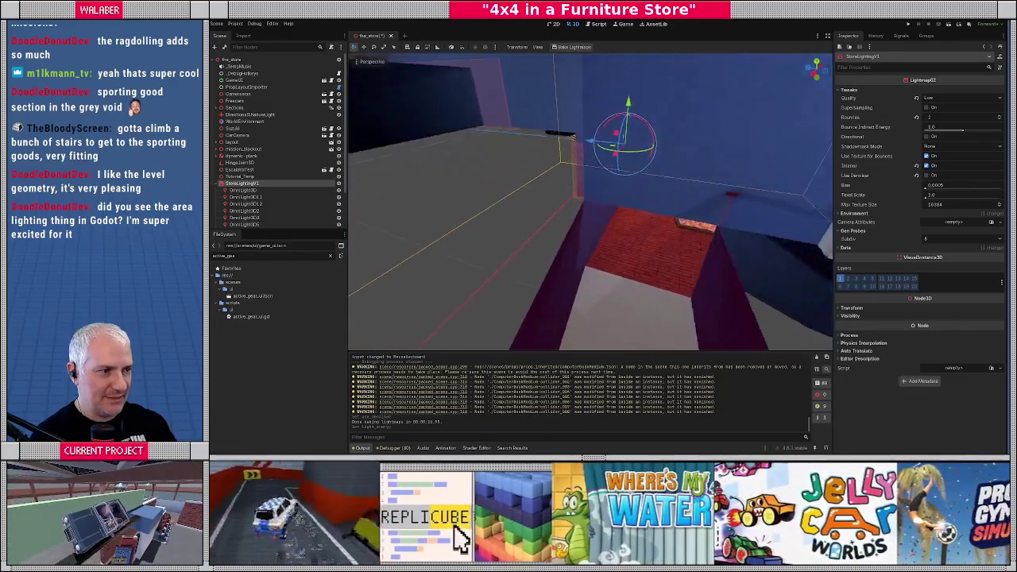
key("w")
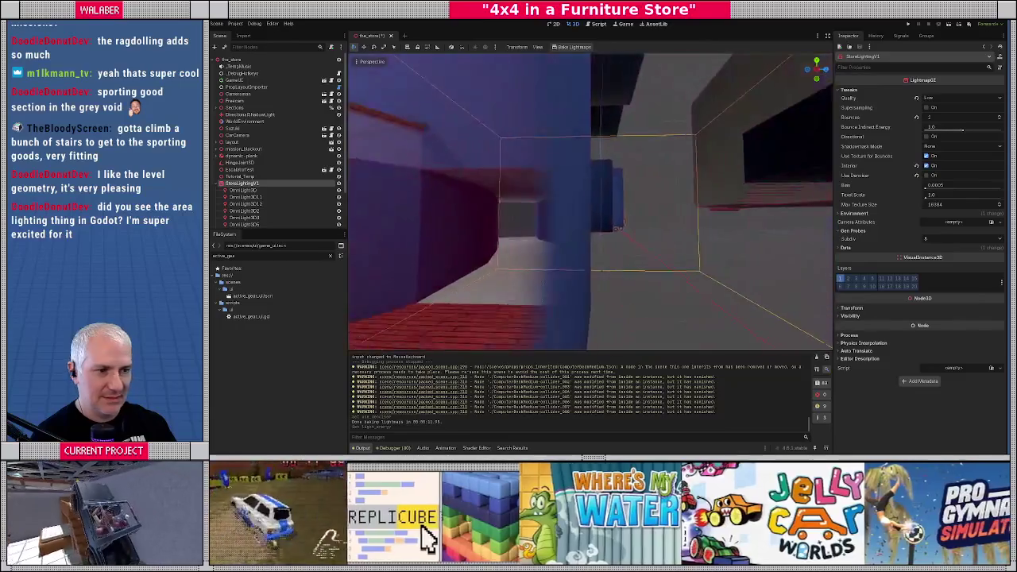
key("w")
key("w")
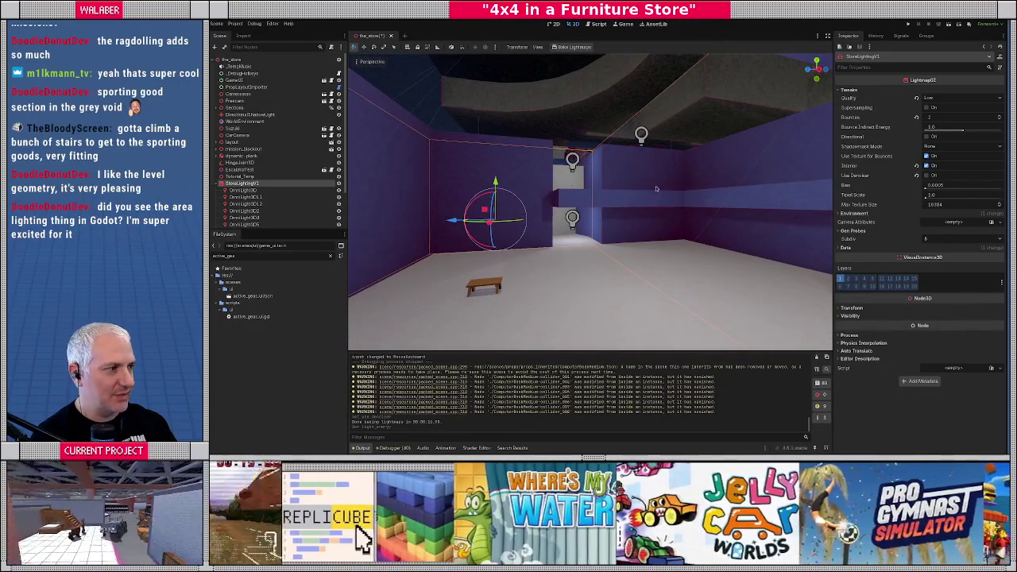
left_click(569, 48)
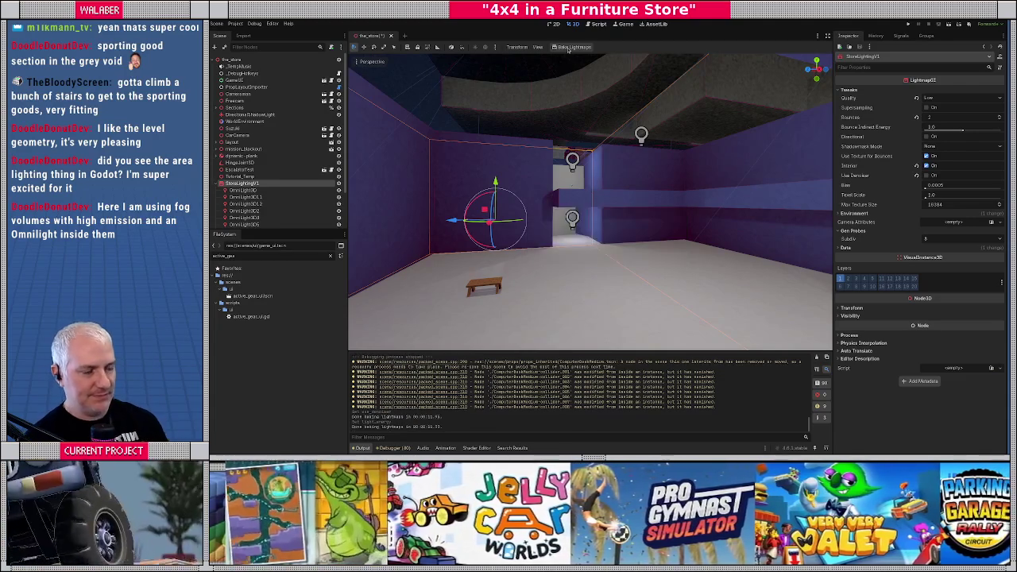
mouse_move(575, 217)
left_mouse_down()
mouse_move(658, 125)
mouse_move(603, 199)
mouse_move(575, 217)
left_mouse_up()
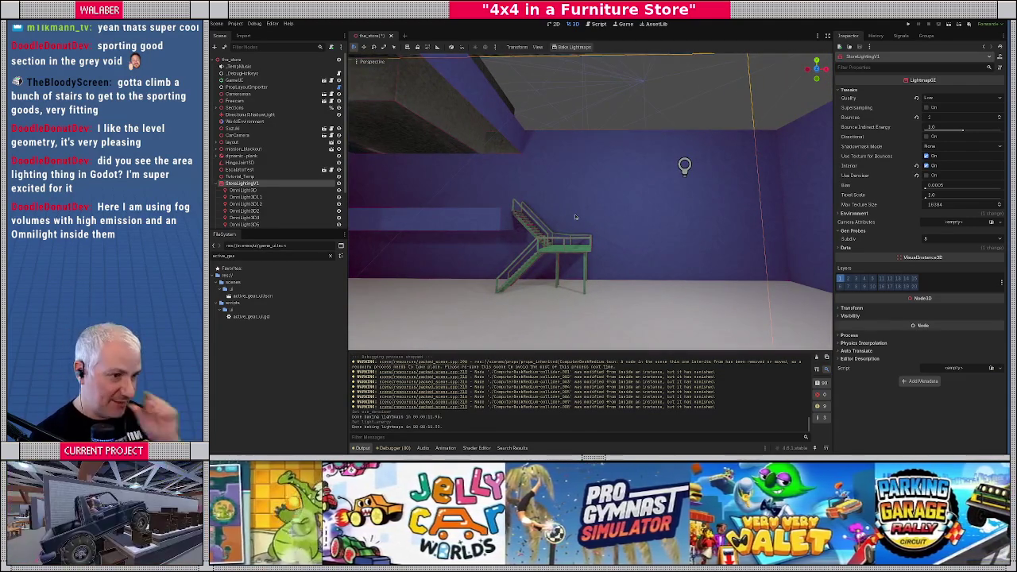